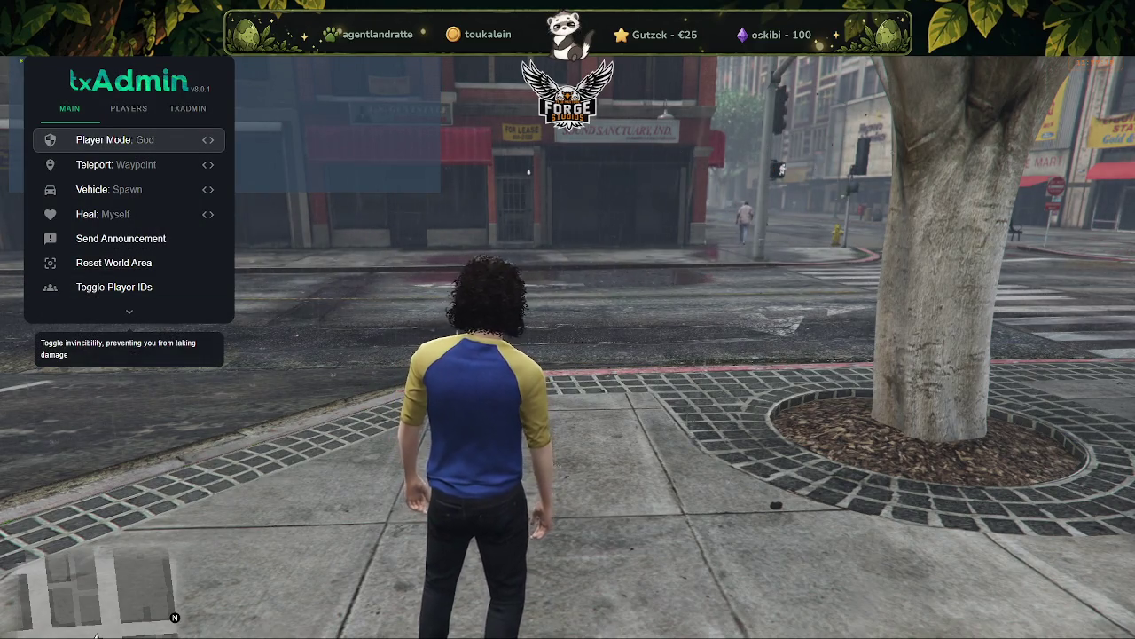
# - Switch the txAdmin player mode from God to NoClip and rise high above the park
pyautogui.press('Left')
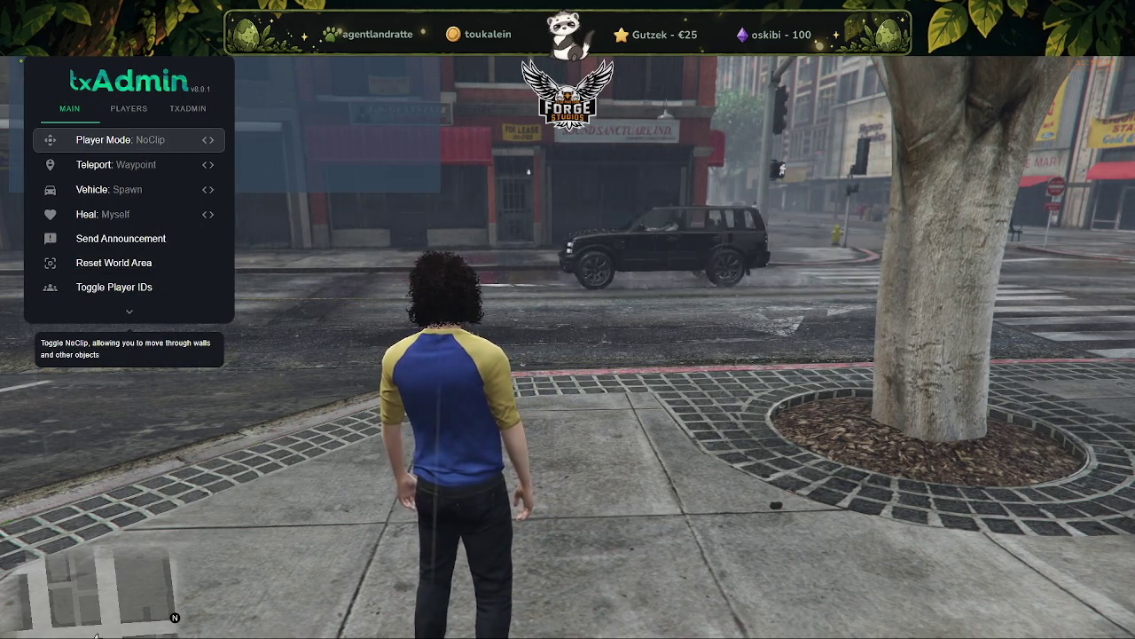
pyautogui.press('Return')
pyautogui.press('w')
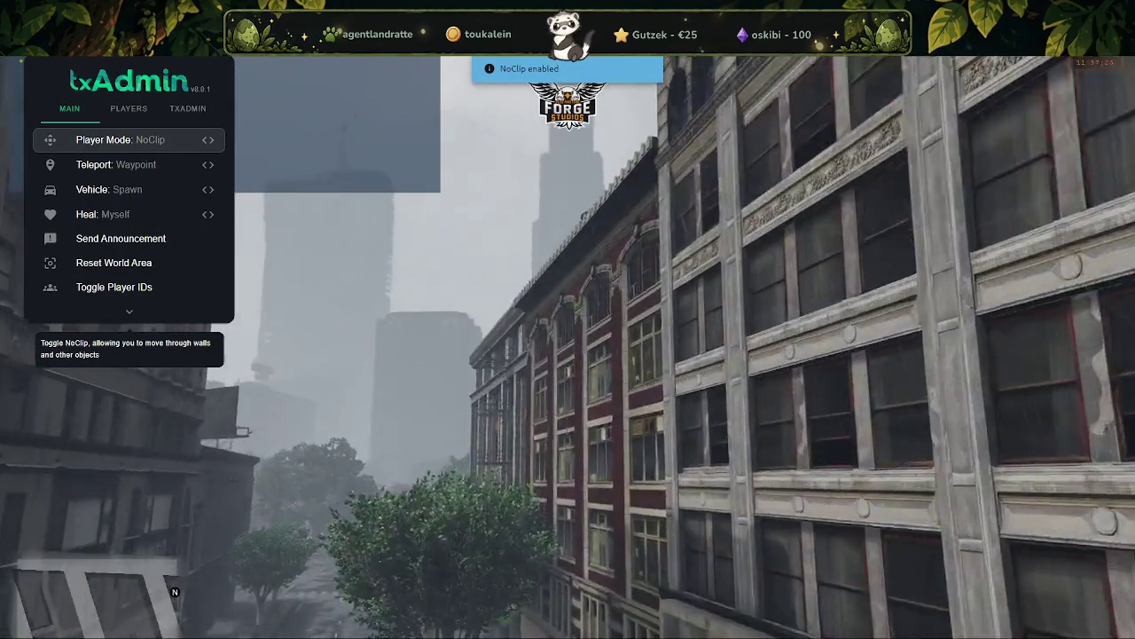
pyautogui.press('w')
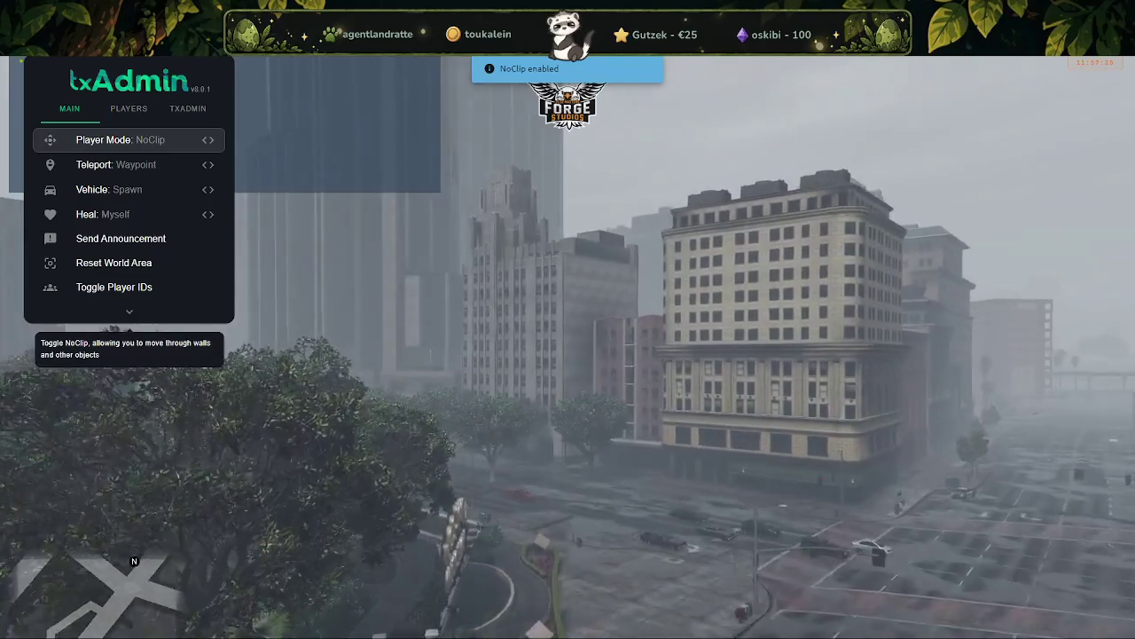
pyautogui.press('q')
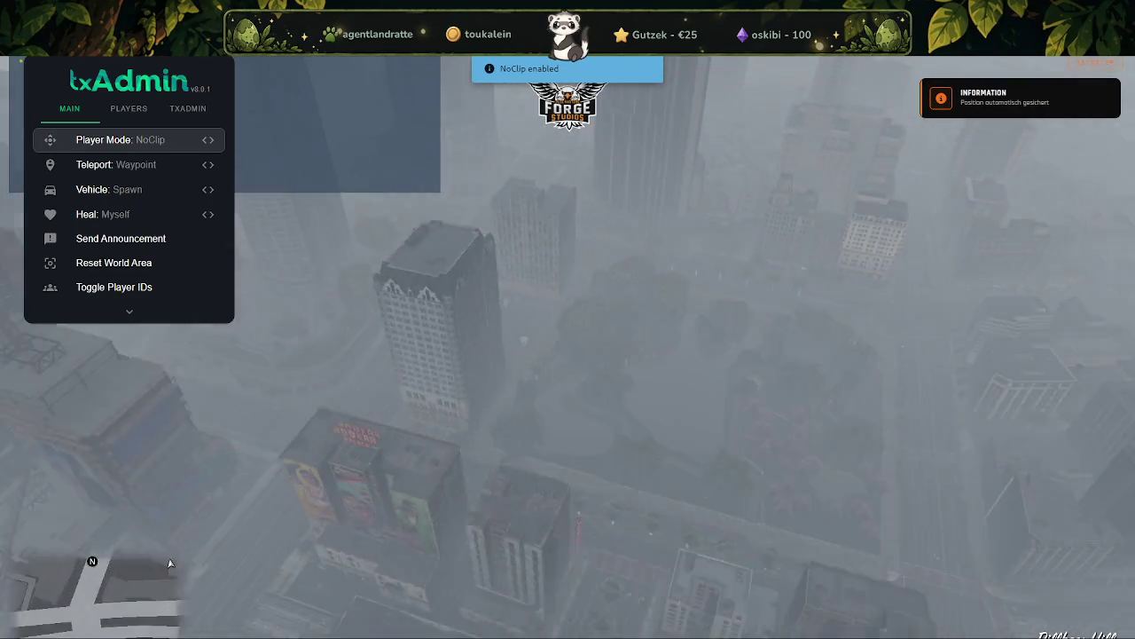
# - Fly over the foggy towers past the hotel sign, then bring up the ForgeStudios menu with F7
pyautogui.press('w')
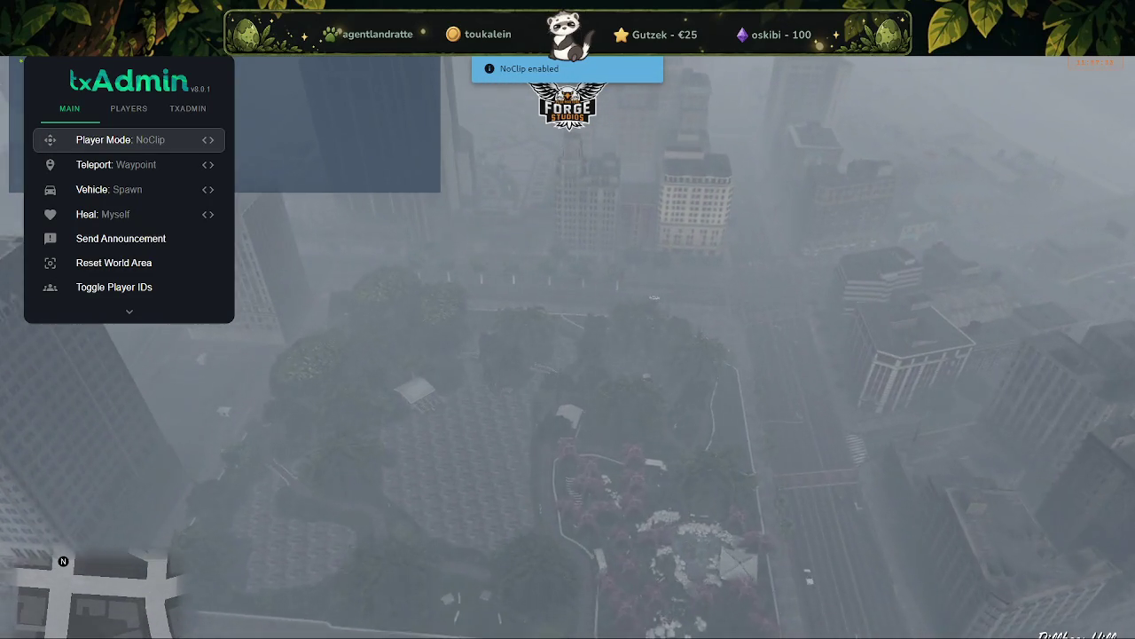
pyautogui.press('w')
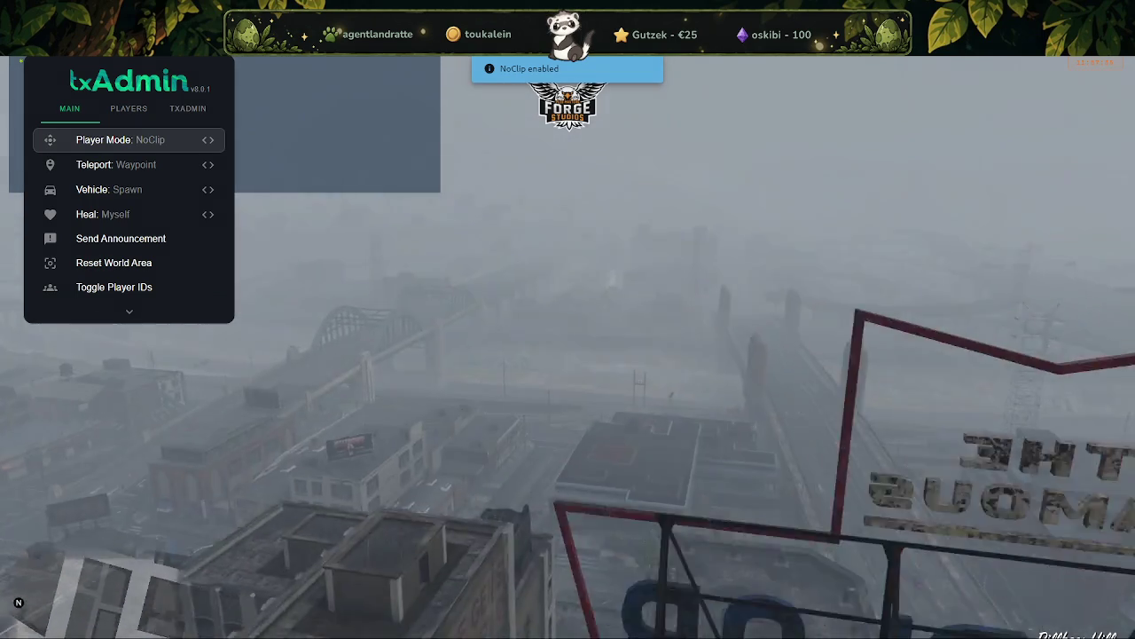
pyautogui.press('w')
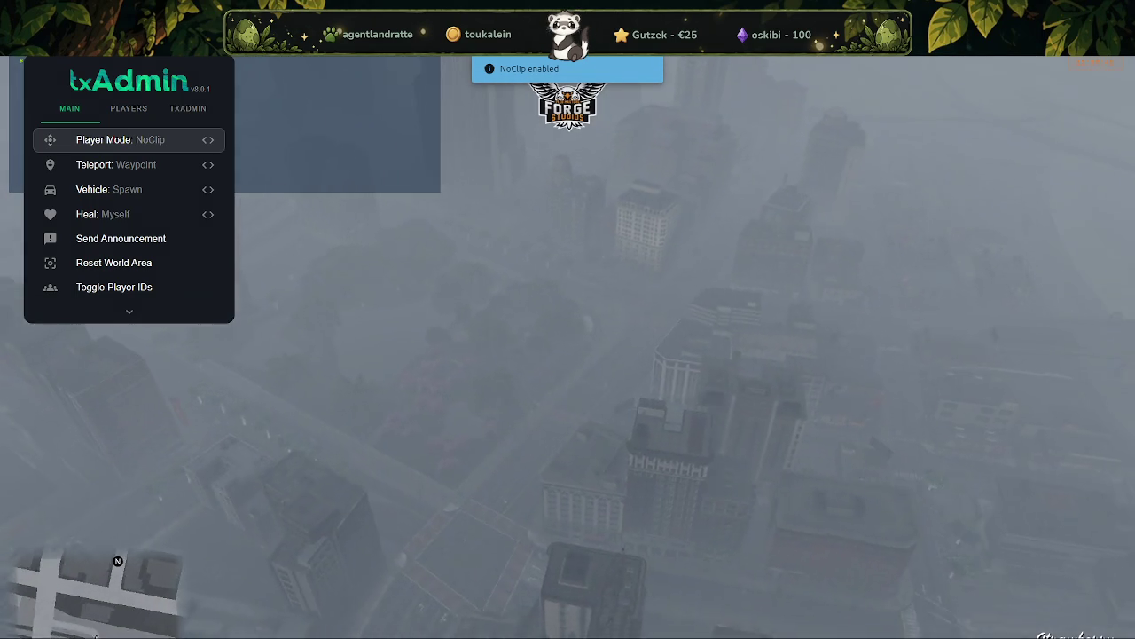
pyautogui.press('F7')
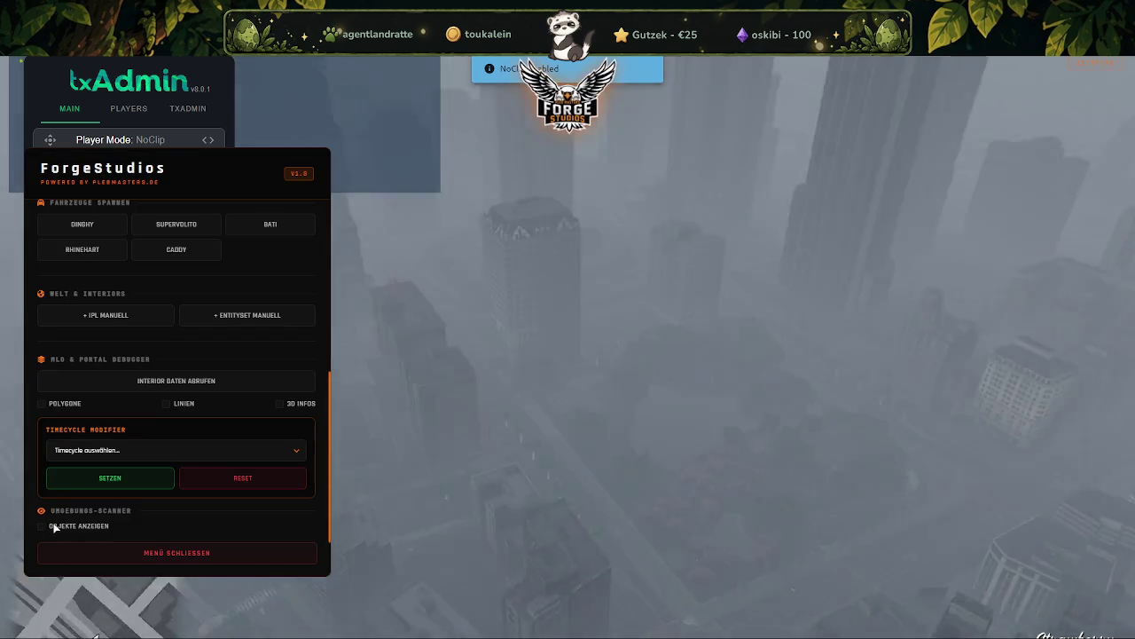
# - Set the weather to EXTRA SONNIG to clear the fog, then close the ForgeStudios menu
pyautogui.press('Tab')
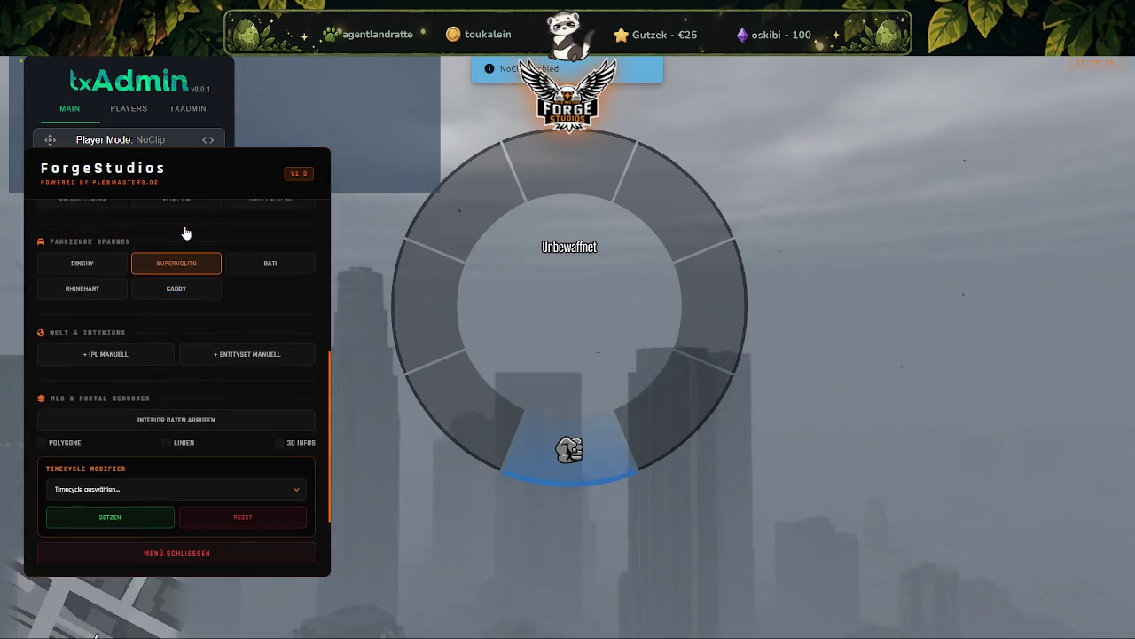
pyautogui.scroll(3)
pyautogui.scroll(3)
pyautogui.scroll(3)
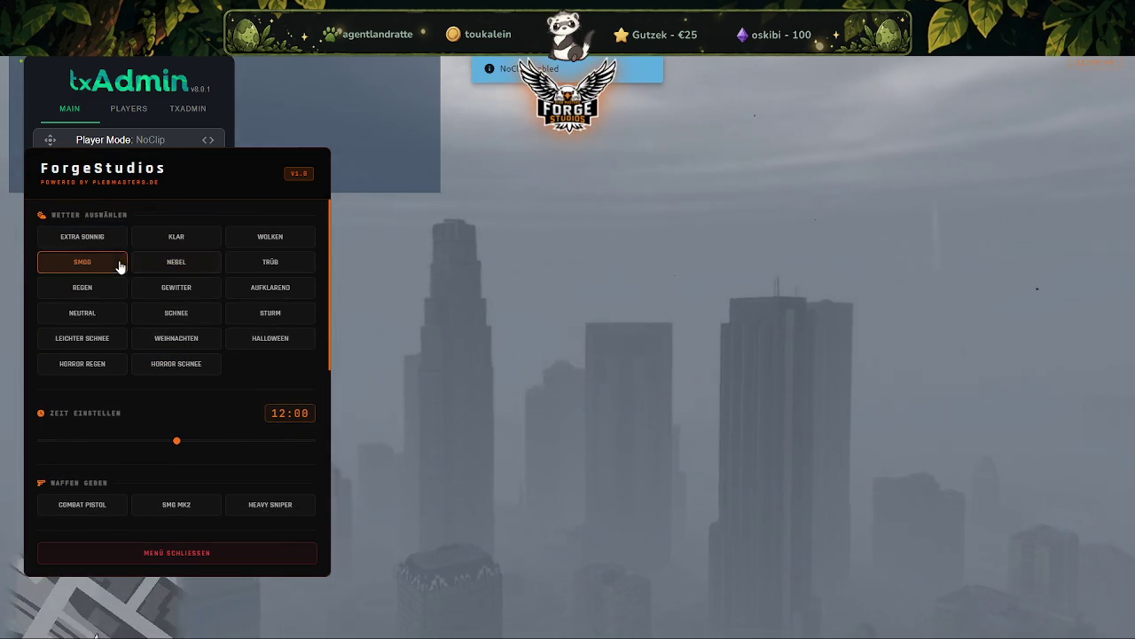
pyautogui.click(82, 238)
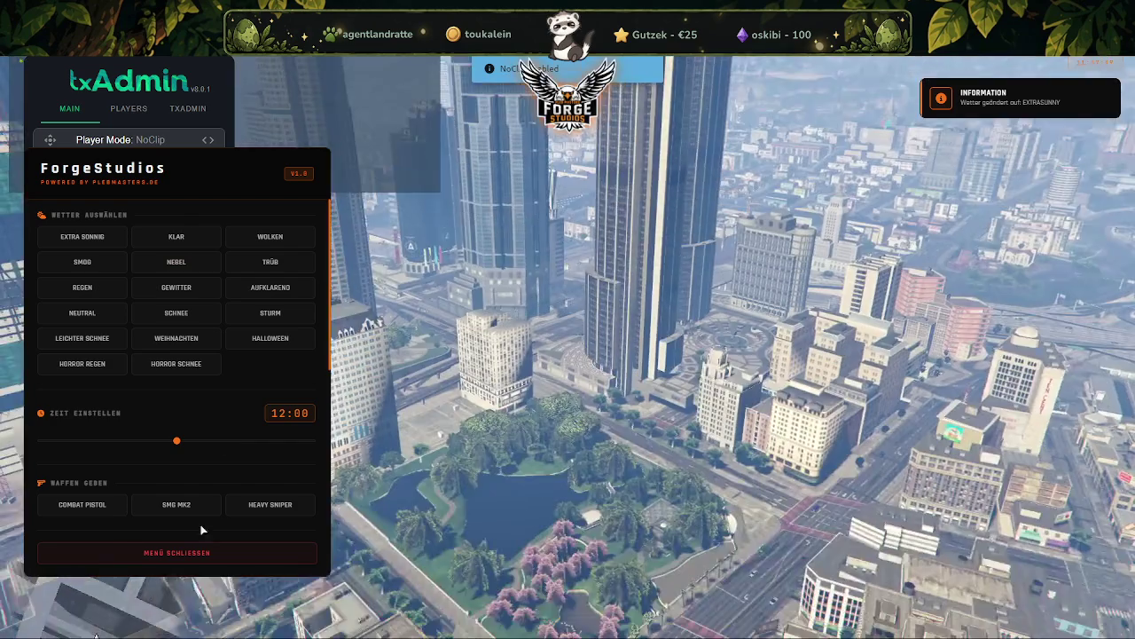
pyautogui.click(210, 553)
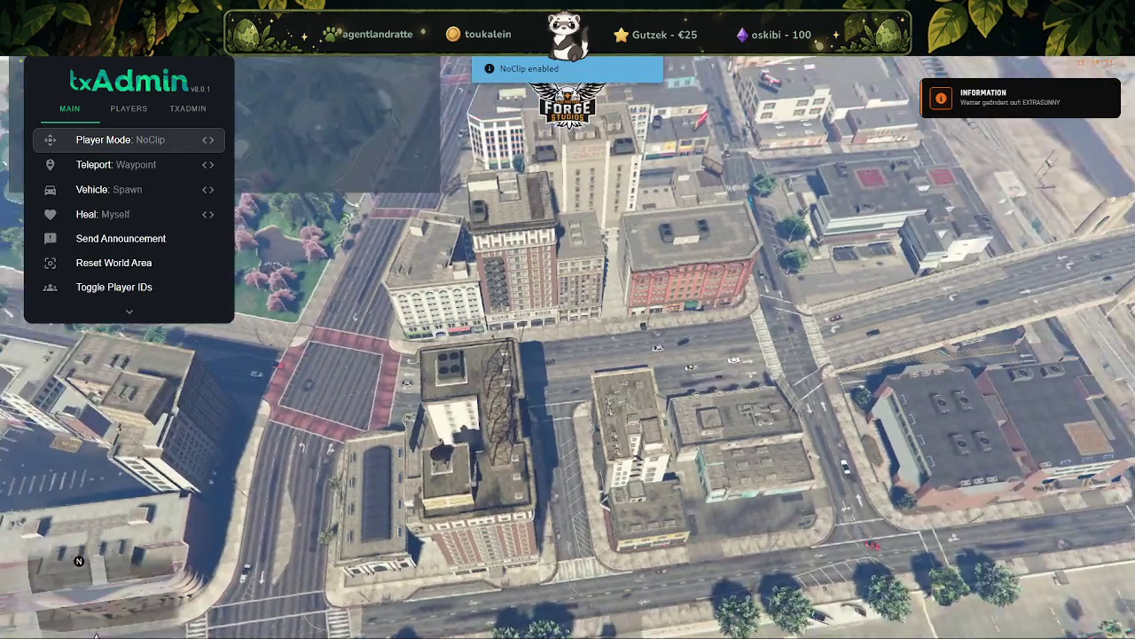
# - Fly in NoClip over the city toward the bridge and canal, then rise above the blocks
pyautogui.press('w')
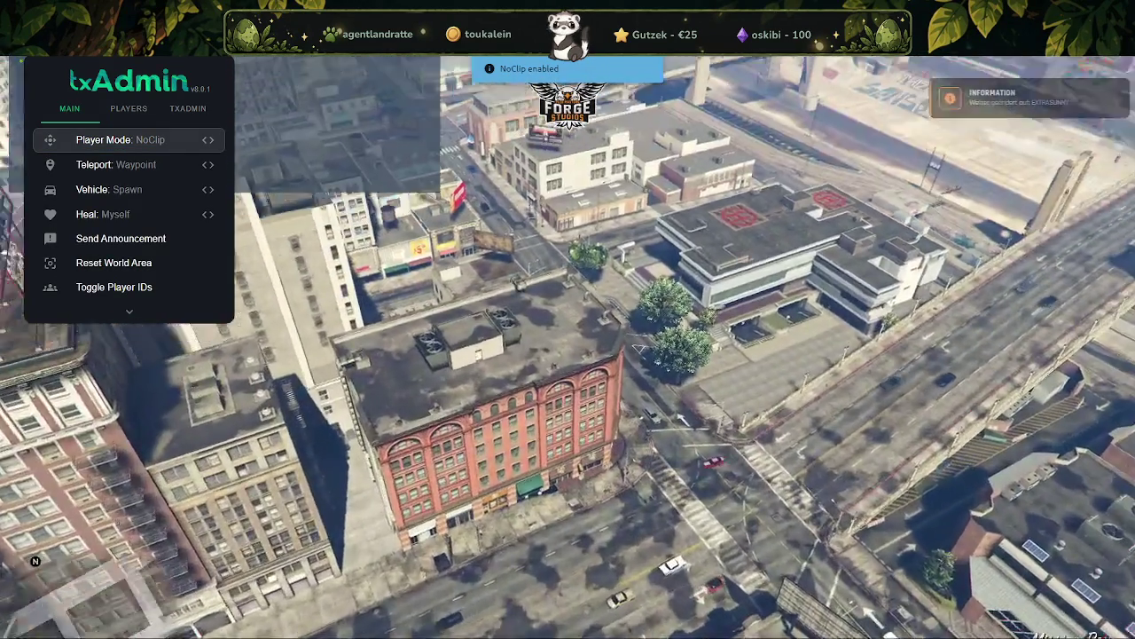
pyautogui.press('w')
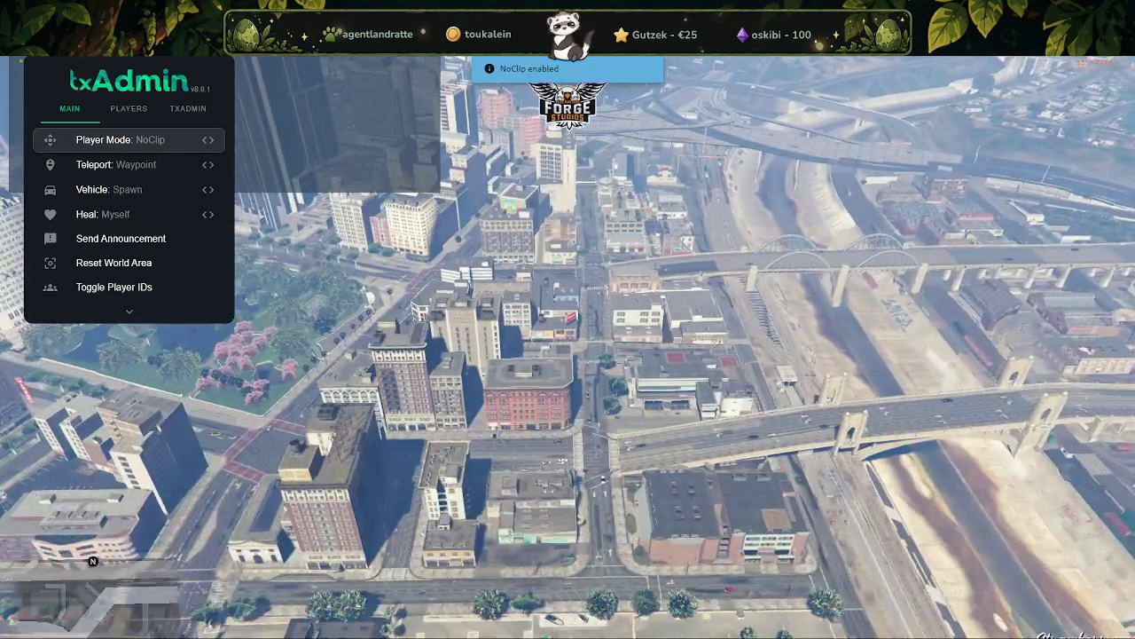
pyautogui.press('w')
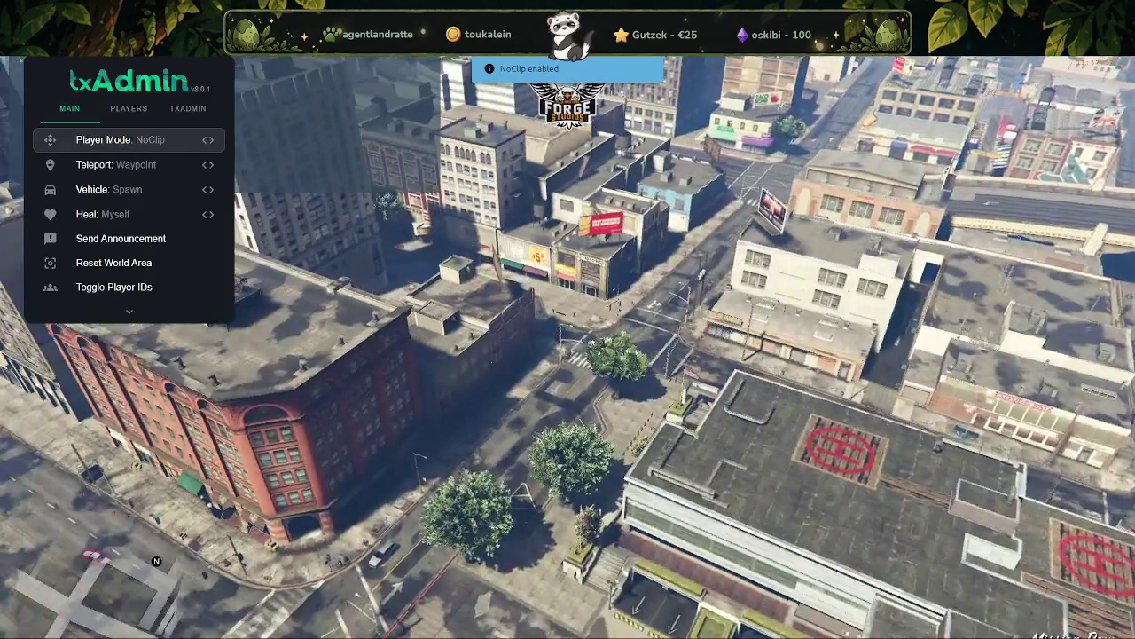
pyautogui.press('q')
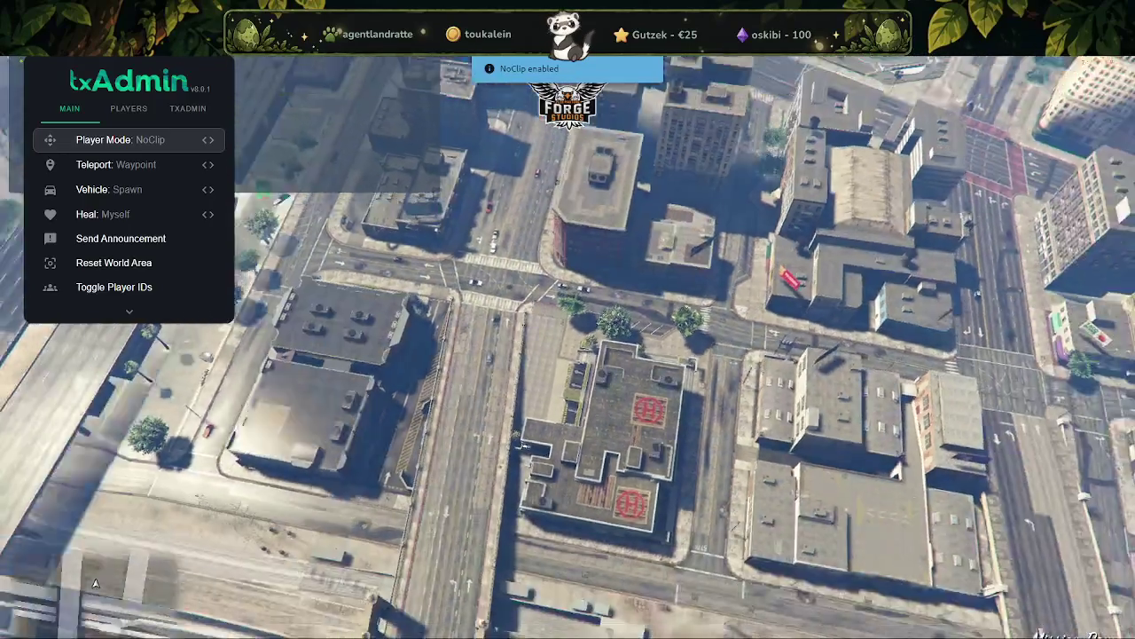
pyautogui.press('w')
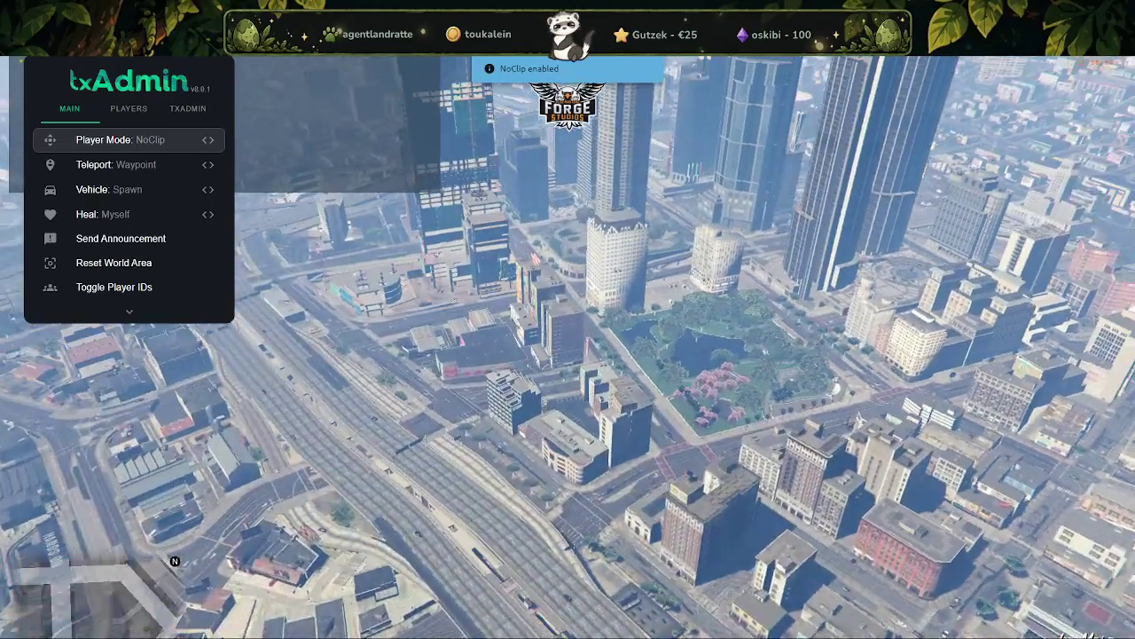
# - Descend over the park to the tree-lined street and switch the player mode back to Normal
pyautogui.press('w')
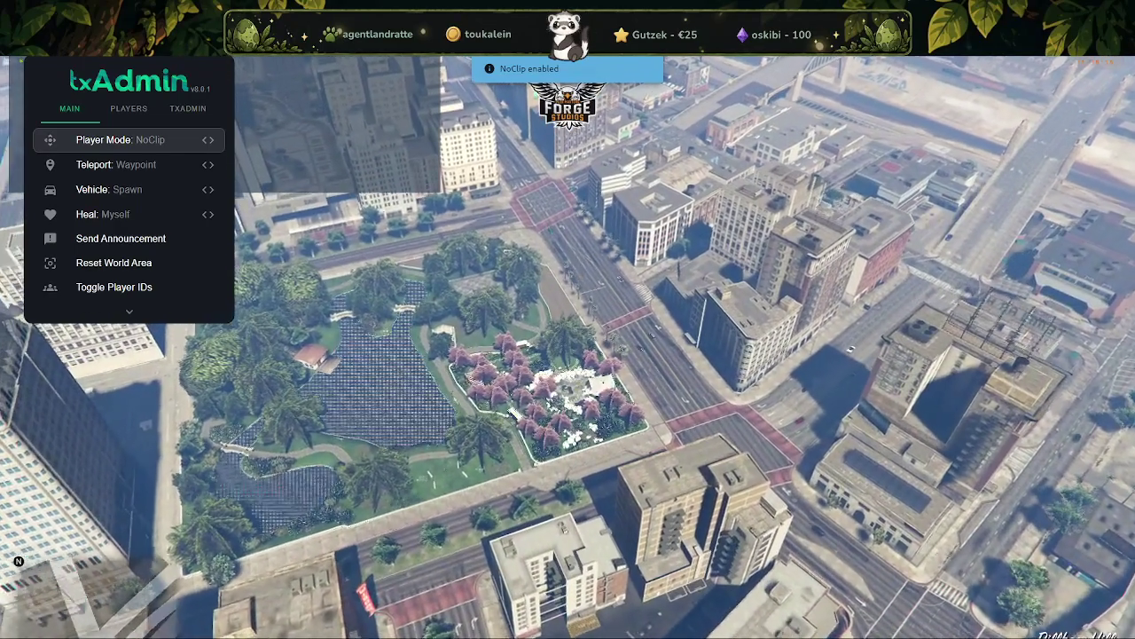
pyautogui.press('w')
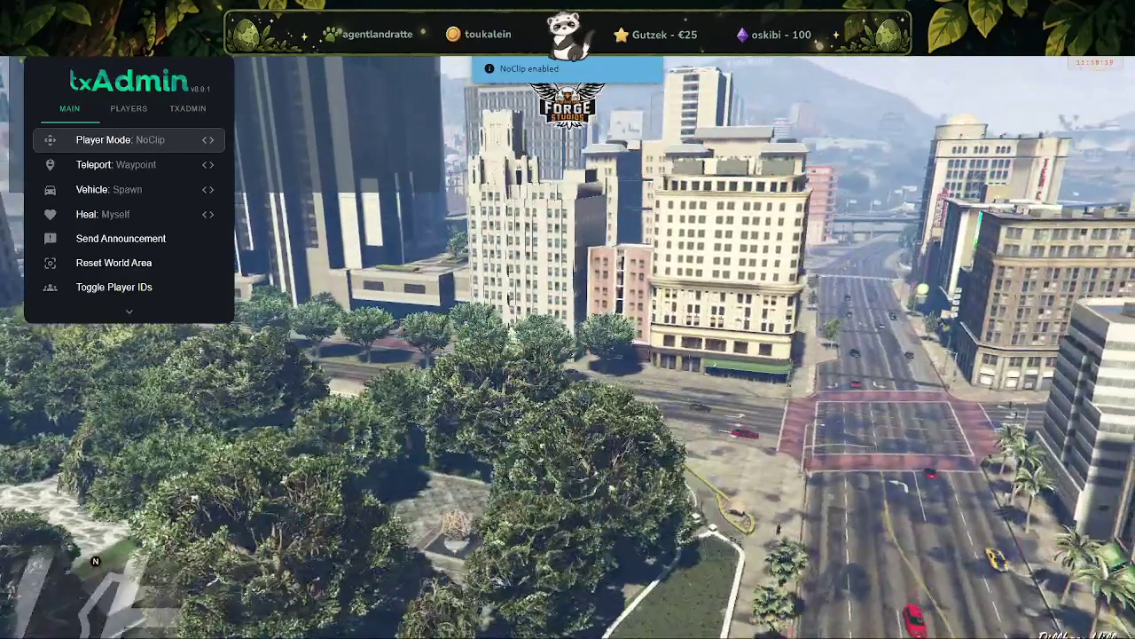
pyautogui.press('w')
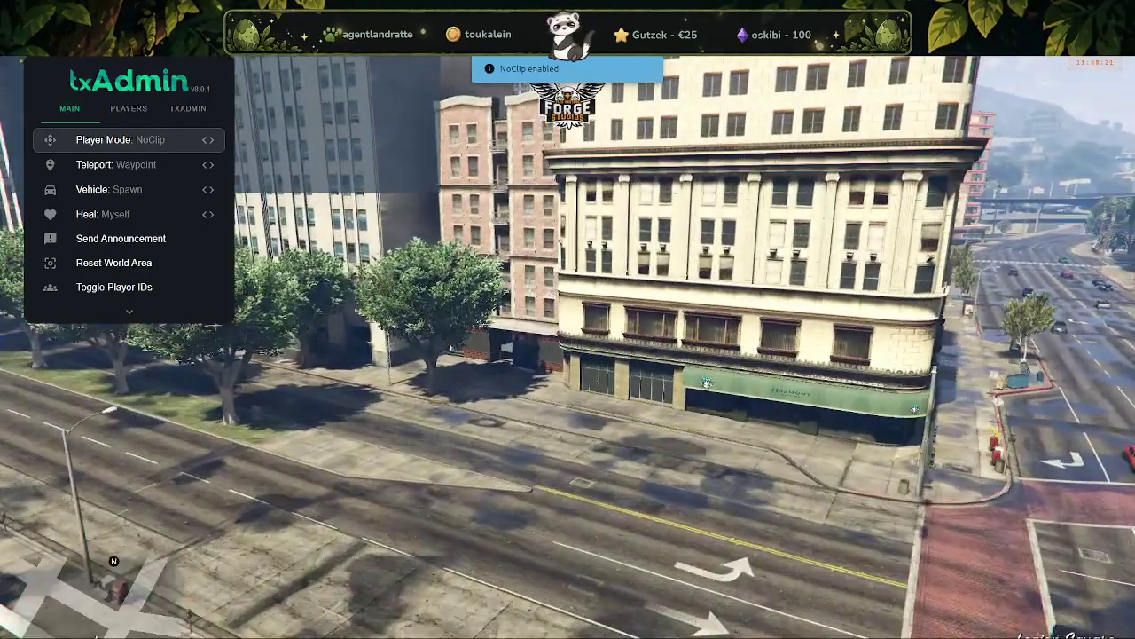
pyautogui.press('s')
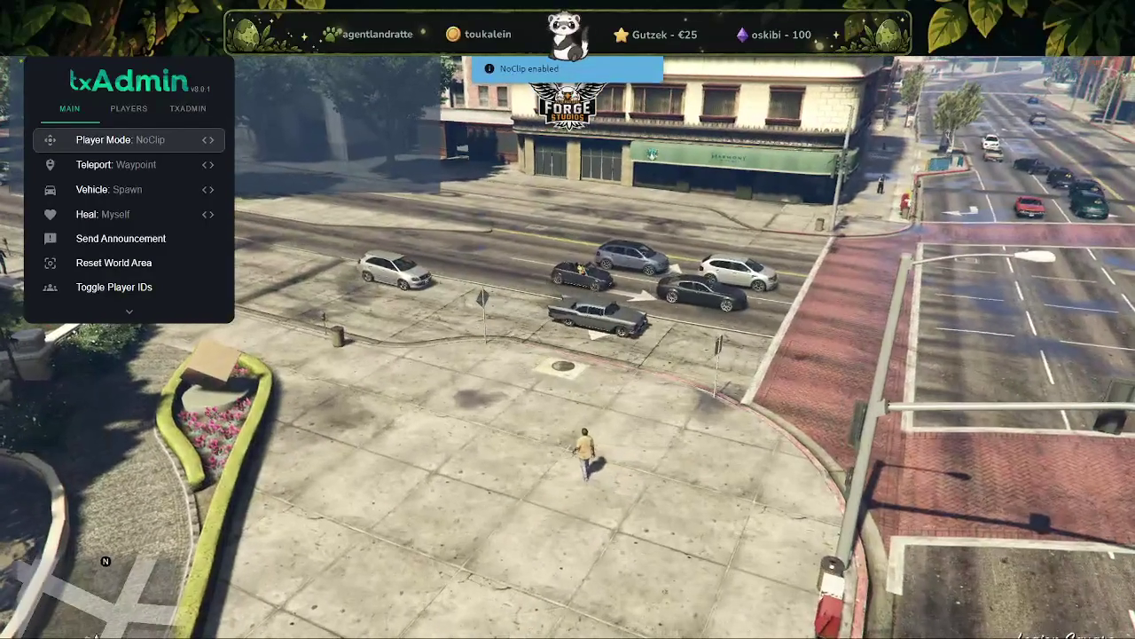
pyautogui.press('Return')
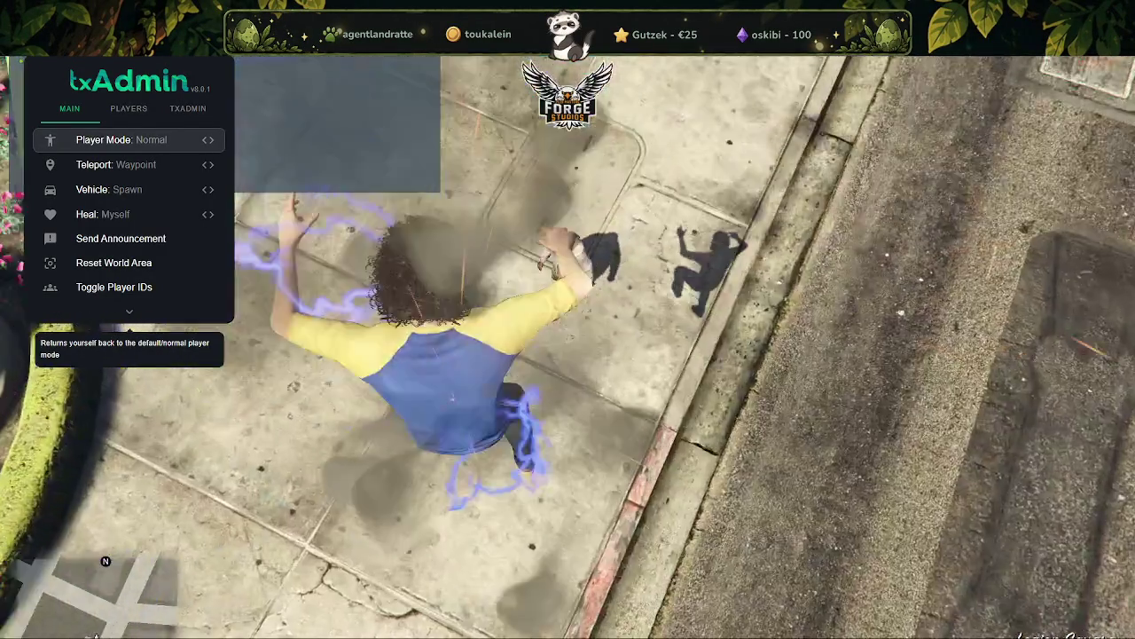
# - Walk the character across the plaza and close the txAdmin menu
pyautogui.press('w')
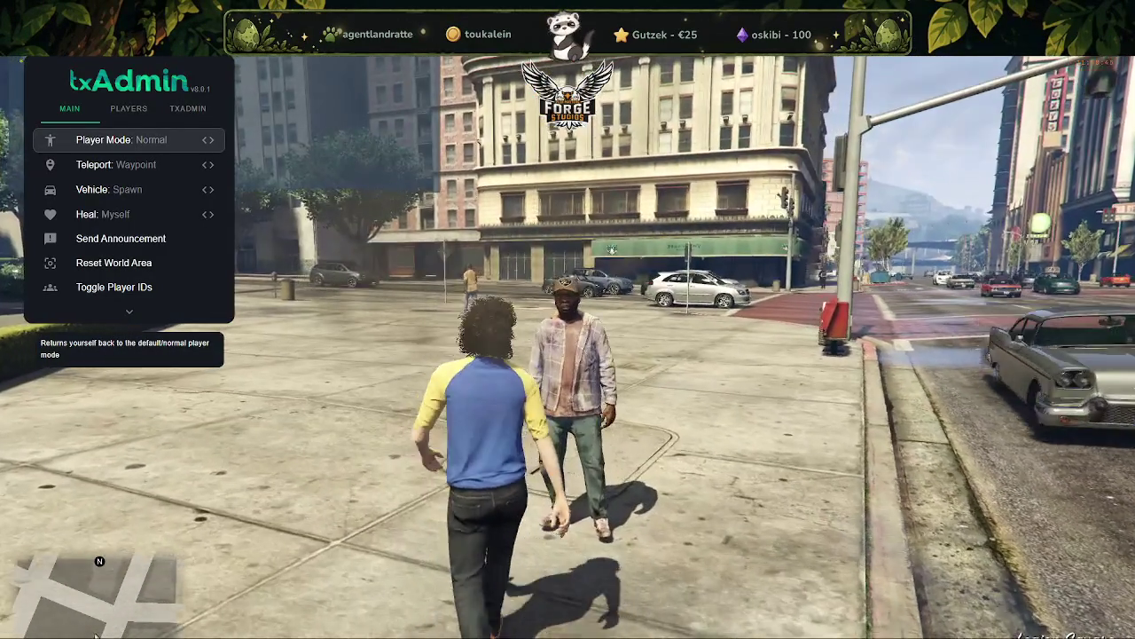
pyautogui.press('w')
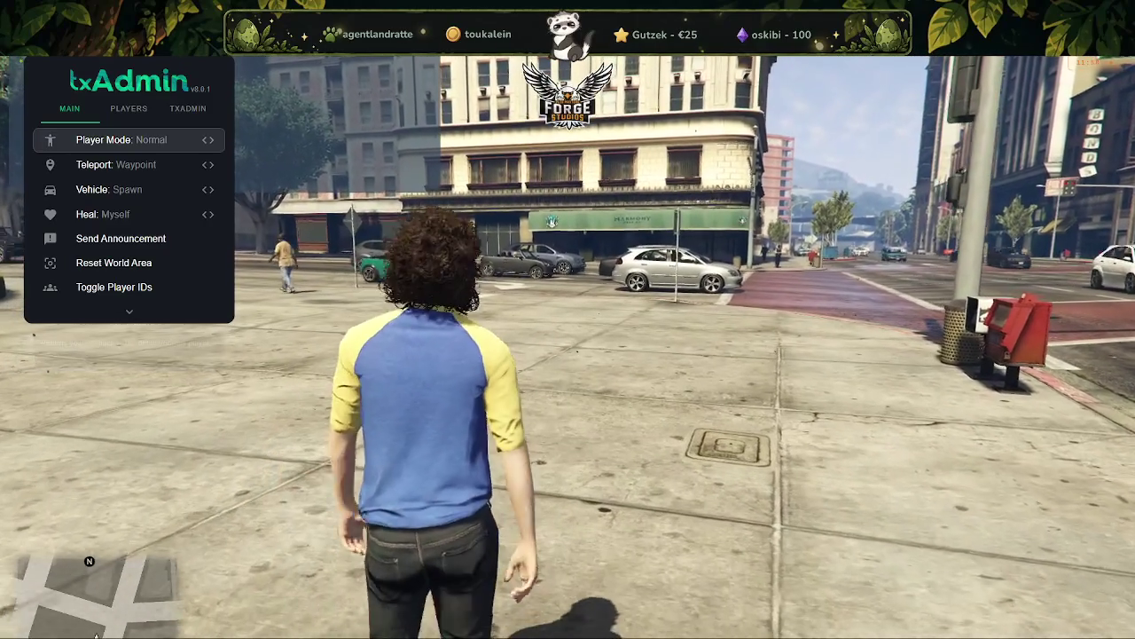
pyautogui.press('Escape')
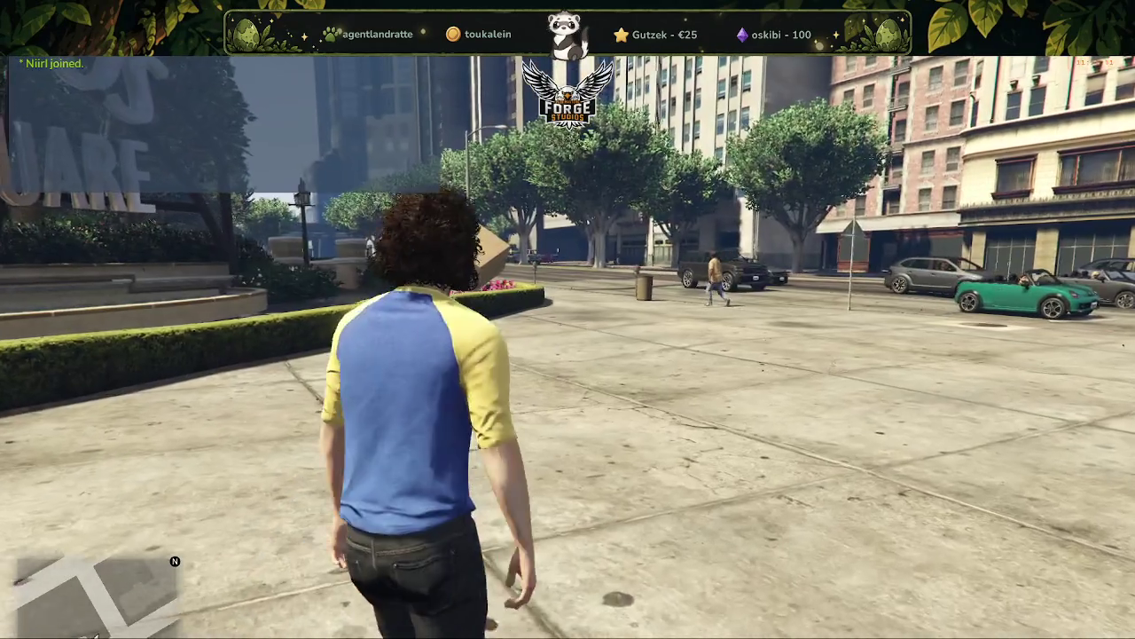
# - Run toward the corner building, stop at the curb, and walk along it down the street
pyautogui.press('w')
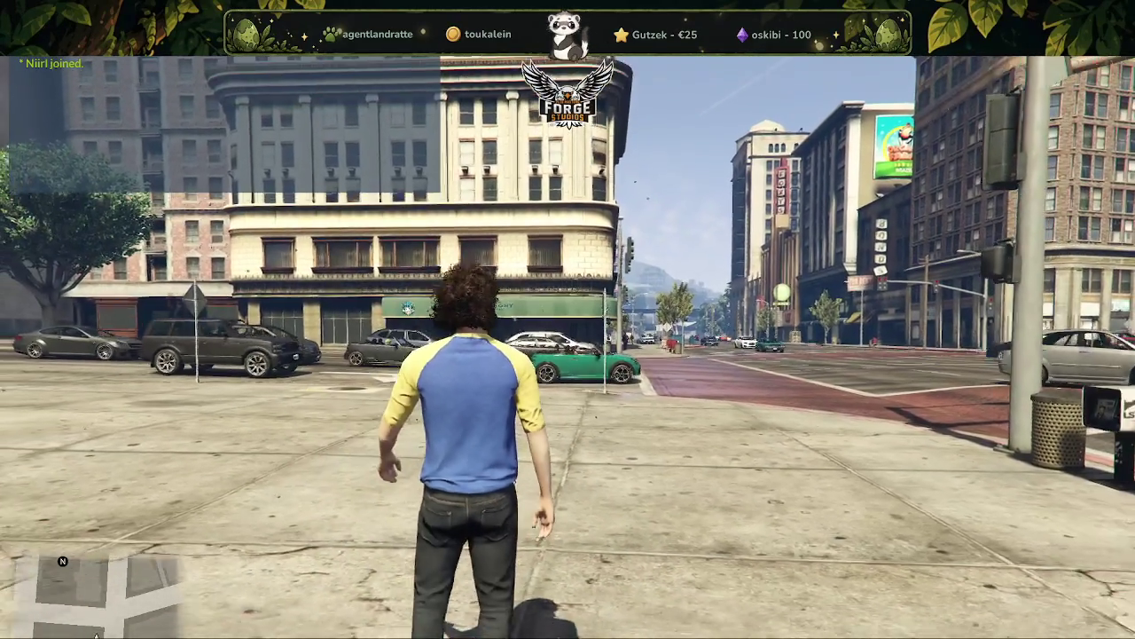
pyautogui.press('w')
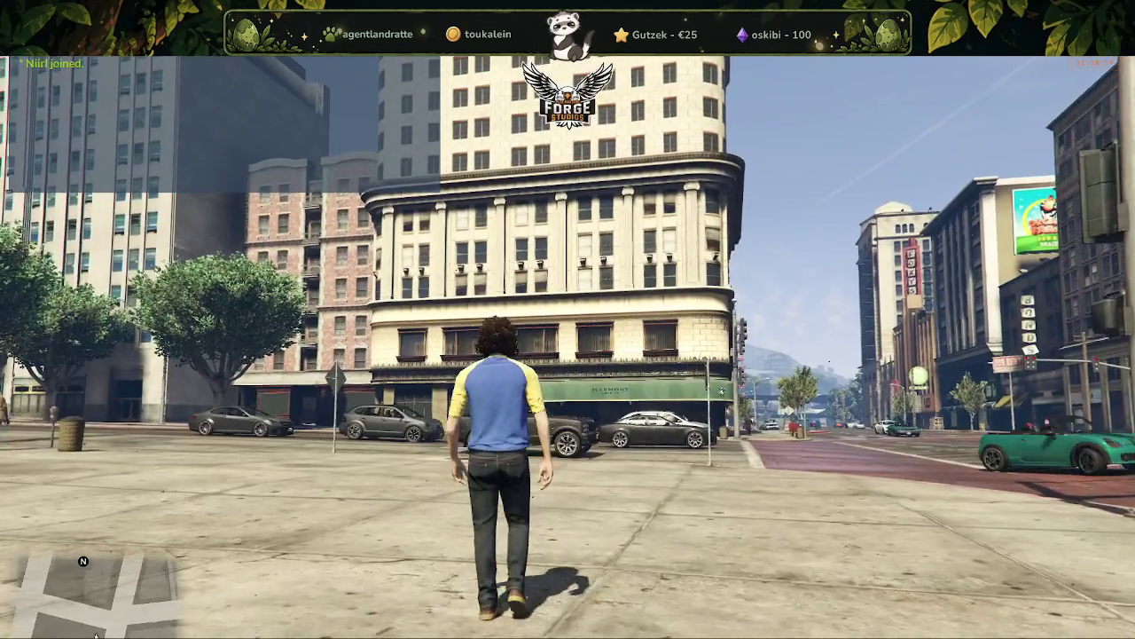
pyautogui.press('shift')
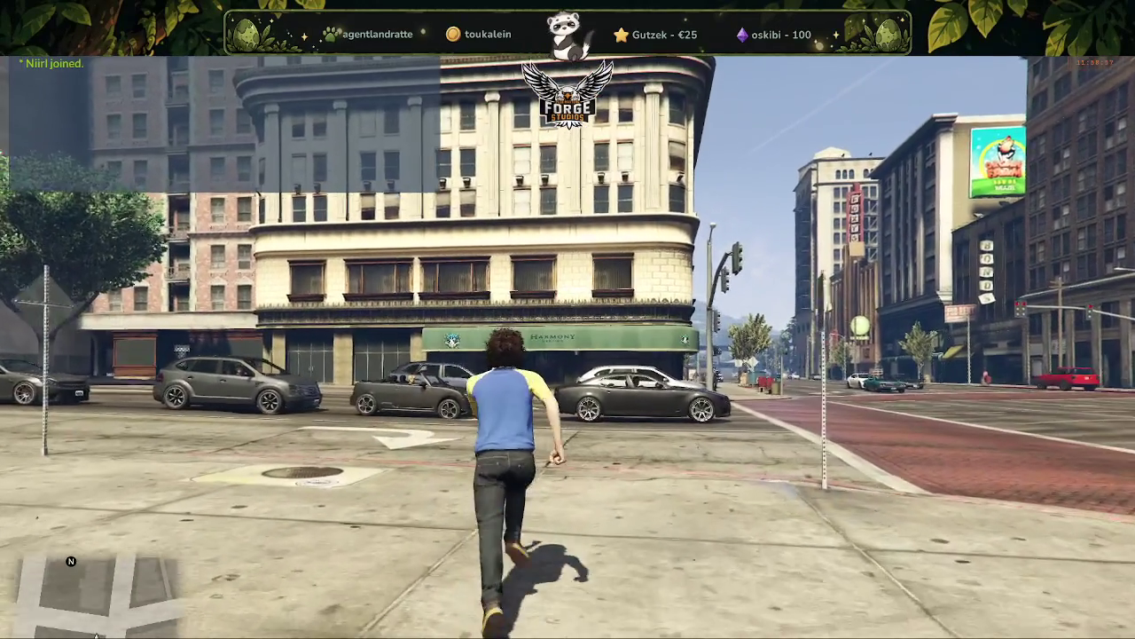
pyautogui.press('w')
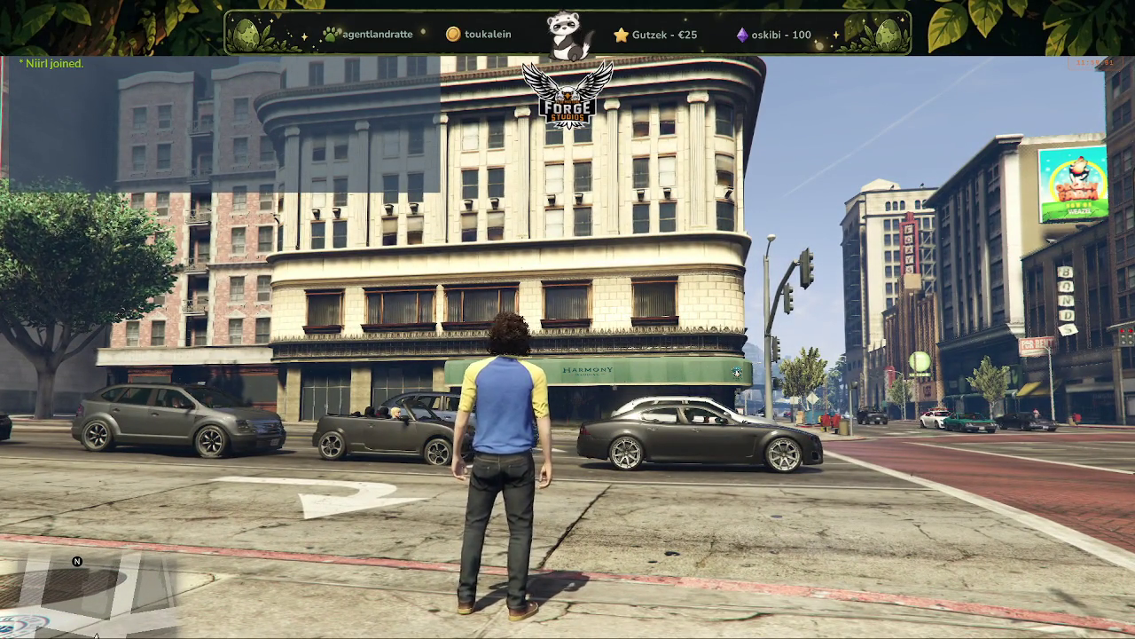
pyautogui.press('a')
pyautogui.press('w')
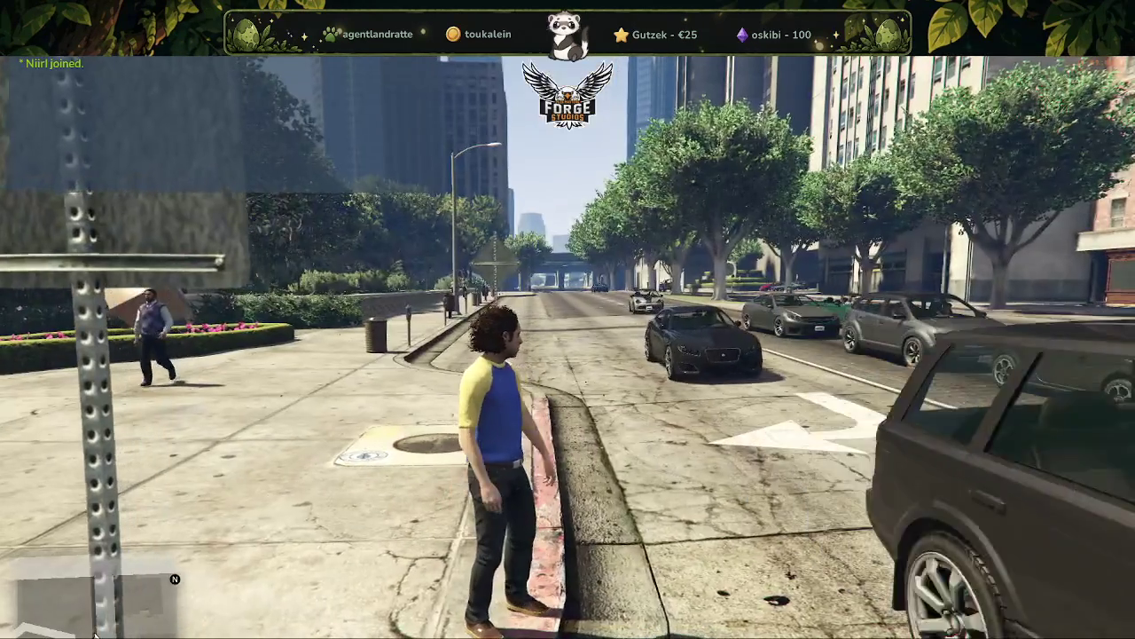
# - Run along the sidewalk and the park path, then across the grass onto the plaza
pyautogui.press('a')
pyautogui.press('a')
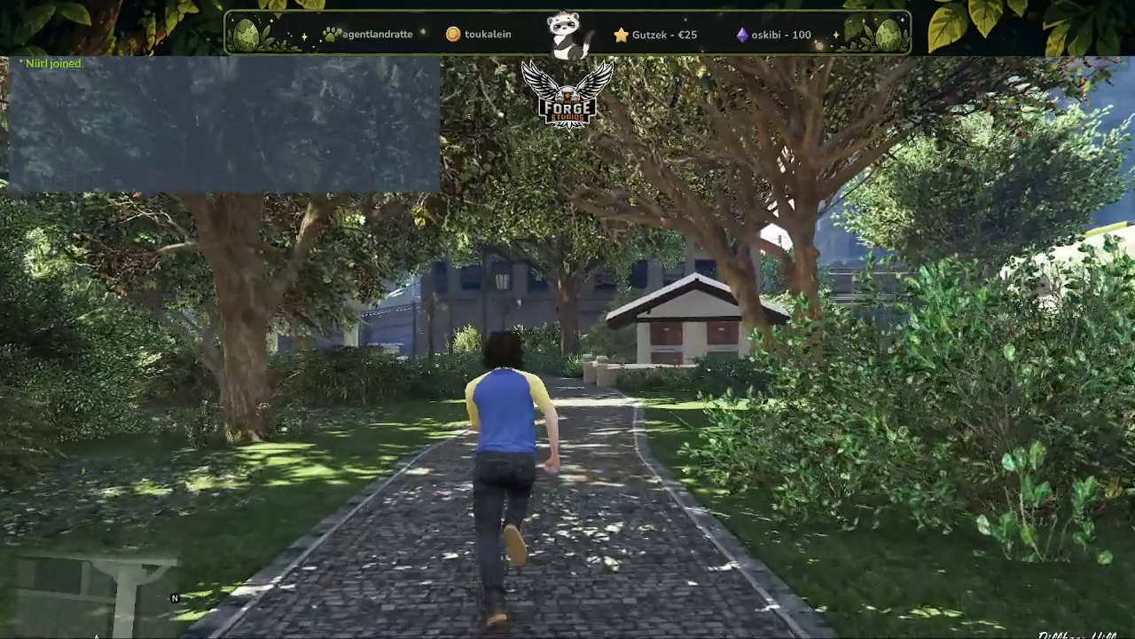
pyautogui.press('w')
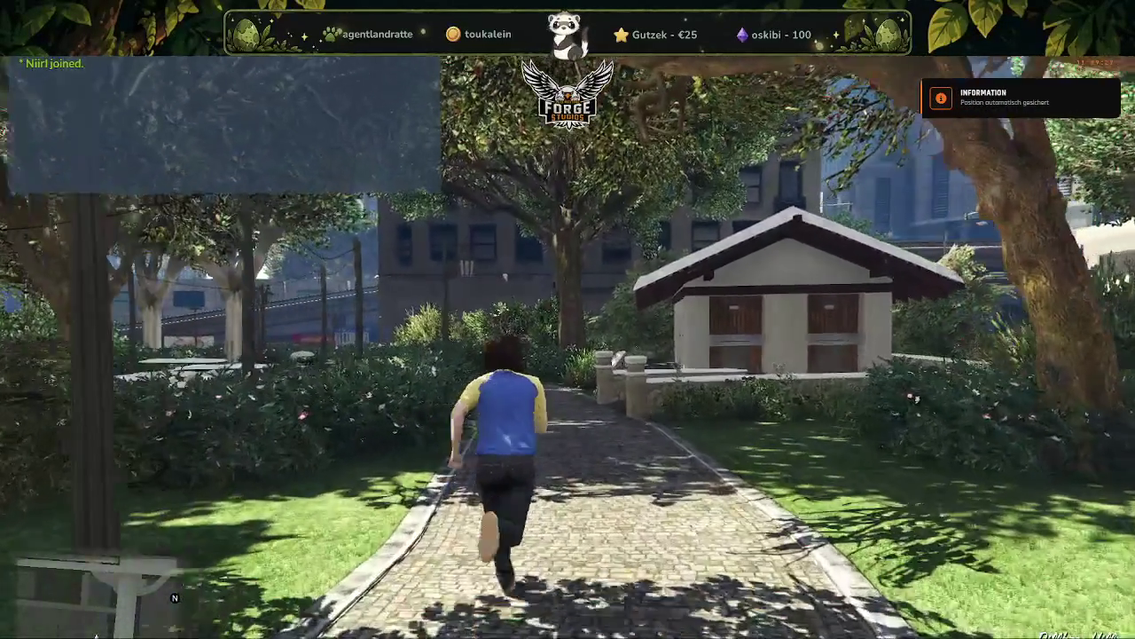
pyautogui.press('w')
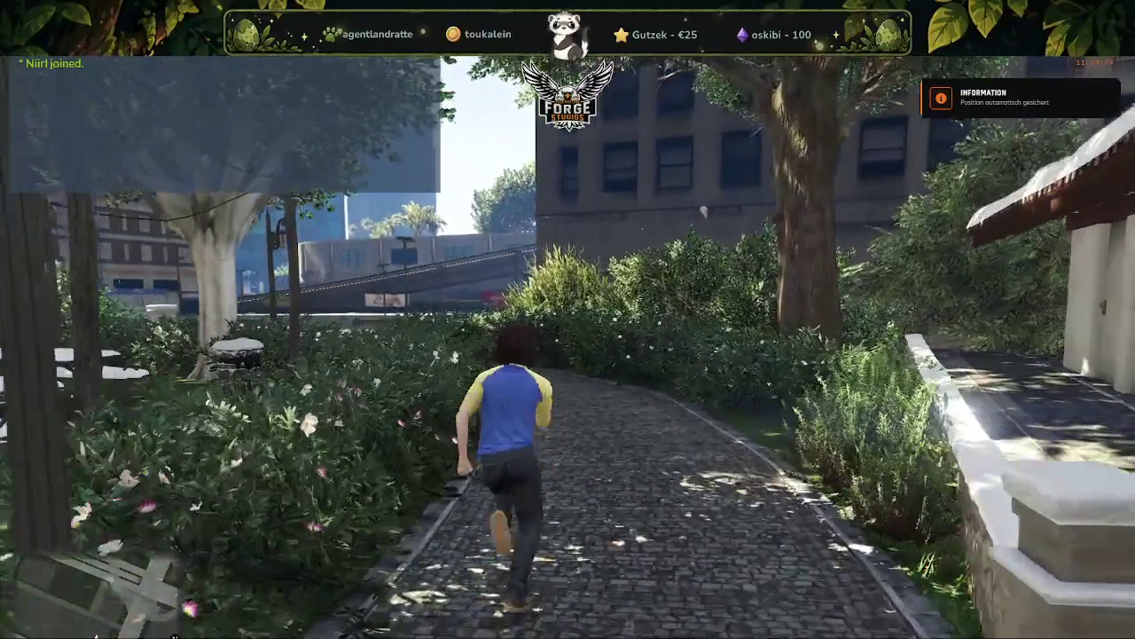
pyautogui.press('w')
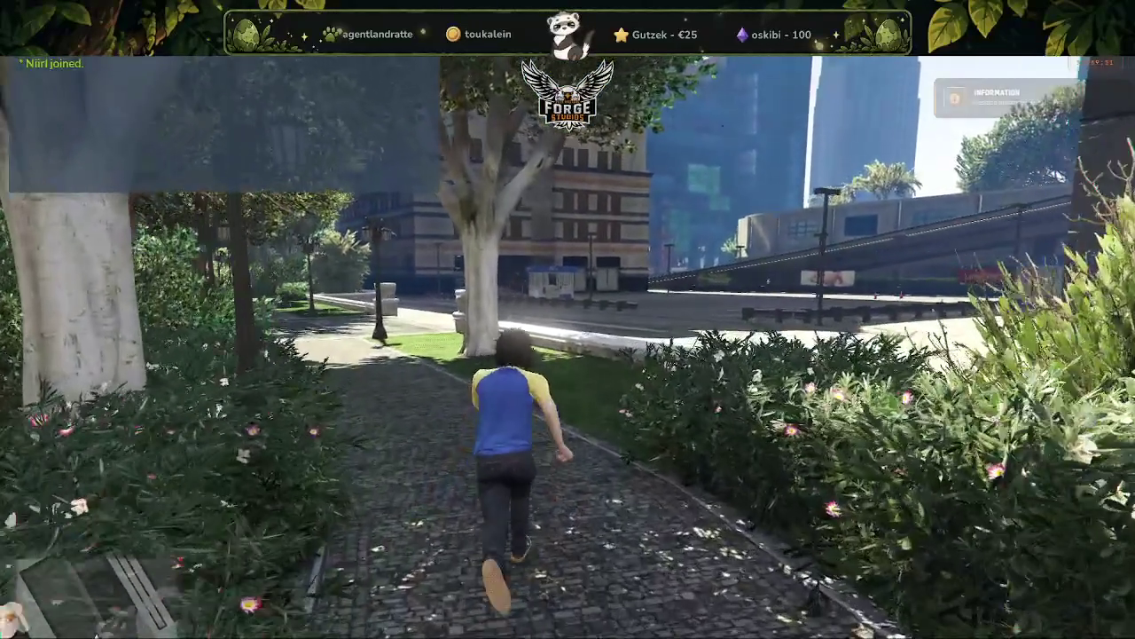
pyautogui.press('w')
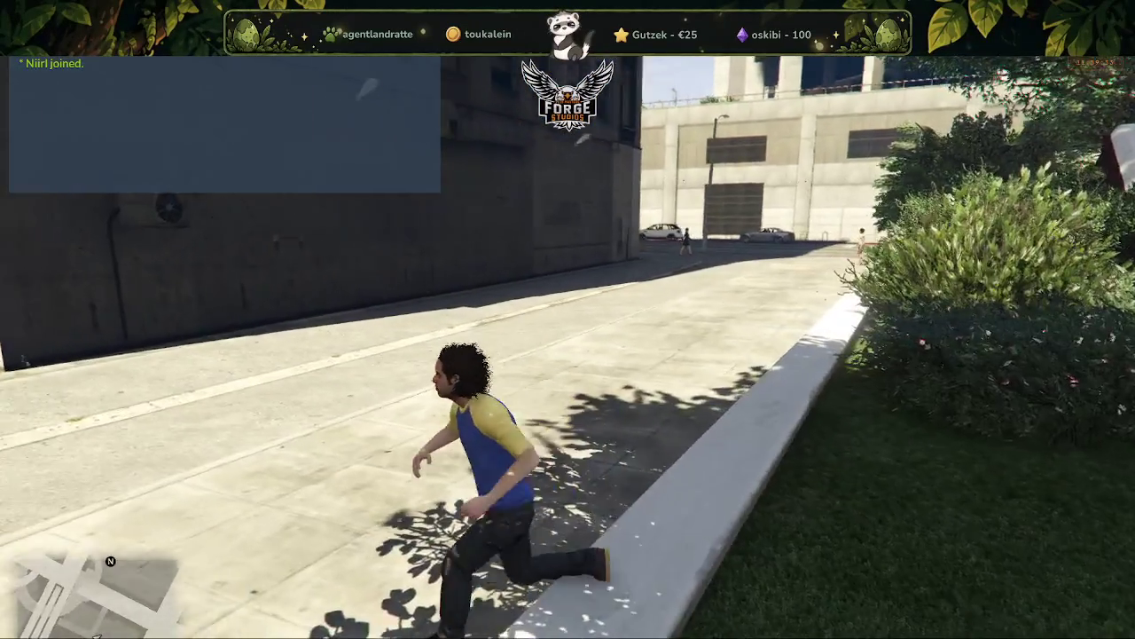
pyautogui.press('w')
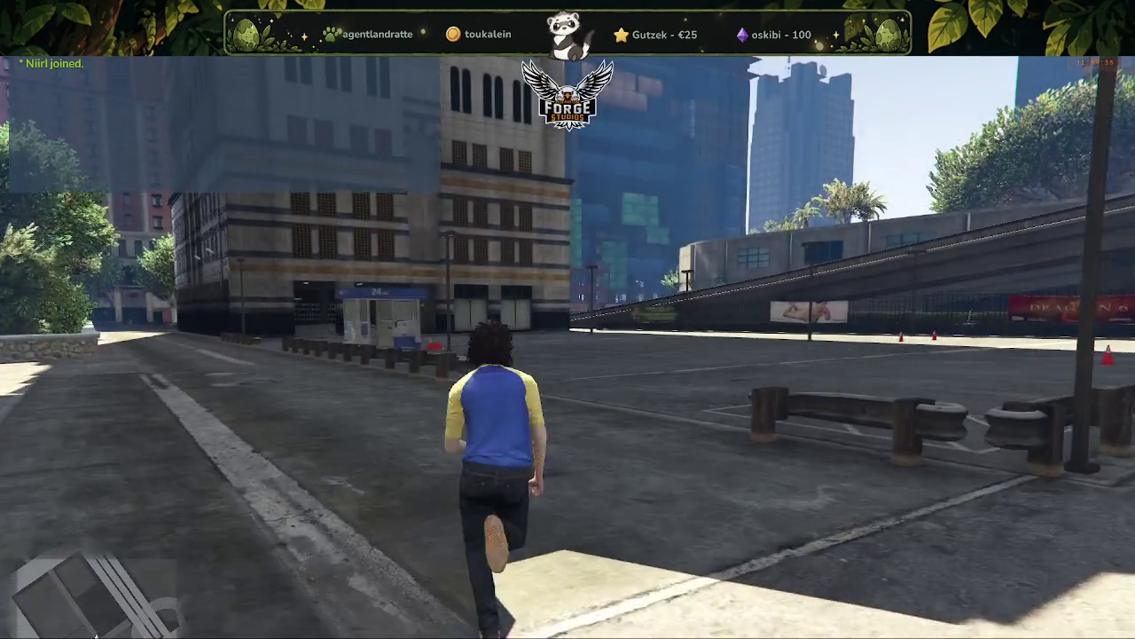
# - Run through the parking lot up to the park steps and bring up the admin tools with F1
pyautogui.press('w')
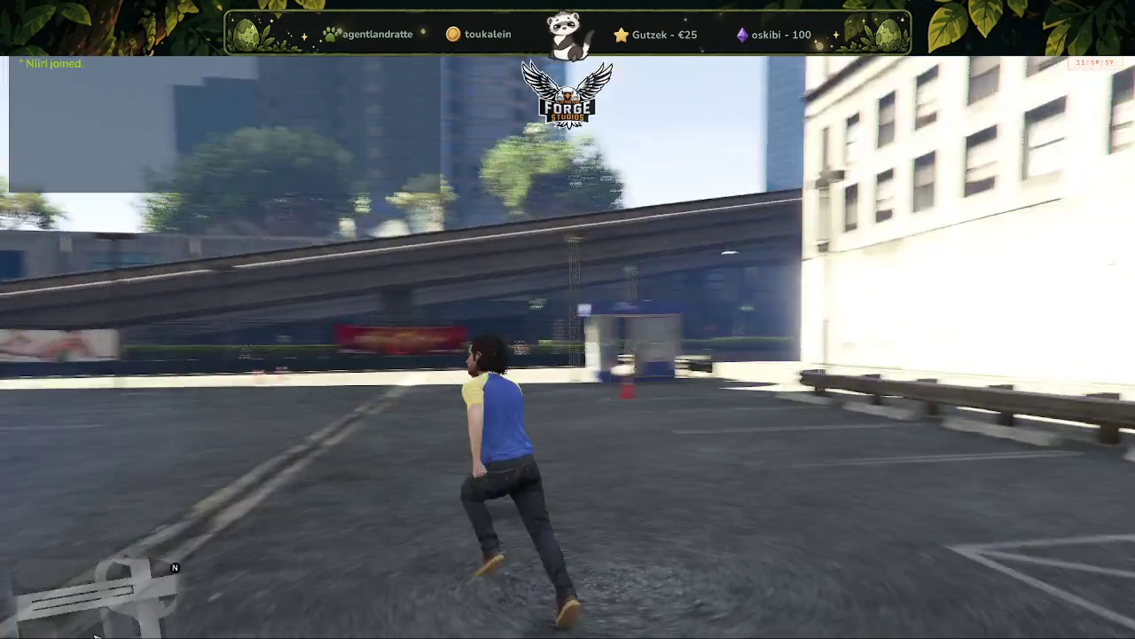
pyautogui.press('w')
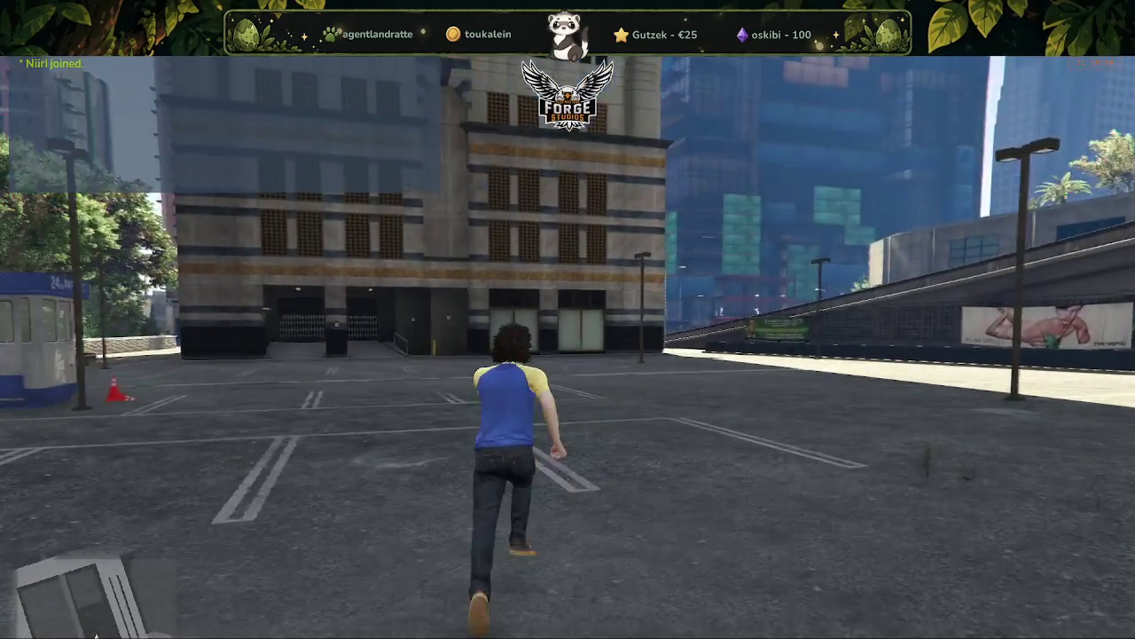
pyautogui.press('w')
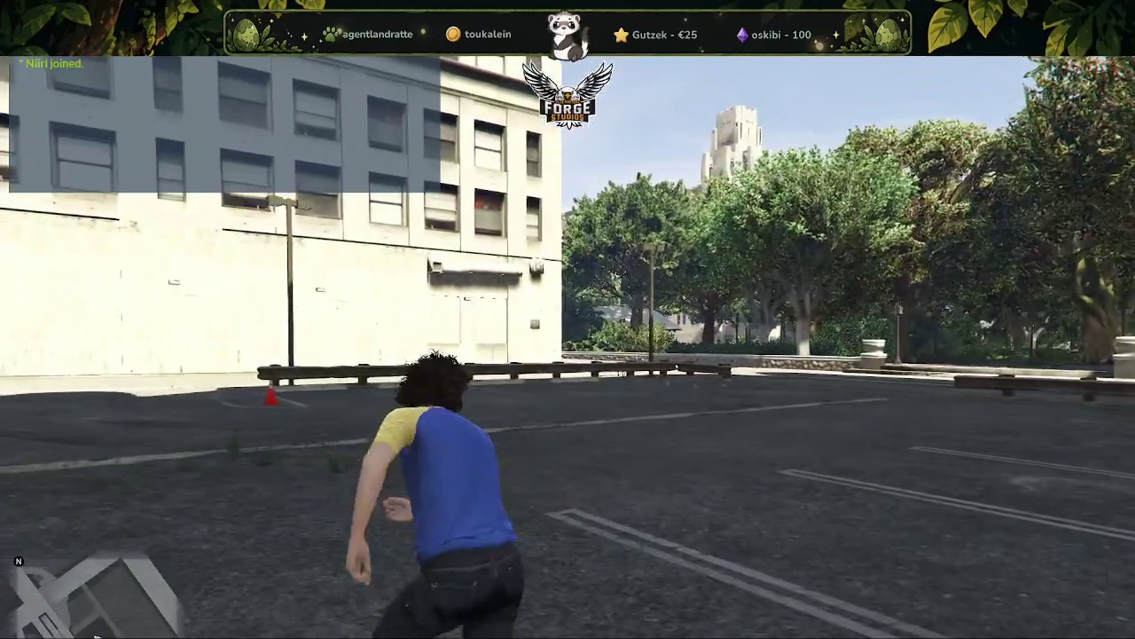
pyautogui.press('w')
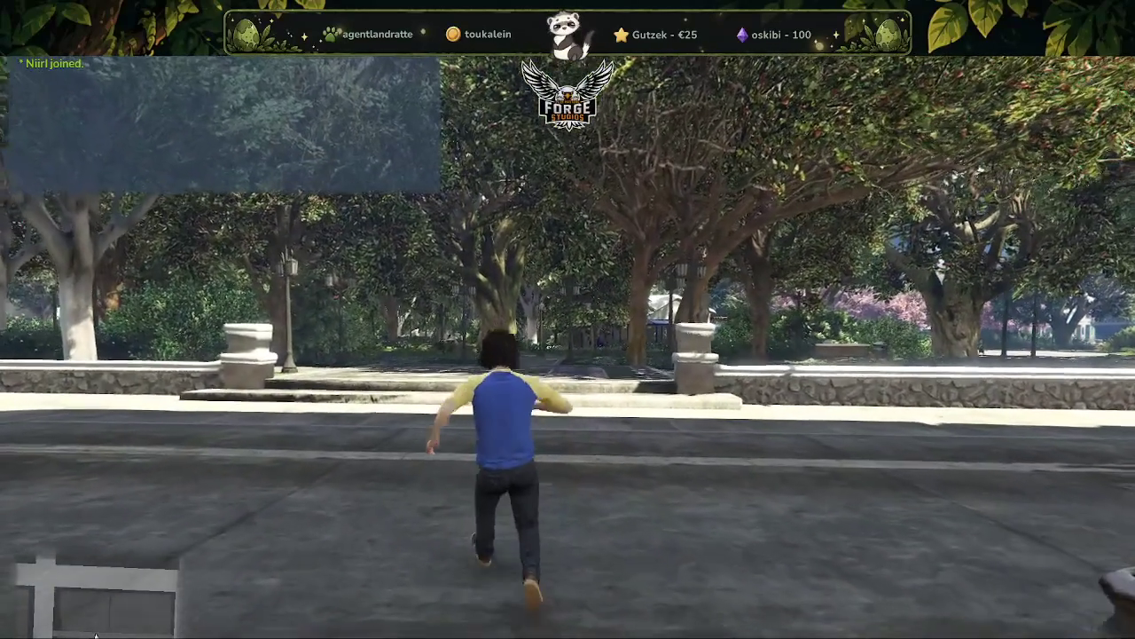
pyautogui.press('F1')
pyautogui.scroll(-3)
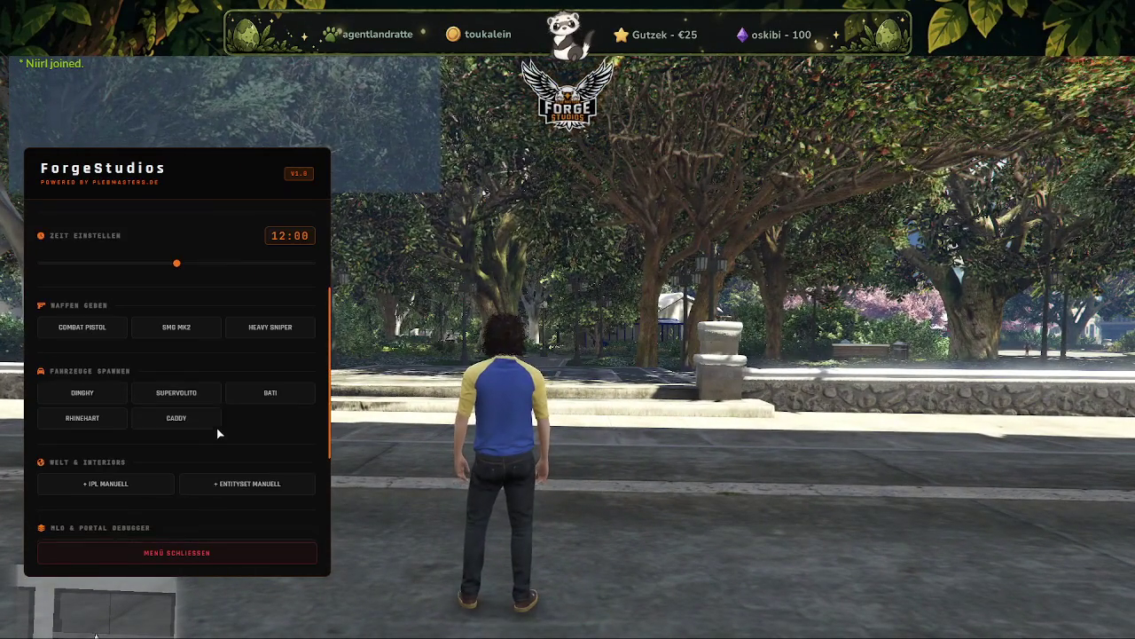
# - Remove the park IPL through + IPL MANUELL and ENTFERNEN, then close the admin tools
pyautogui.click(102, 422)
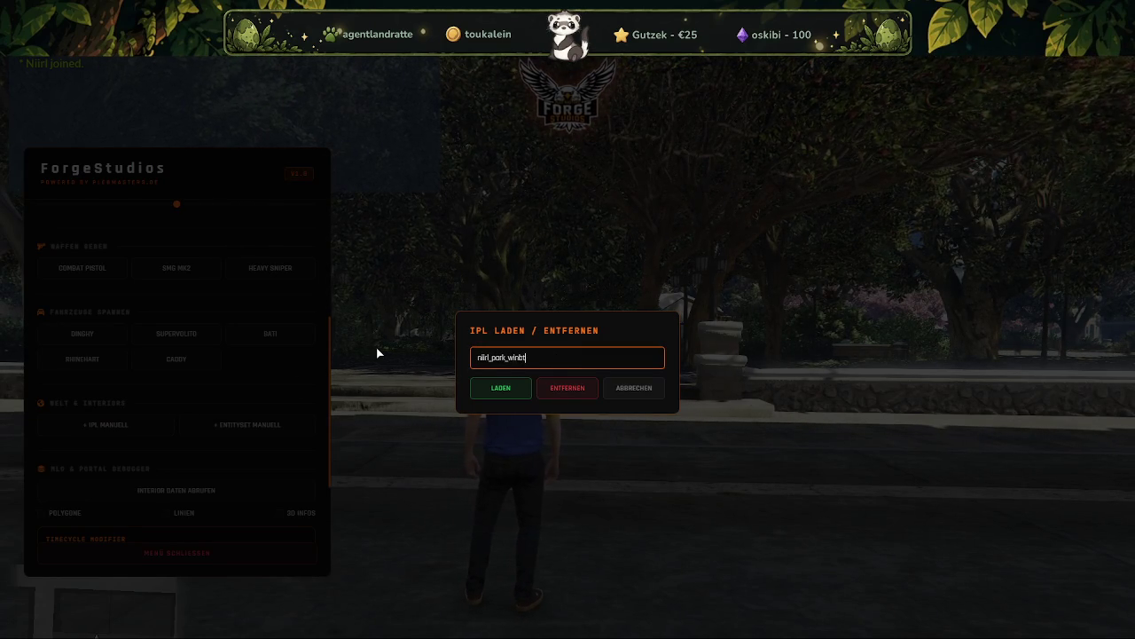
pyautogui.click(555, 387)
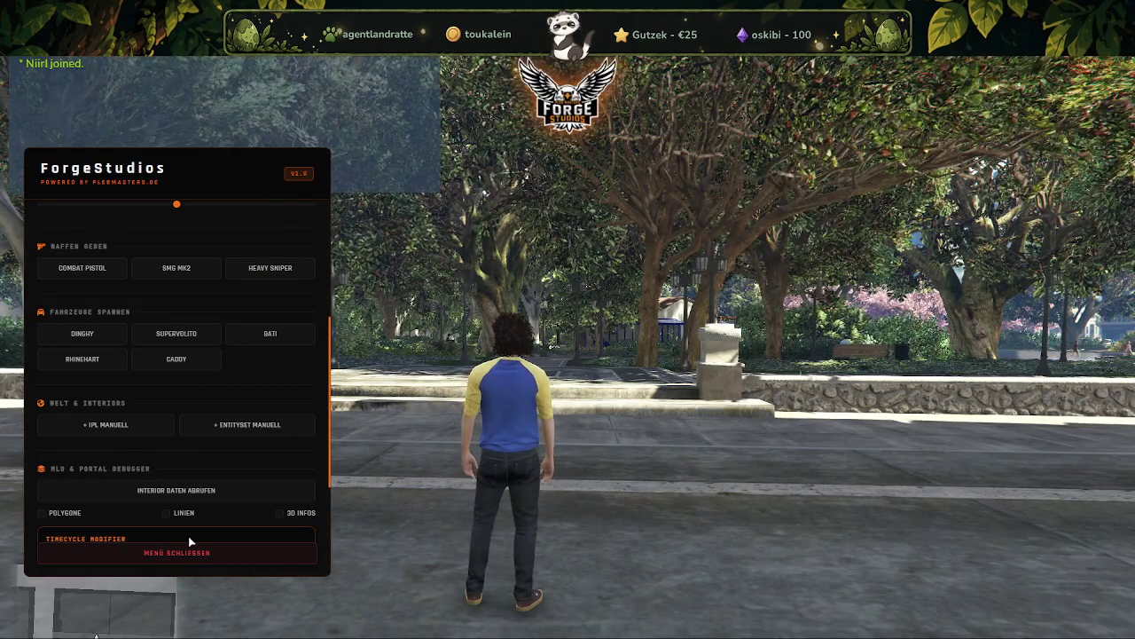
pyautogui.press('Escape')
# - Run the character to the park wall opposite the Harmony storefront
pyautogui.press('w')
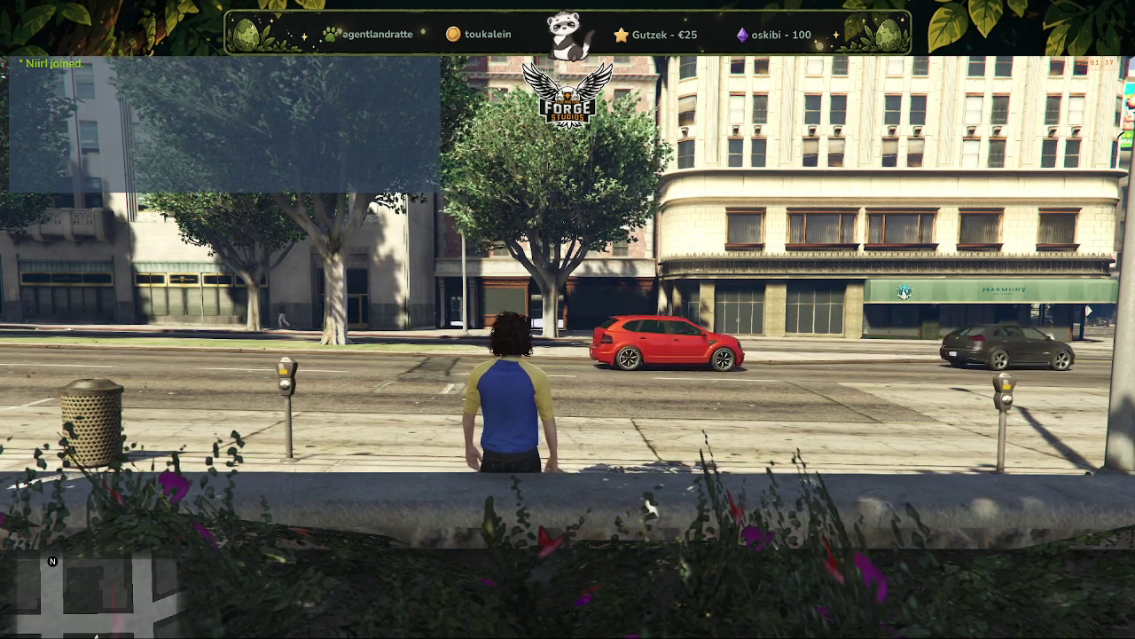
# - Run over the low wall and along the sidewalk past the parking meters and back
pyautogui.press('w')
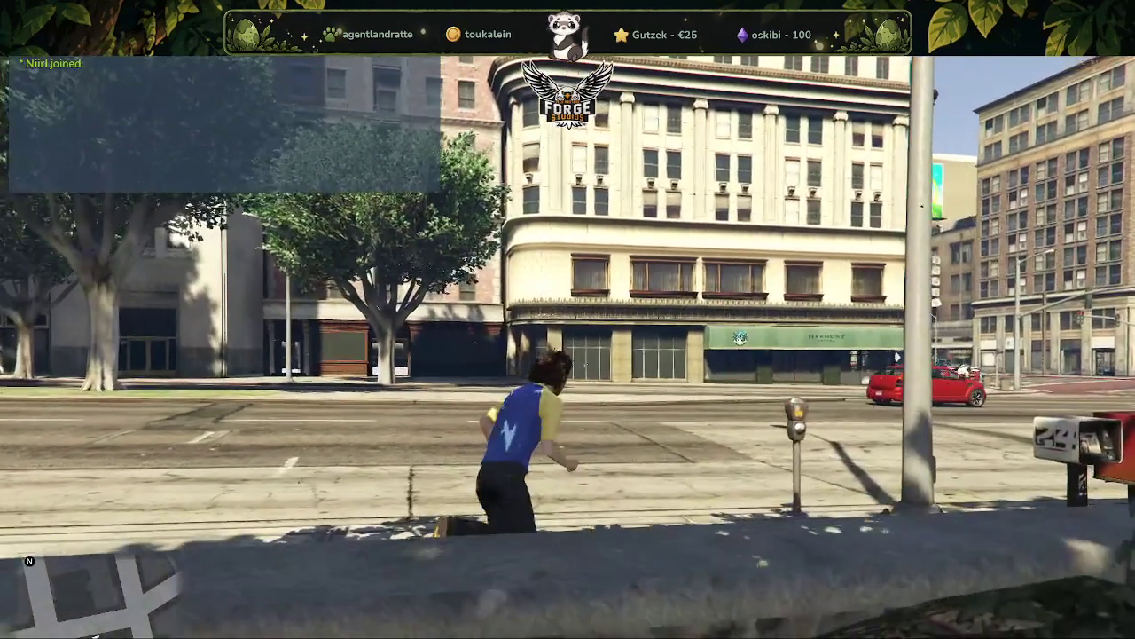
pyautogui.press('w')
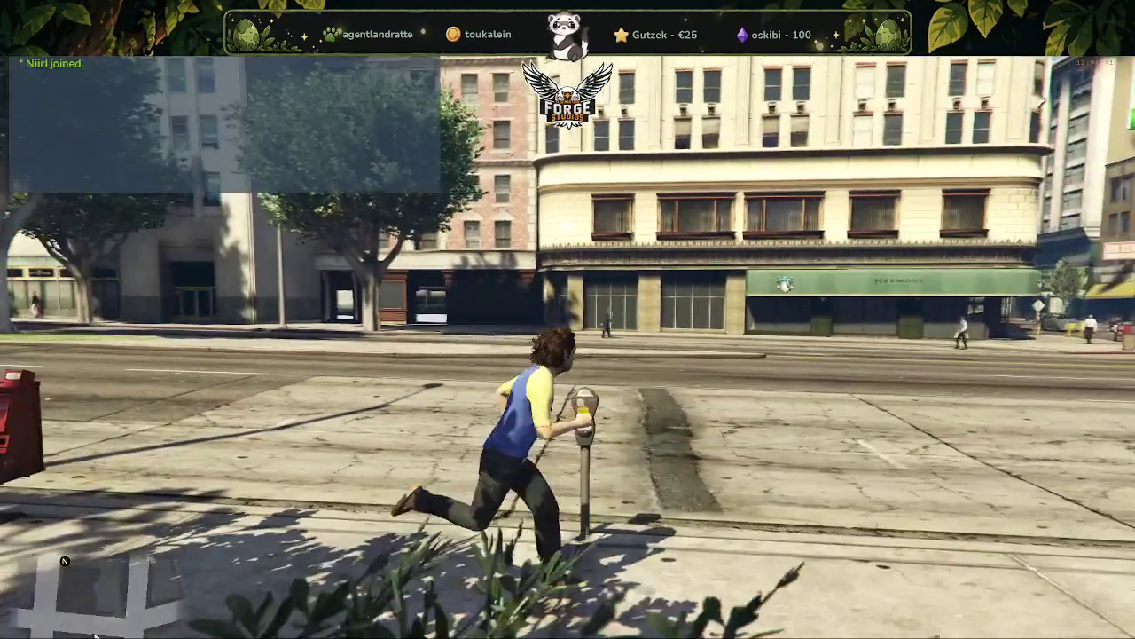
pyautogui.press('s')
pyautogui.press('w')
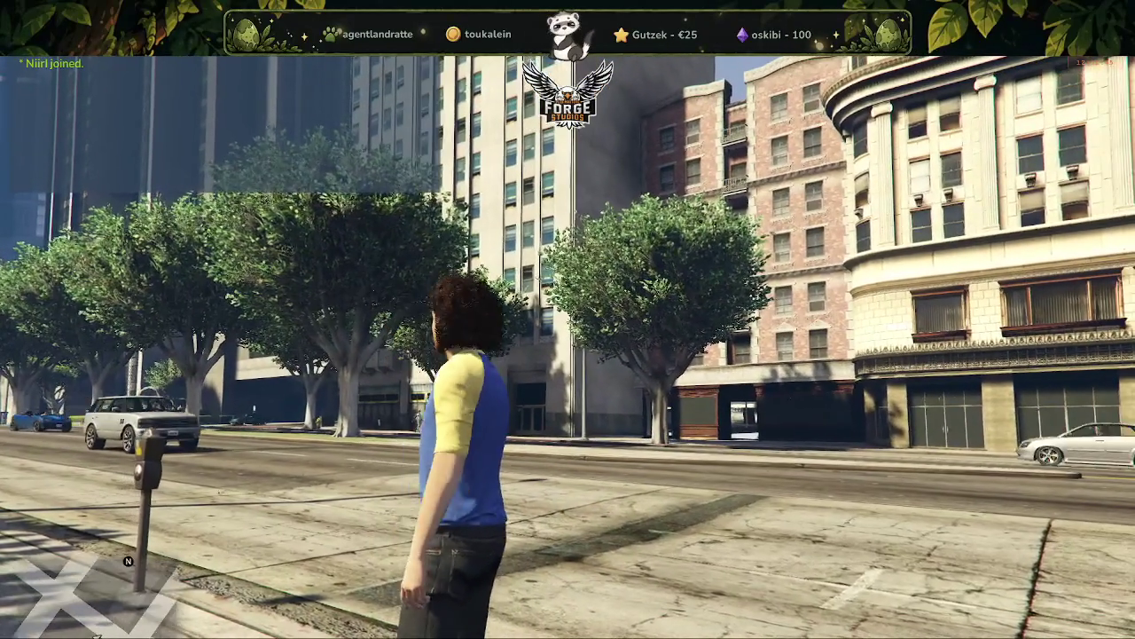
# - Face the building corner, open the F8 console, and close the server window to stop FXServer
pyautogui.press('w')
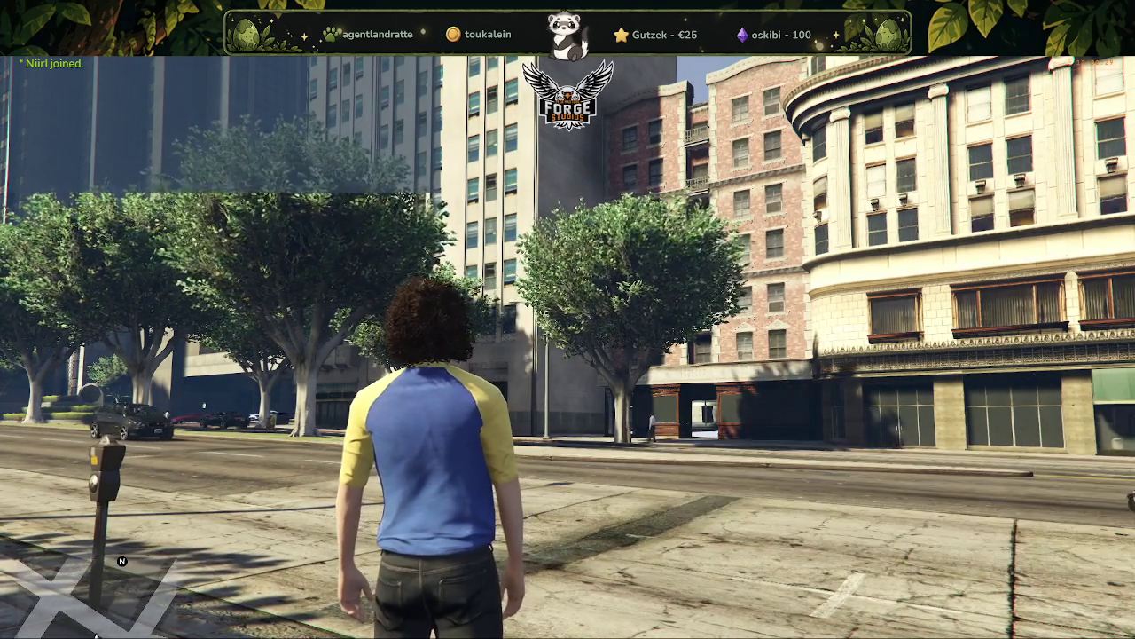
pyautogui.press('F8')
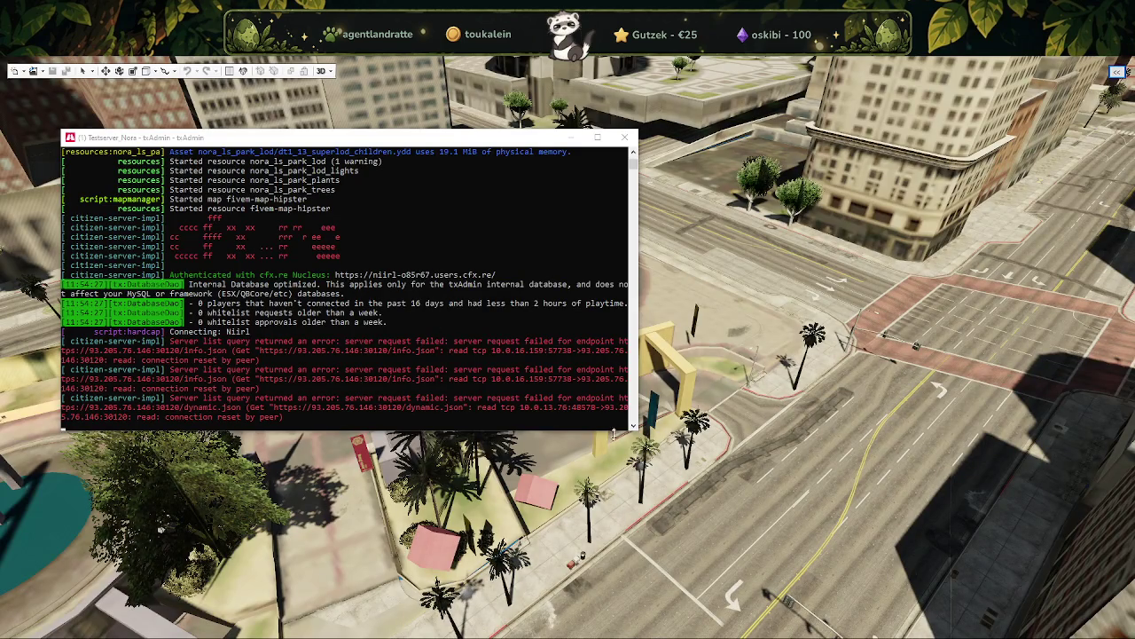
pyautogui.click(625, 140)
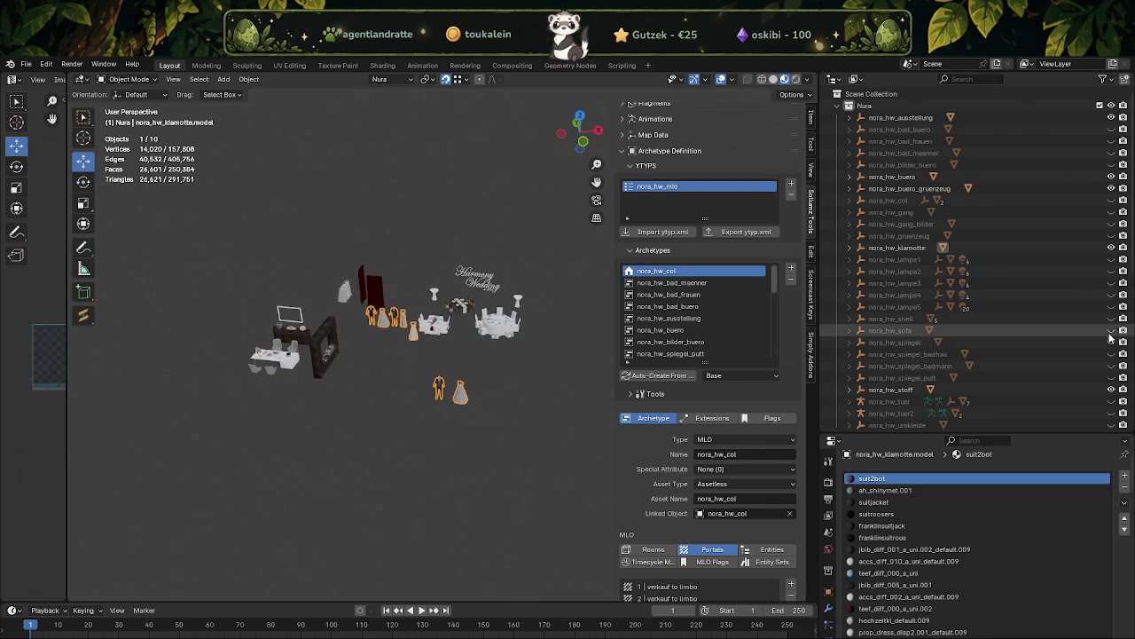
# - Unhide nora_hw_shell, select the mauern wall object, and enter Edit Mode
pyautogui.click(1111, 319)
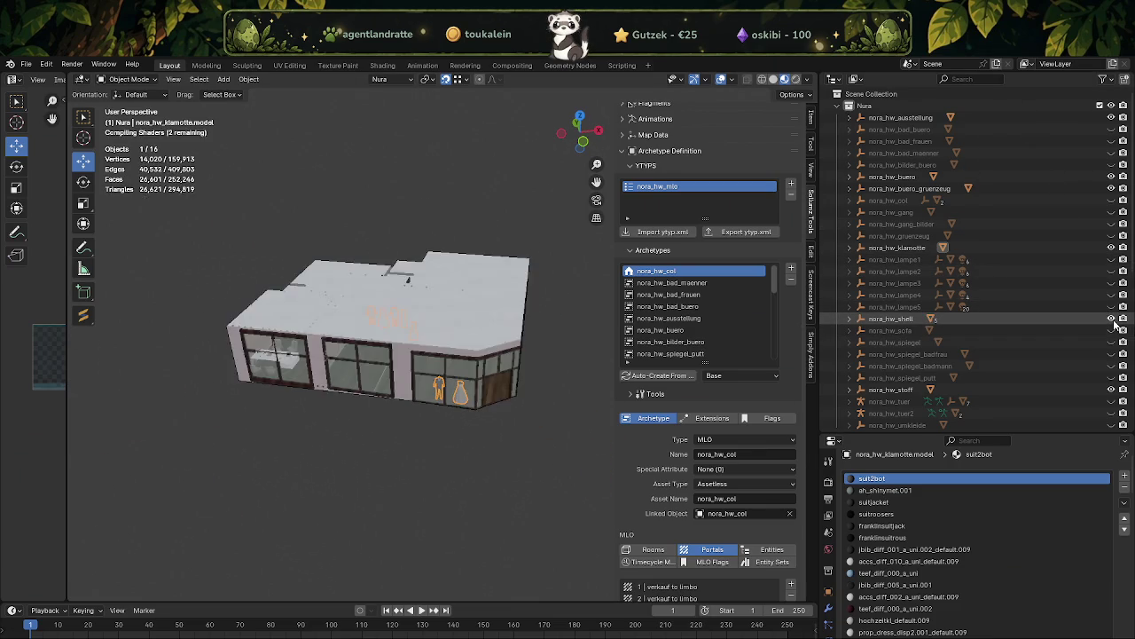
pyautogui.moveTo(502, 390); pyautogui.dragTo(354, 367)
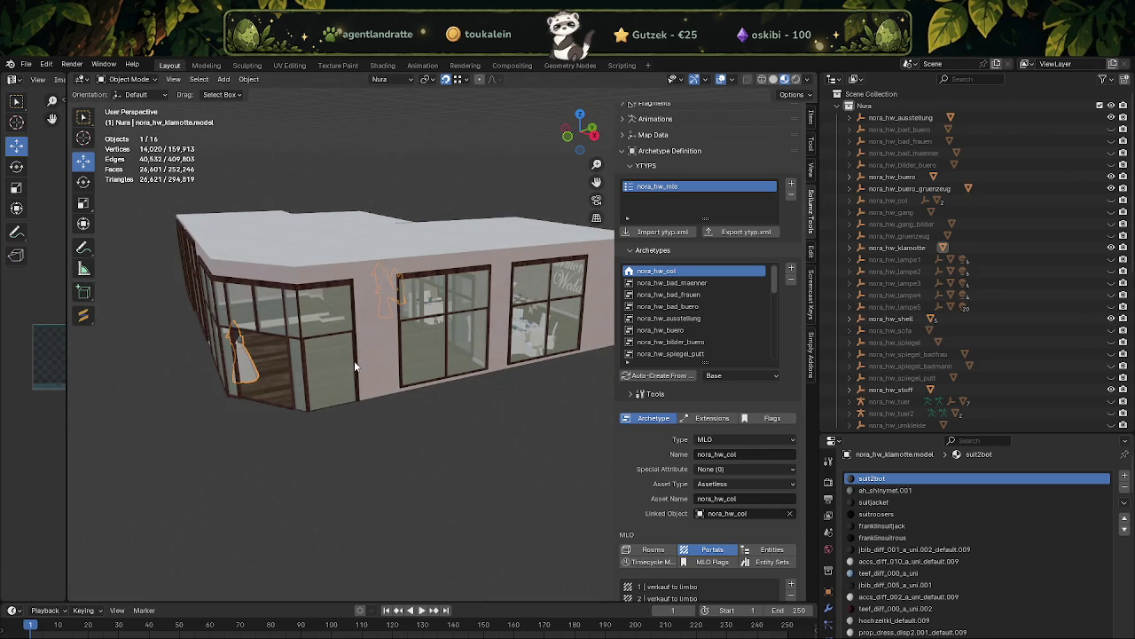
pyautogui.click(354, 360)
pyautogui.press('Tab')
# - Select all faces using XJ_V_WOOD06.001 window frame wood and the green glass material
pyautogui.click(887, 478)
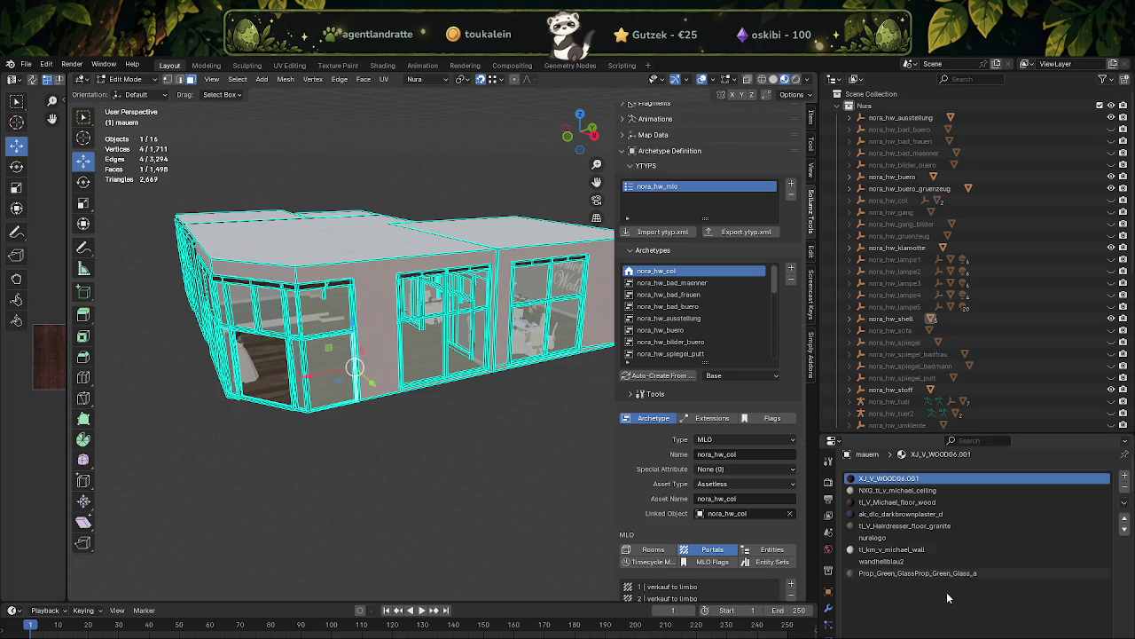
pyautogui.scroll(-3)
pyautogui.click(985, 575)
pyautogui.click(999, 579)
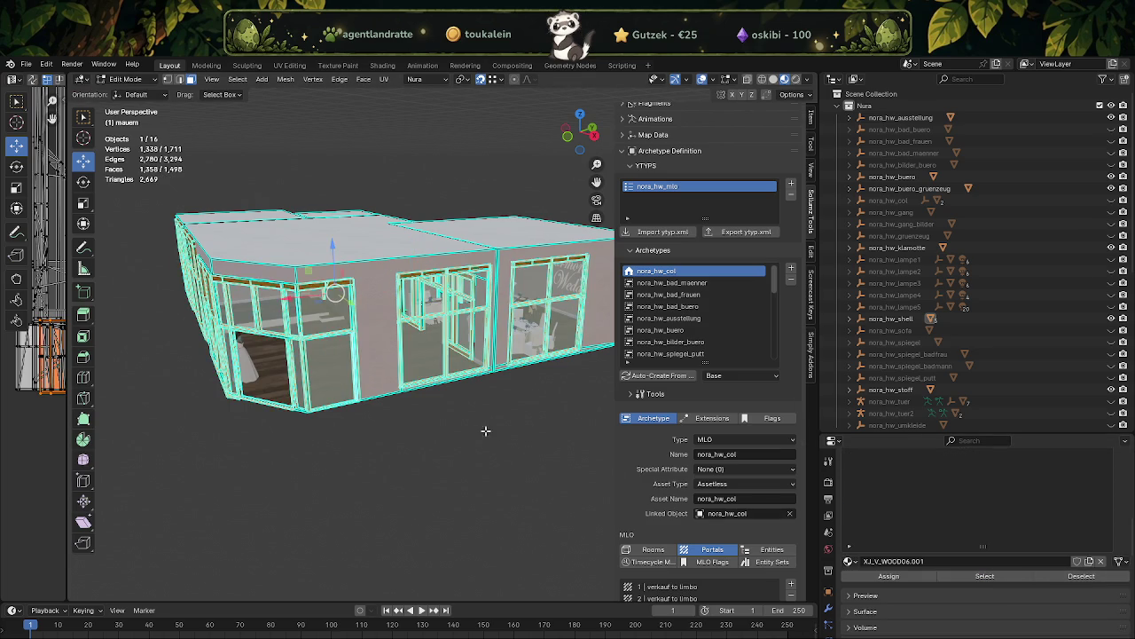
pyautogui.moveTo(350, 383); pyautogui.dragTo(464, 403)
pyautogui.click(984, 575)
# - Separate the selected window faces into their own object and expand nora_hw_shell in the Outliner
pyautogui.rightClick(458, 429)
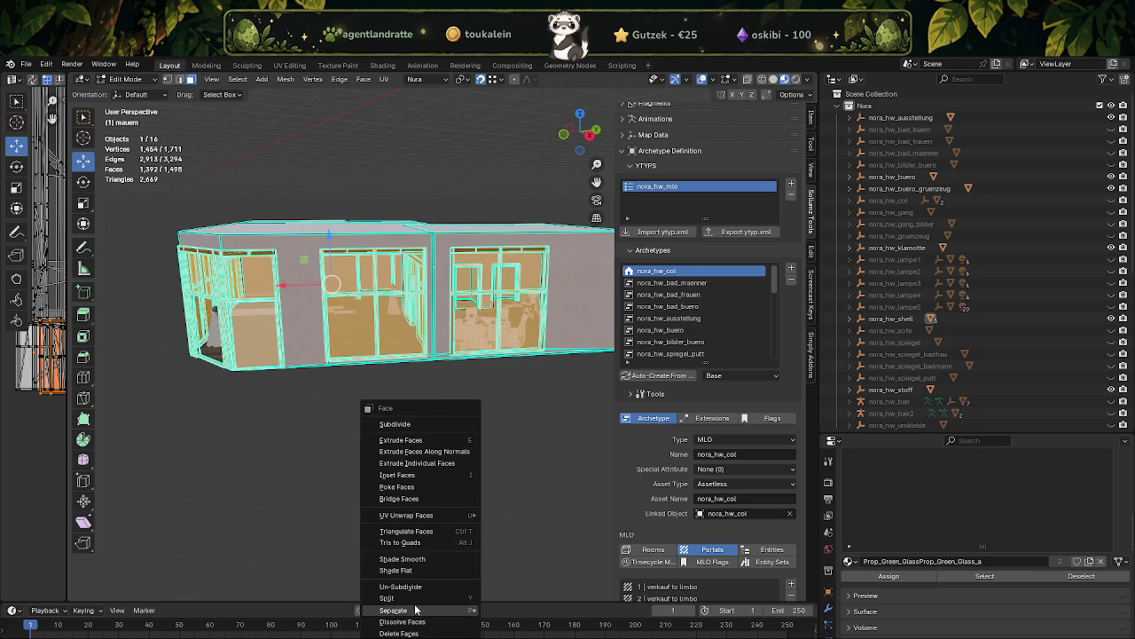
pyautogui.click(513, 582)
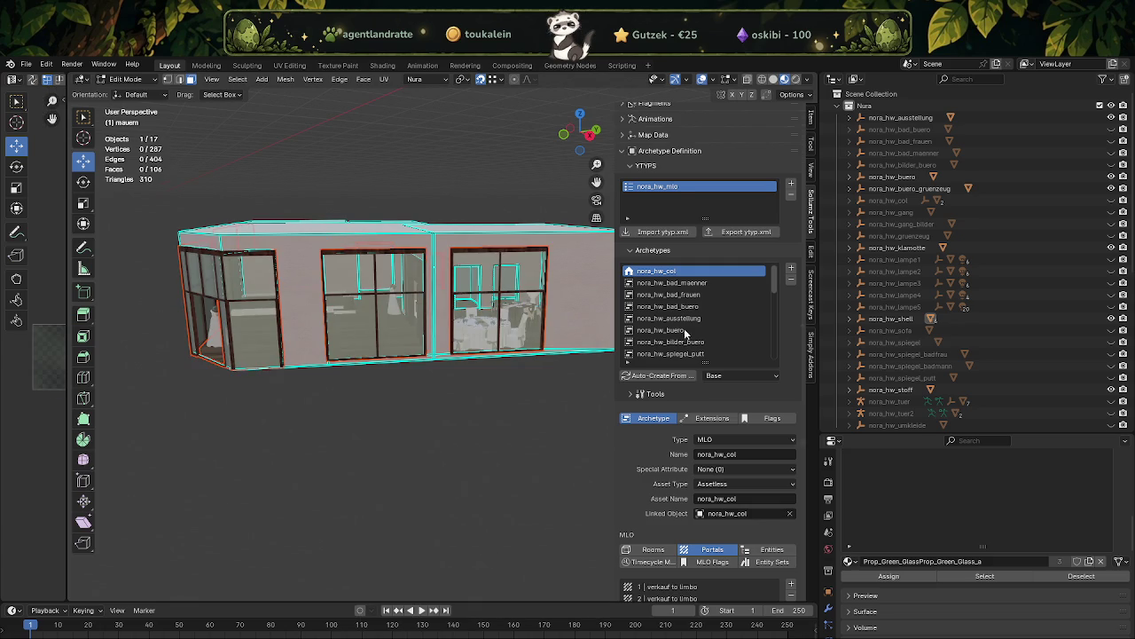
pyautogui.click(849, 319)
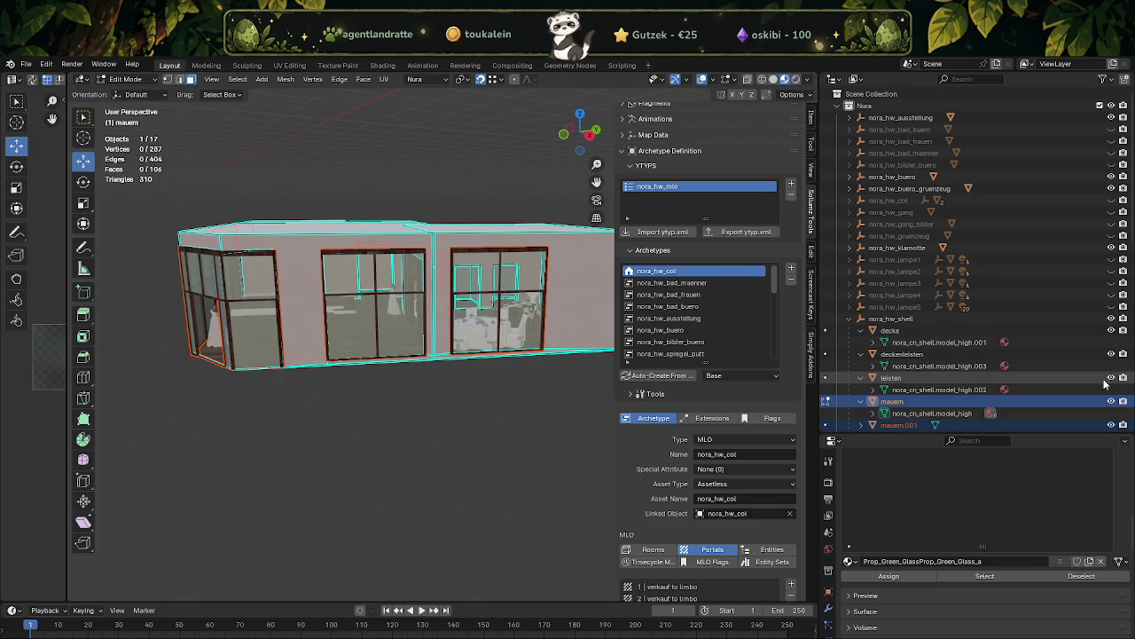
pyautogui.scroll(-3)
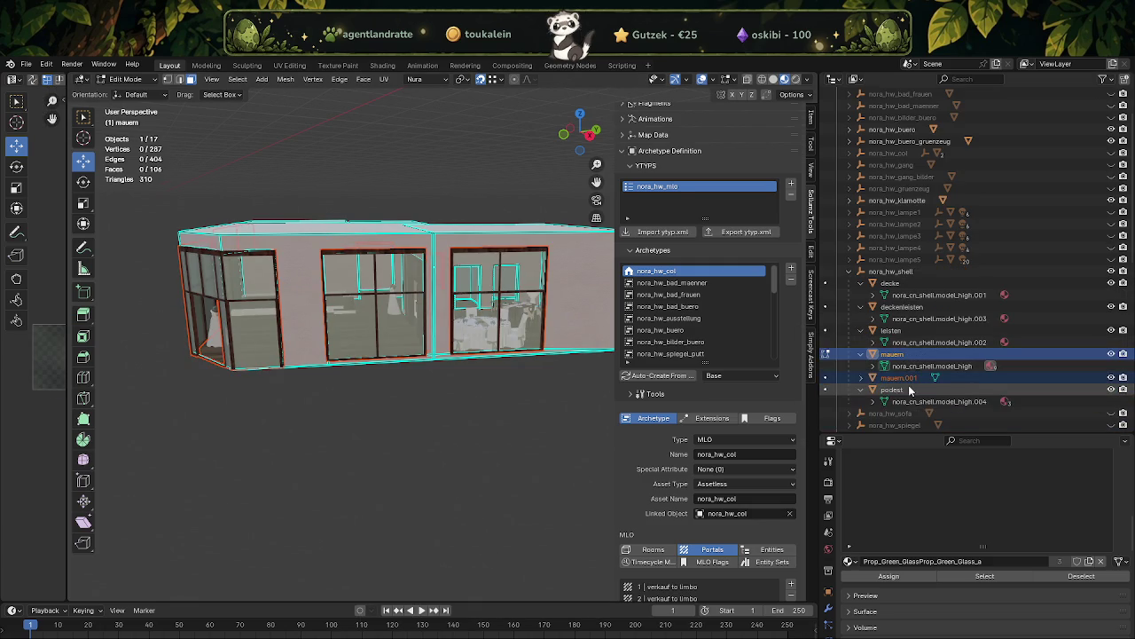
# - Rename the new mauern.001 object to fenster after returning to Object Mode
pyautogui.doubleClick(894, 377)
pyautogui.scroll(-3)
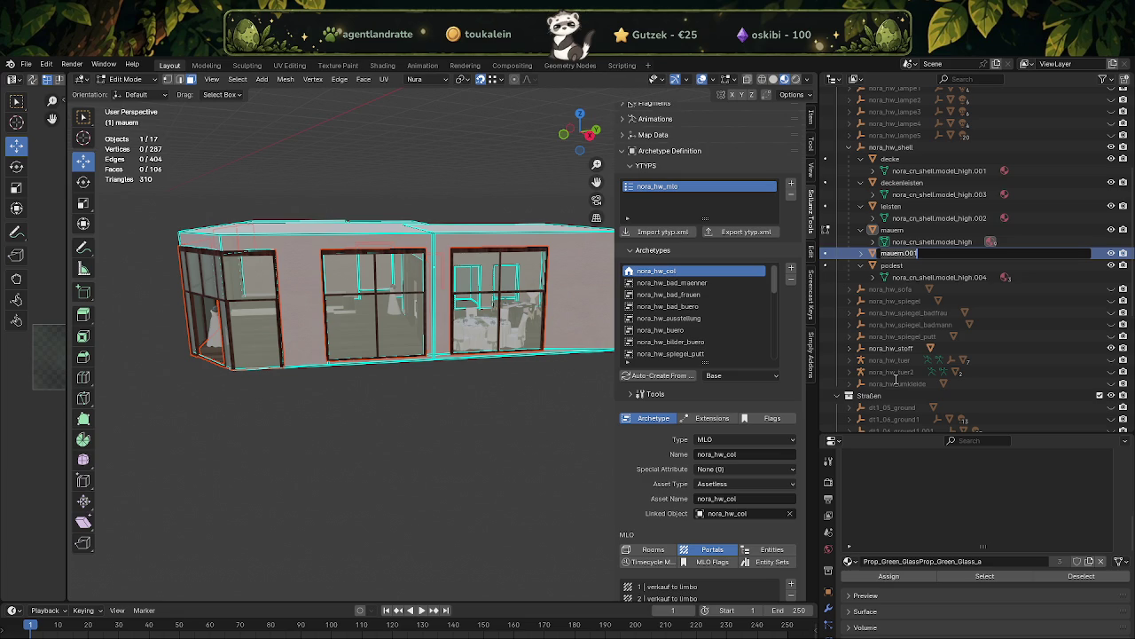
pyautogui.click(984, 253)
pyautogui.write('fenster')
pyautogui.press('Return')
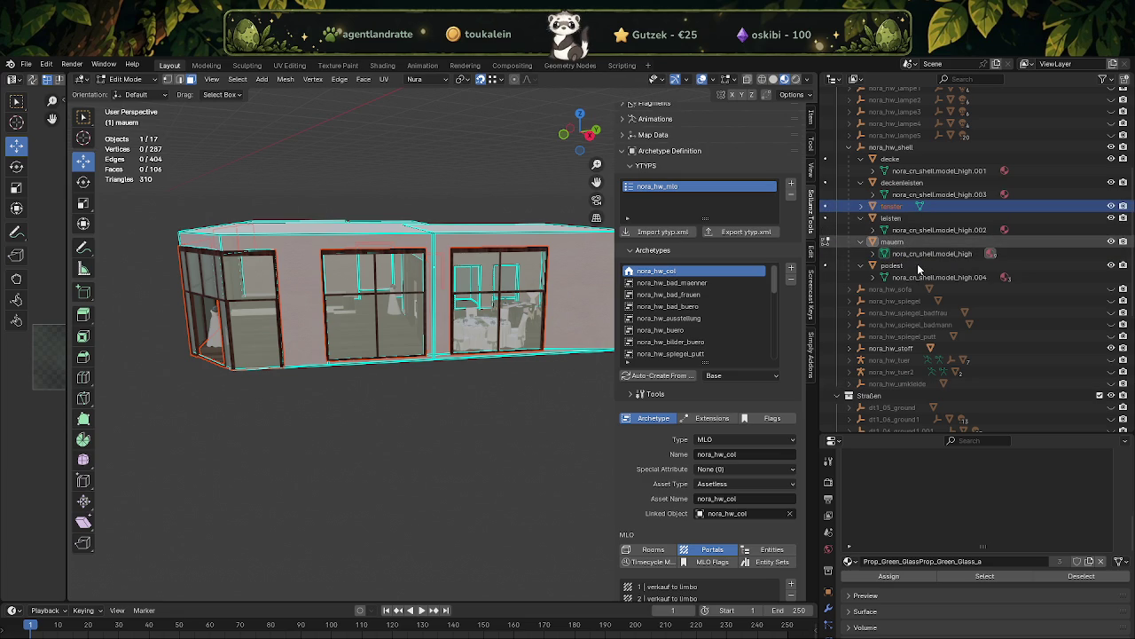
pyautogui.hotkey('ctrl', 'z')
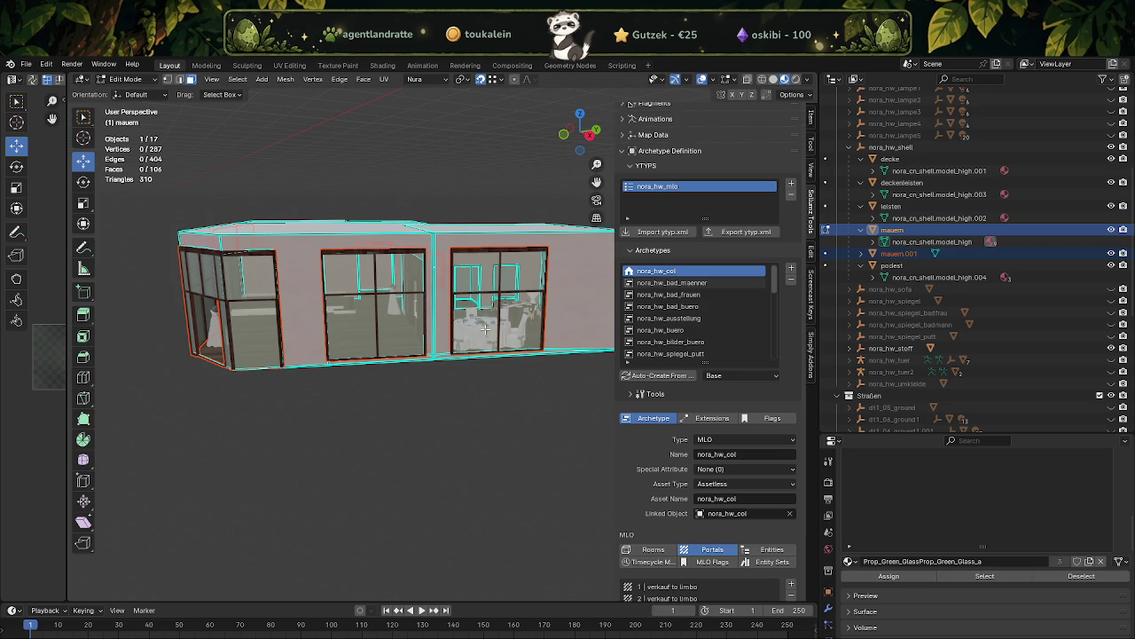
pyautogui.press('Tab')
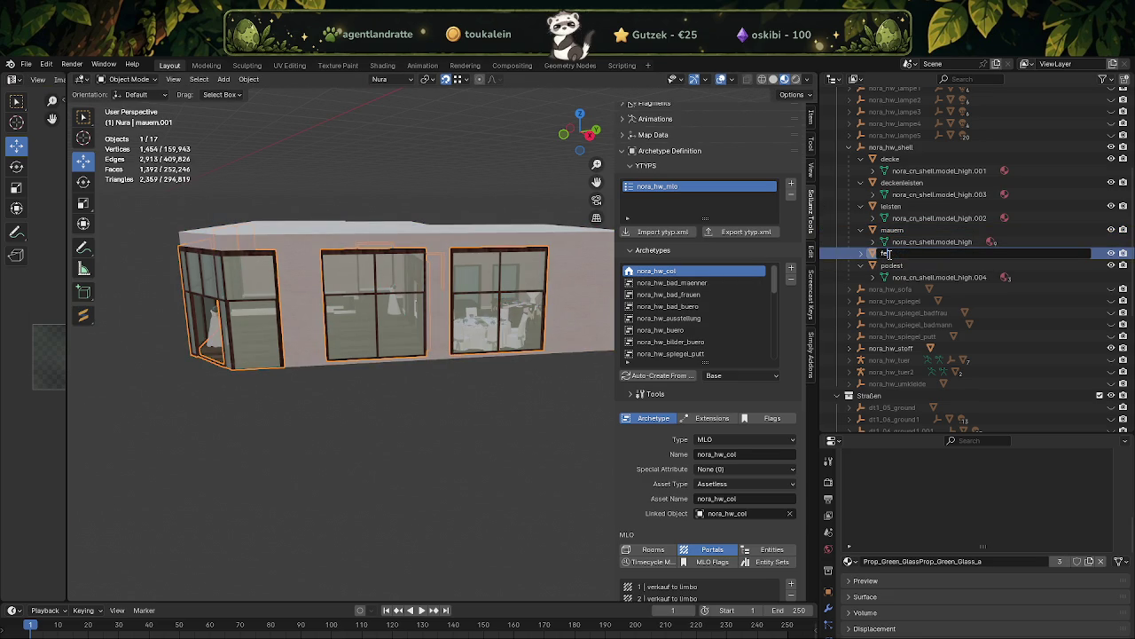
pyautogui.write('nster')
pyautogui.press('Return')
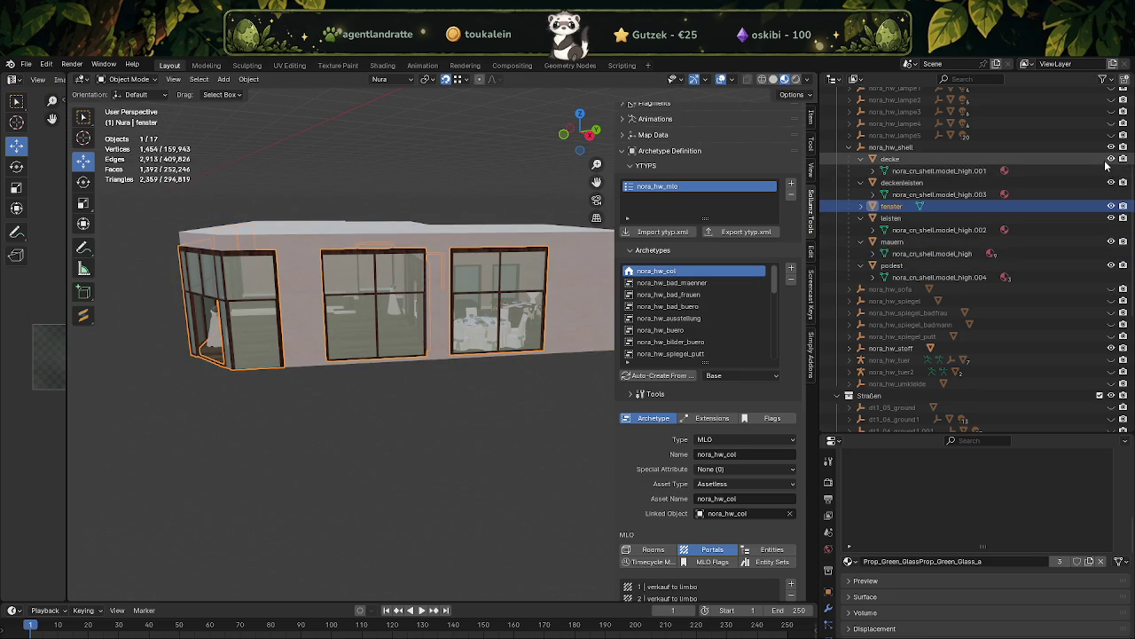
# - Hide the deckenleisten ceiling trim and mauern wall collections, and expand fenster
pyautogui.click(1111, 182)
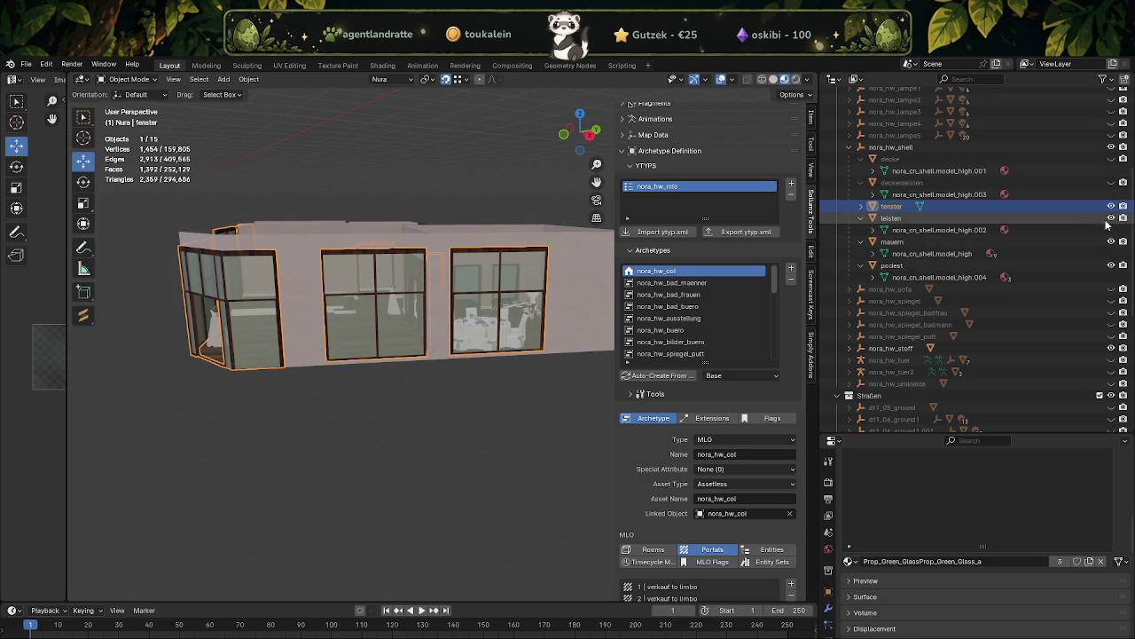
pyautogui.click(1112, 242)
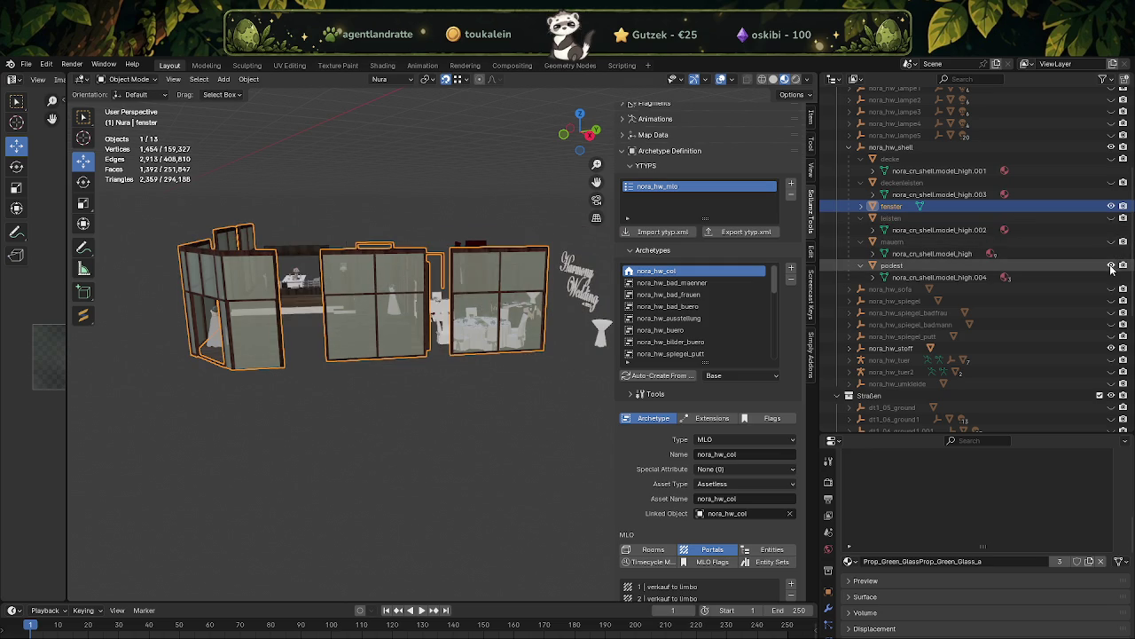
pyautogui.click(861, 207)
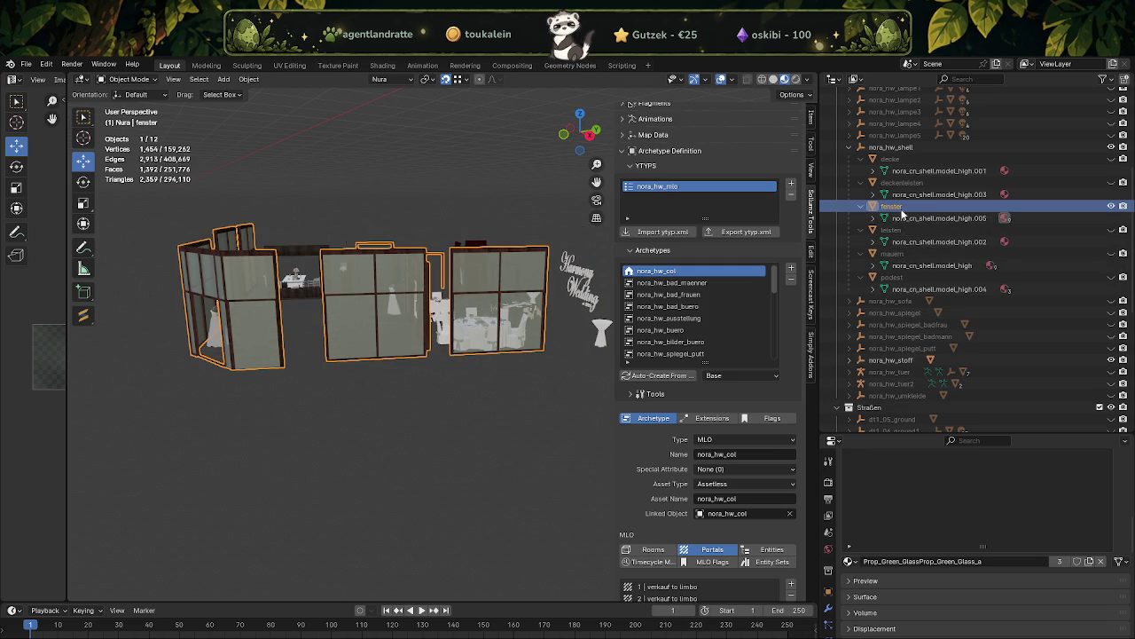
pyautogui.scroll(3)
pyautogui.moveTo(399, 292); pyautogui.dragTo(461, 328)
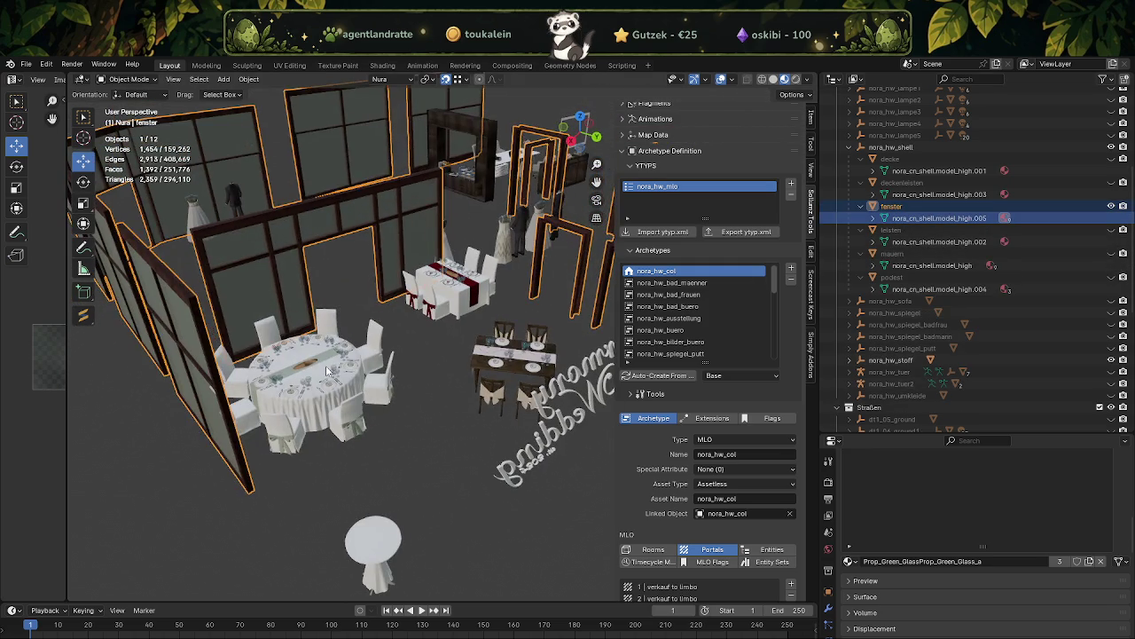
# - Hide the nora_hw_ausstellung furniture and nora_hw_buero office furniture collections
pyautogui.click(524, 346)
pyautogui.scroll(-3)
pyautogui.scroll(-3)
pyautogui.scroll(3)
pyautogui.scroll(3)
pyautogui.scroll(3)
pyautogui.click(1111, 118)
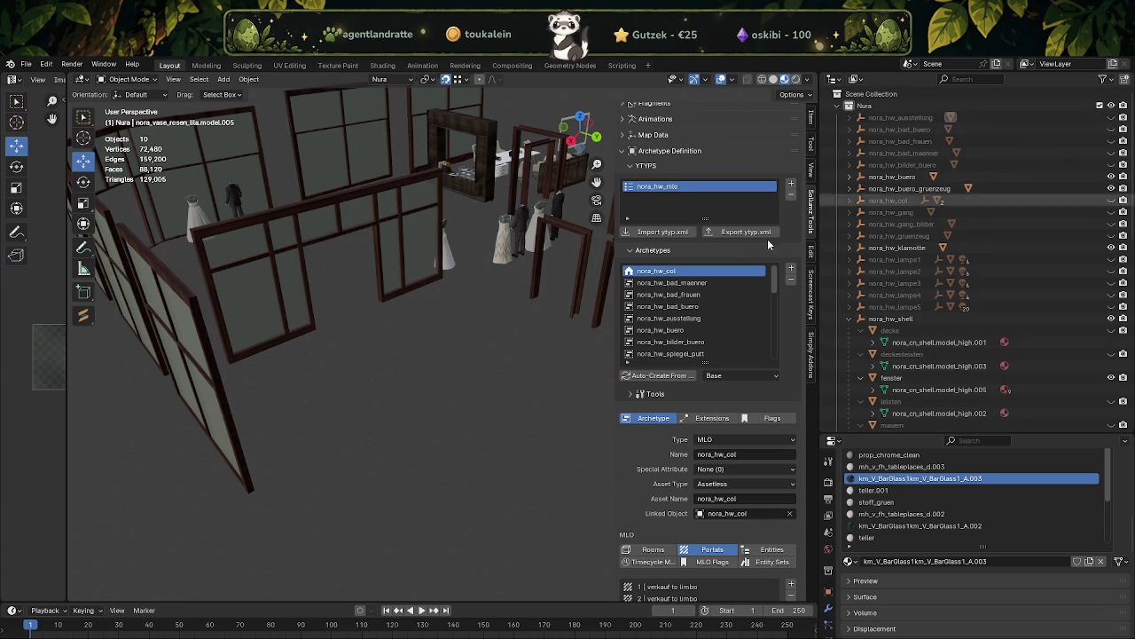
pyautogui.click(521, 249)
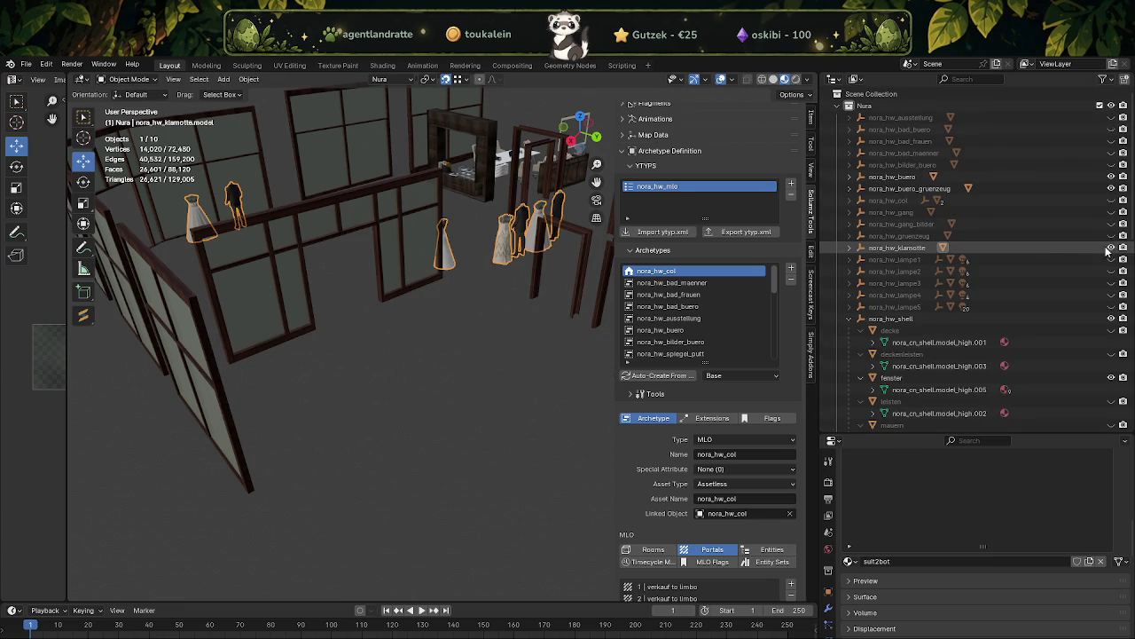
pyautogui.click(1111, 176)
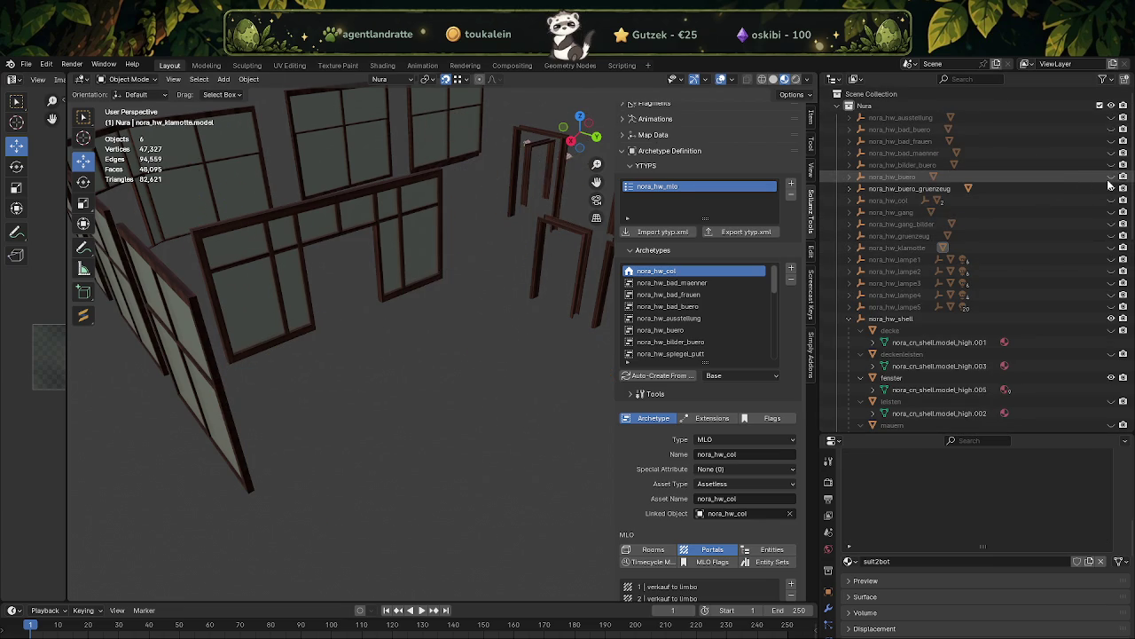
pyautogui.scroll(-3)
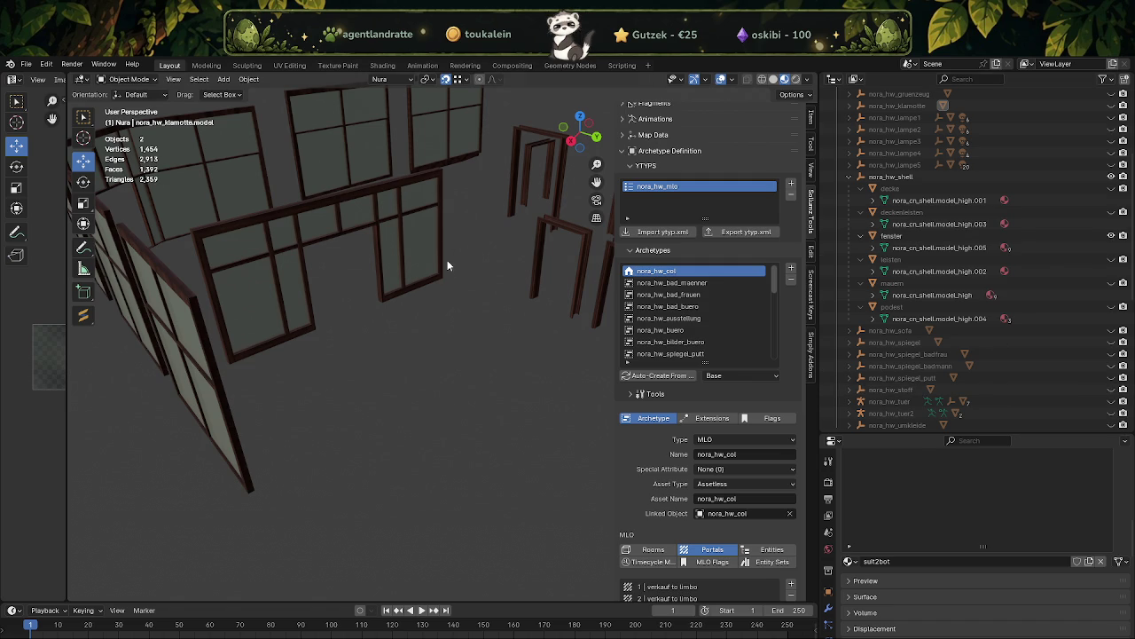
# - In Edit Mode on the window mesh, select the first glass pane faces across the walls
pyautogui.scroll(-3)
pyautogui.moveTo(419, 325); pyautogui.dragTo(396, 318)
pyautogui.scroll(3)
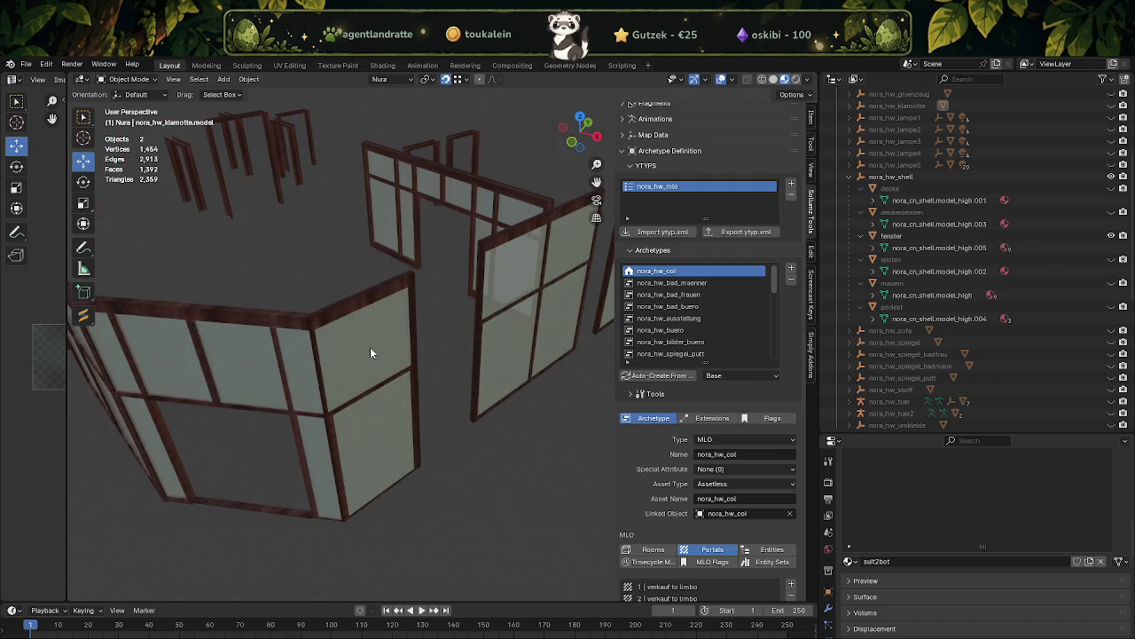
pyautogui.press('Tab')
pyautogui.click(363, 353)
pyautogui.click(364, 438)
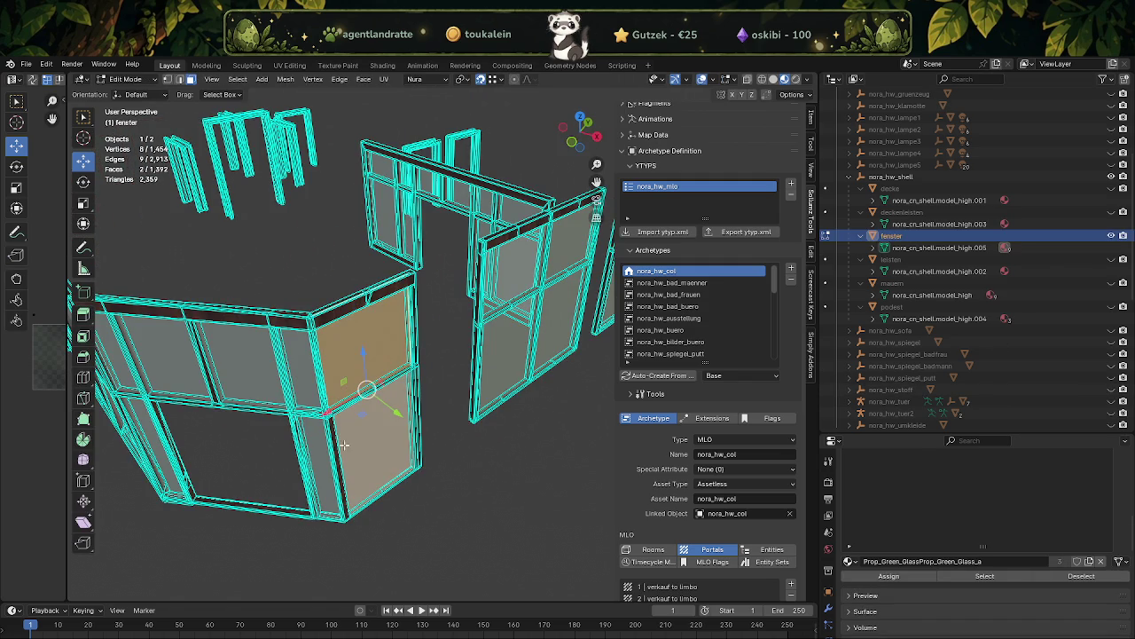
pyautogui.click(316, 421)
pyautogui.click(176, 354)
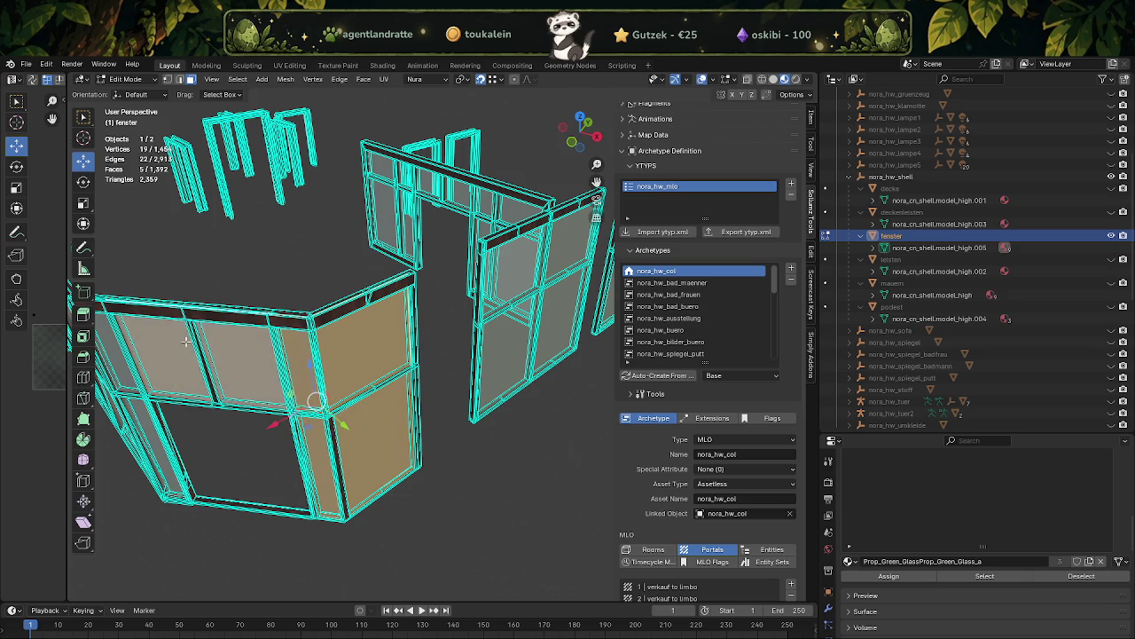
pyautogui.moveTo(181, 363); pyautogui.dragTo(377, 293)
pyautogui.click(422, 268)
pyautogui.click(328, 235)
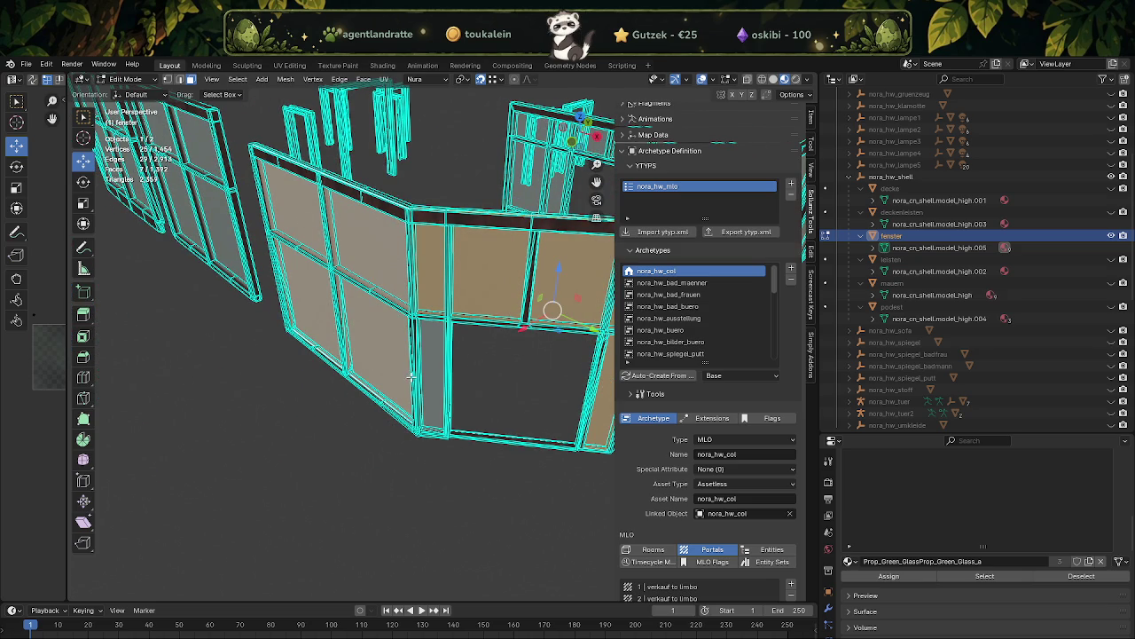
pyautogui.click(429, 359)
# - Add the remaining glass panes and separate the selection into a new object, fenster.001
pyautogui.moveTo(429, 360); pyautogui.dragTo(377, 308)
pyautogui.click(329, 261)
pyautogui.click(339, 296)
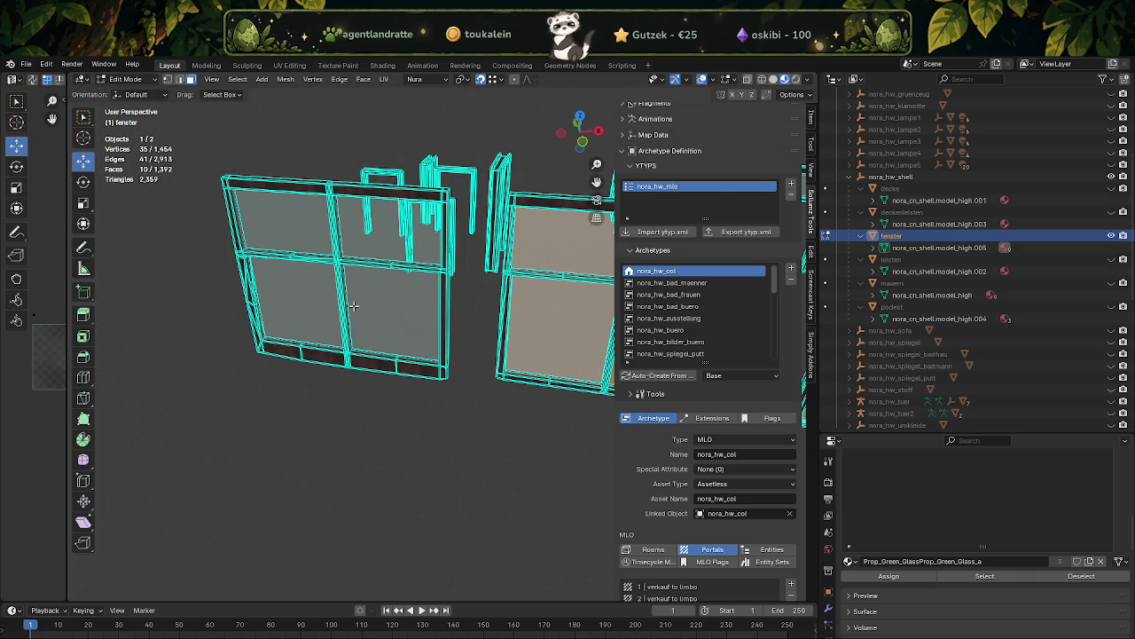
pyautogui.click(373, 290)
pyautogui.moveTo(461, 310); pyautogui.dragTo(477, 375)
pyautogui.click(451, 386)
pyautogui.click(448, 391)
pyautogui.rightClick(435, 476)
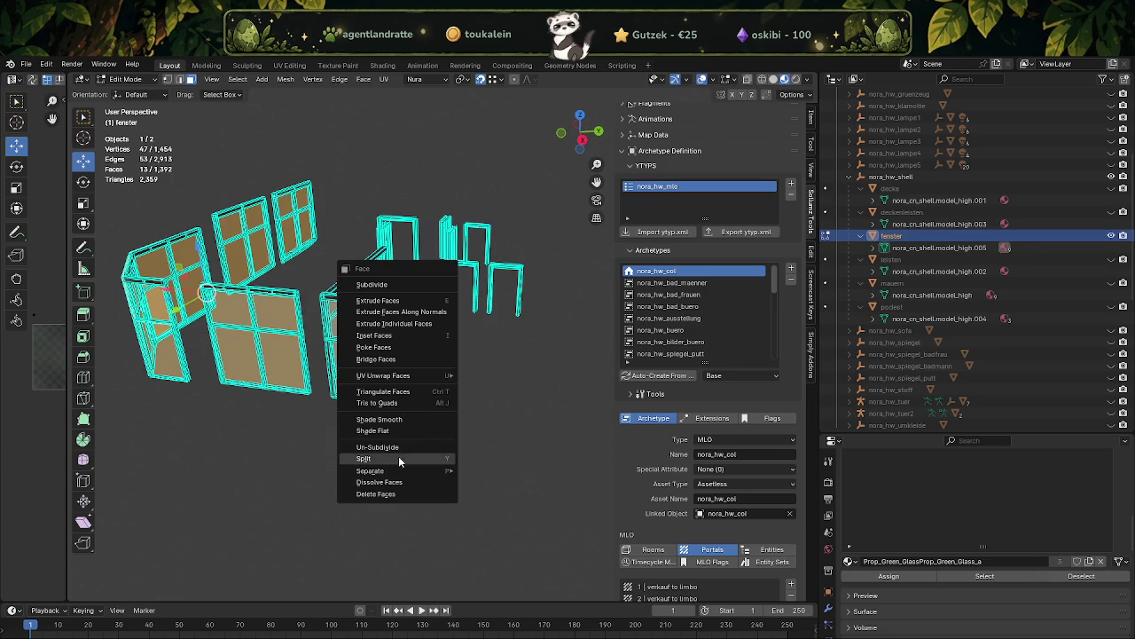
pyautogui.click(500, 473)
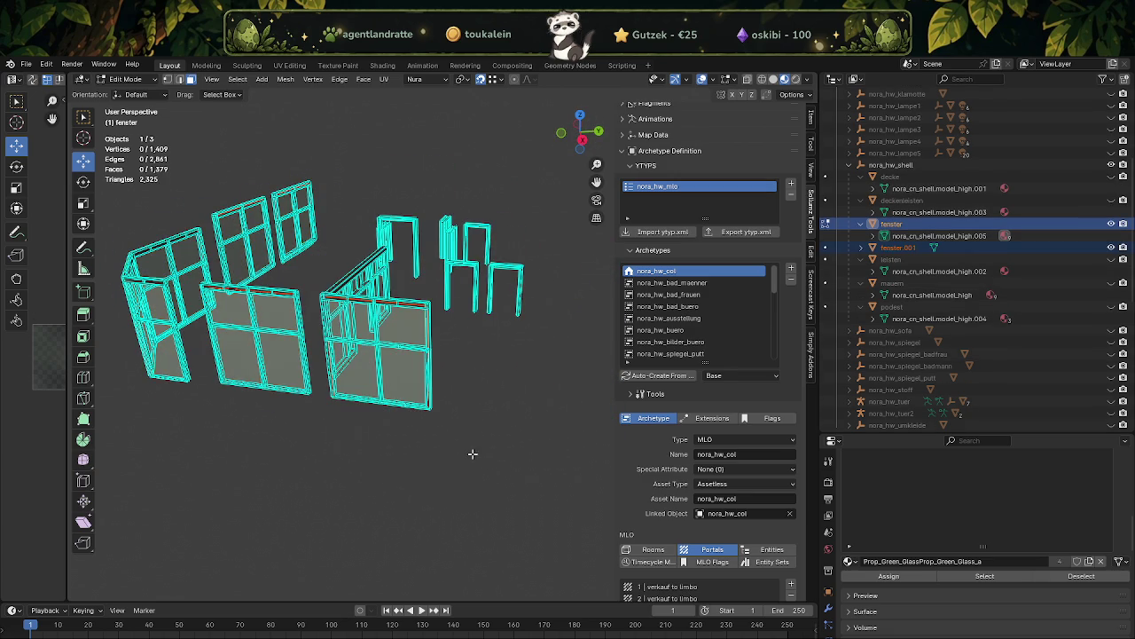
# - Select the fenster window object and enter Edit Mode with all its faces selected
pyautogui.press('Tab')
pyautogui.scroll(3)
pyautogui.scroll(-3)
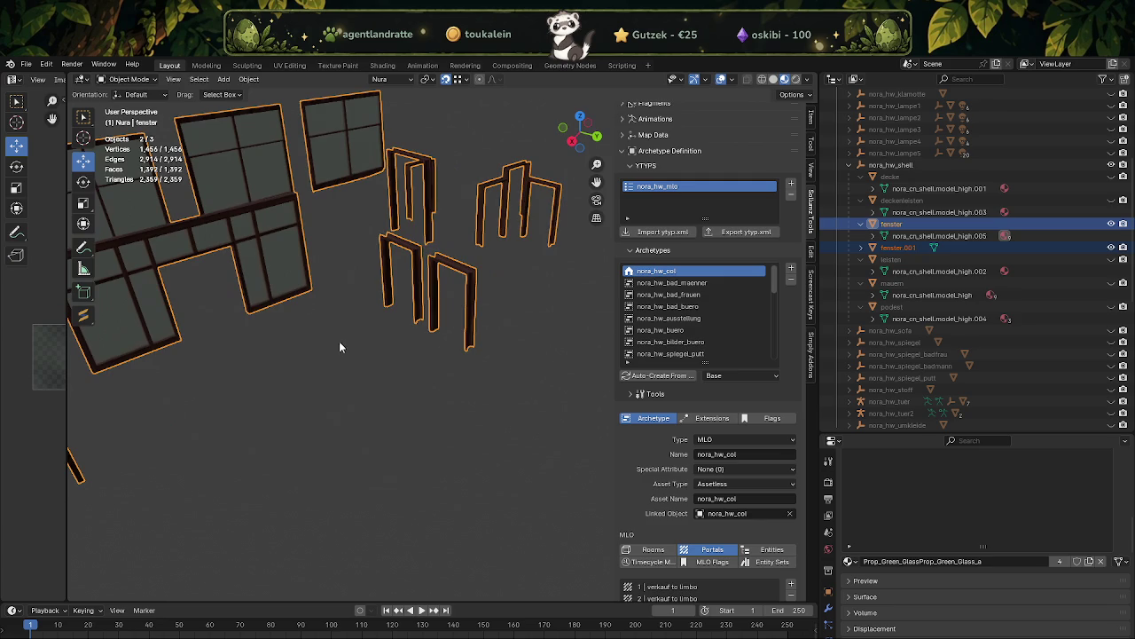
pyautogui.click(283, 254)
pyautogui.press('Tab')
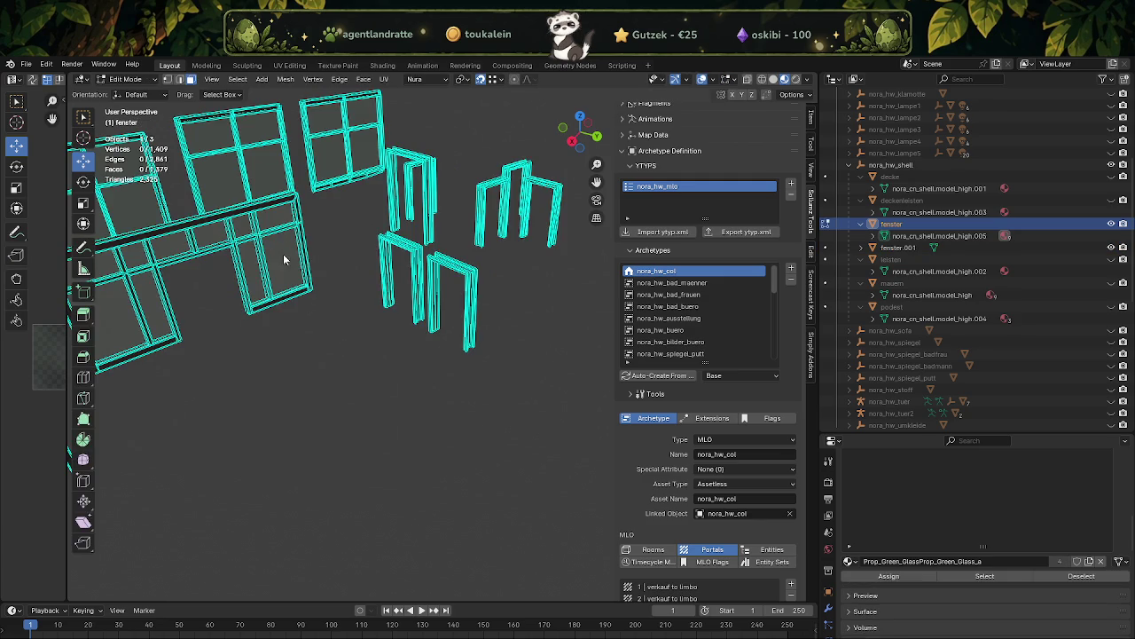
pyautogui.press('Tab')
pyautogui.moveTo(461, 461); pyautogui.dragTo(426, 393)
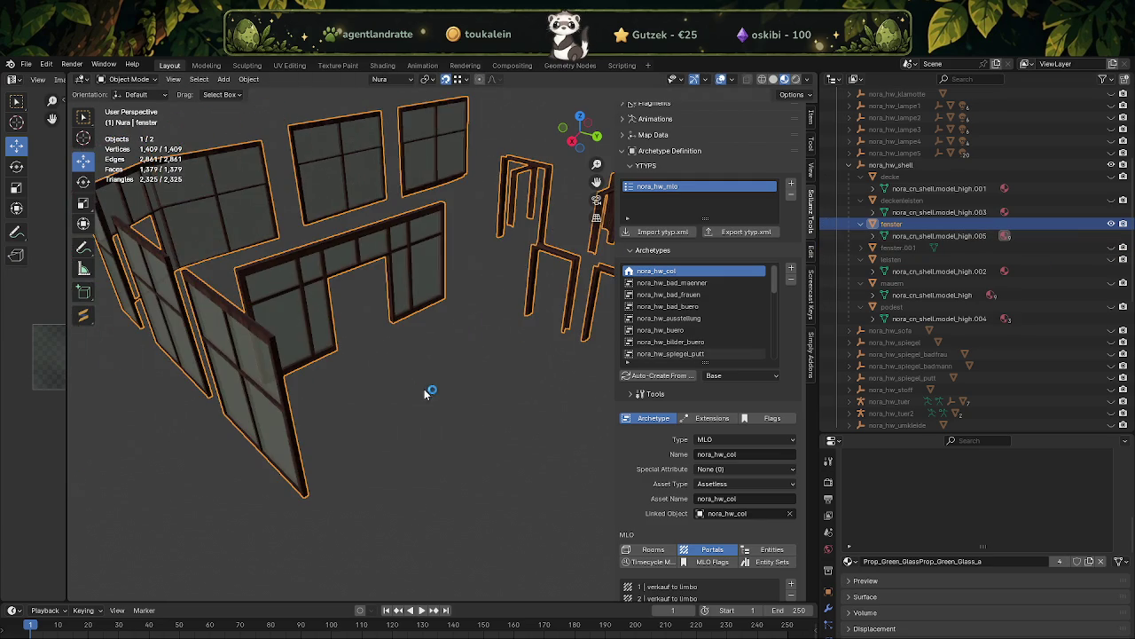
pyautogui.press('Tab')
pyautogui.press('a')
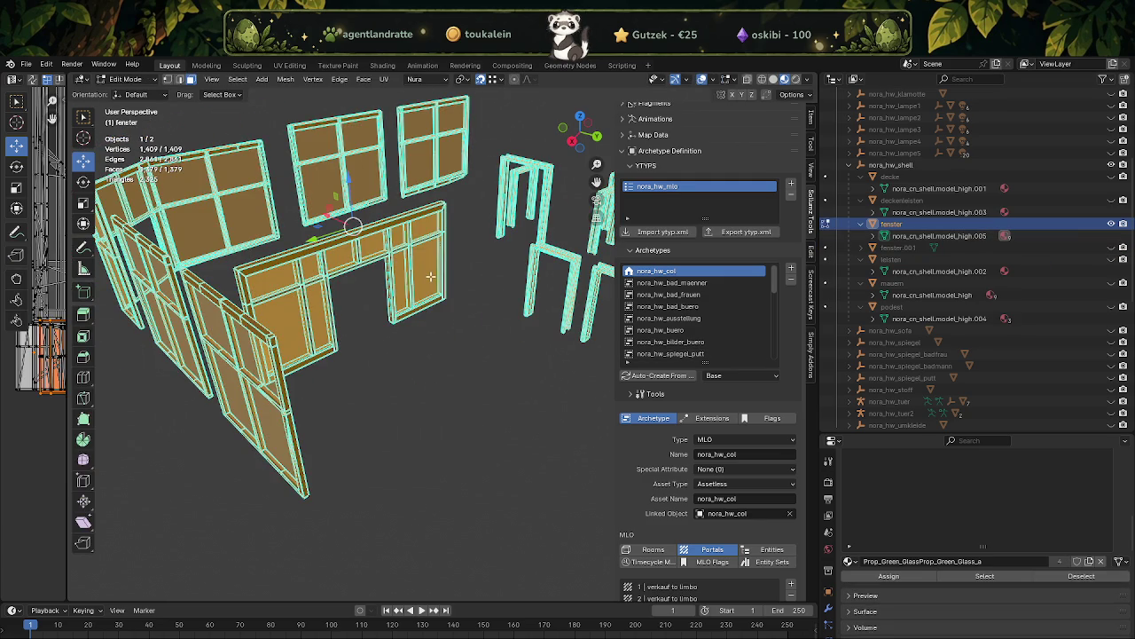
# - Select every face using the glass material and hide all glass panes
pyautogui.click(430, 276)
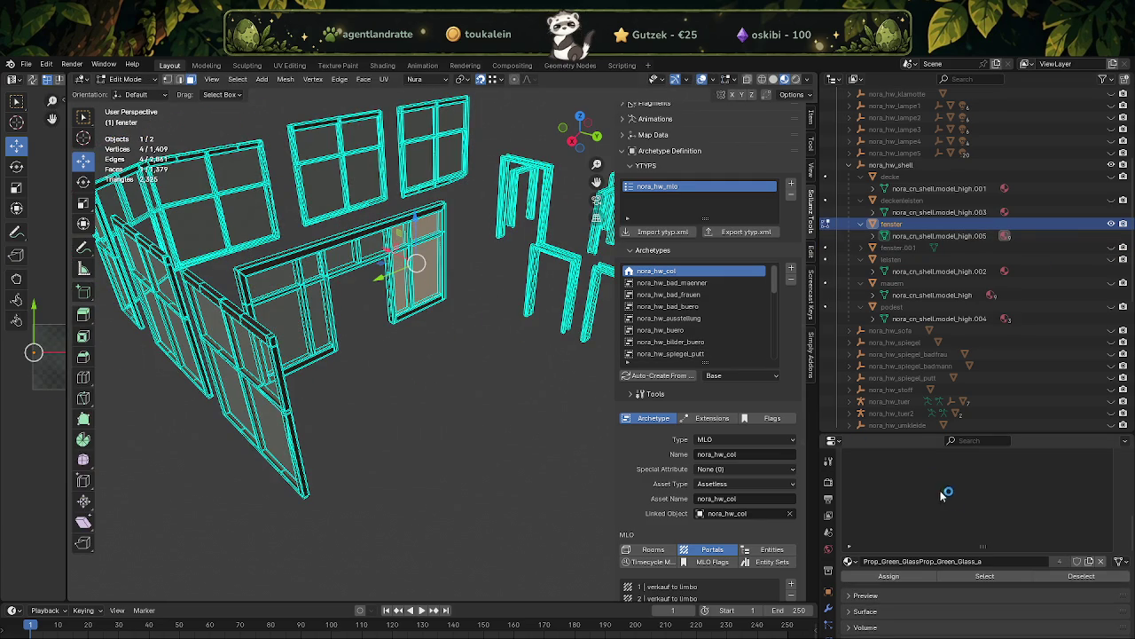
pyautogui.click(935, 561)
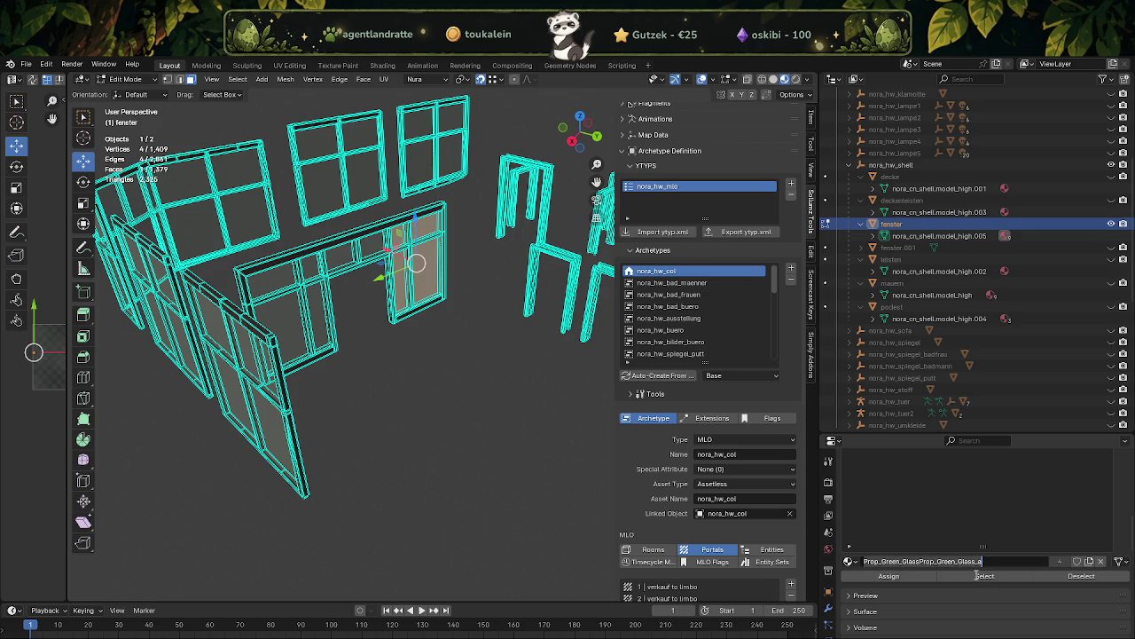
pyautogui.click(493, 500)
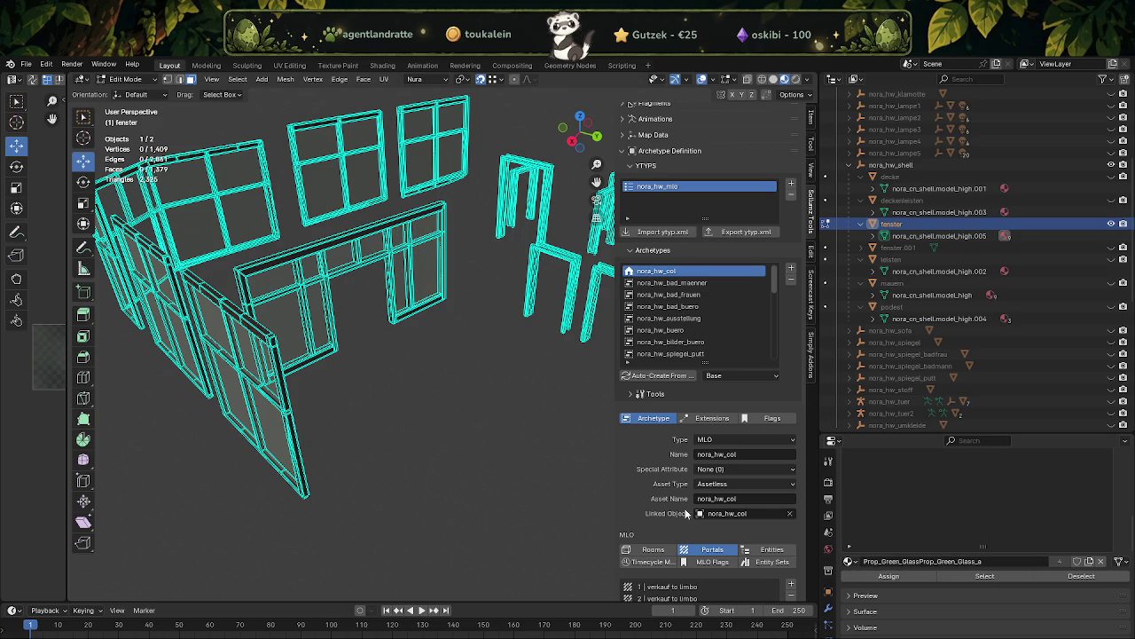
pyautogui.click(390, 277)
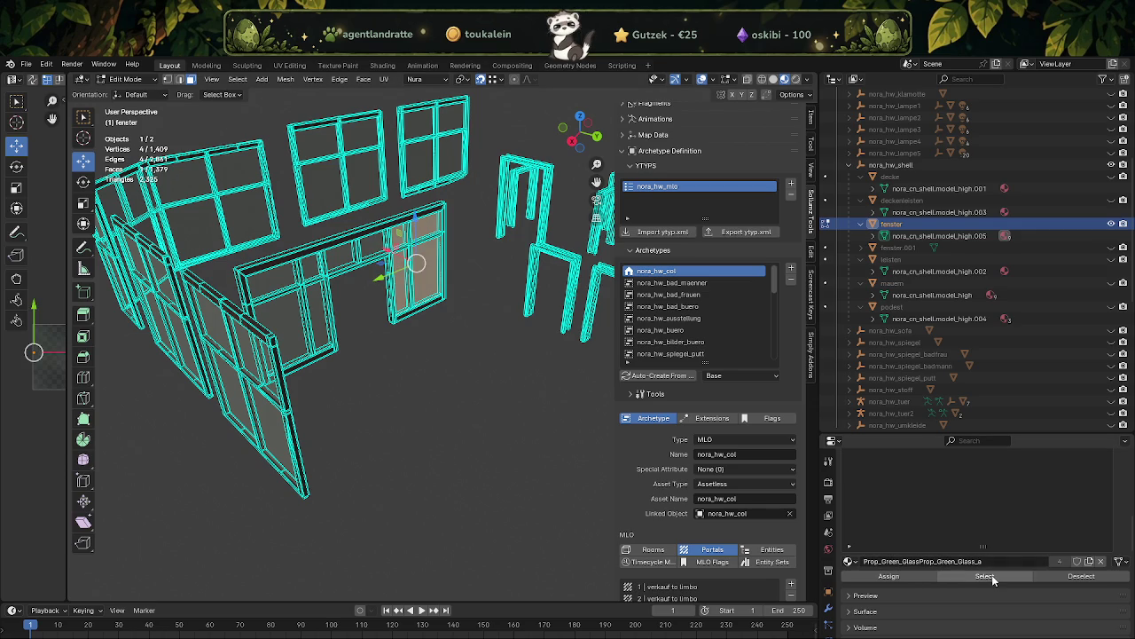
pyautogui.click(995, 578)
pyautogui.press('h')
pyautogui.moveTo(363, 347); pyautogui.dragTo(360, 349)
# - In vertex mode, box-select the other window frames and hide them
pyautogui.press('1')
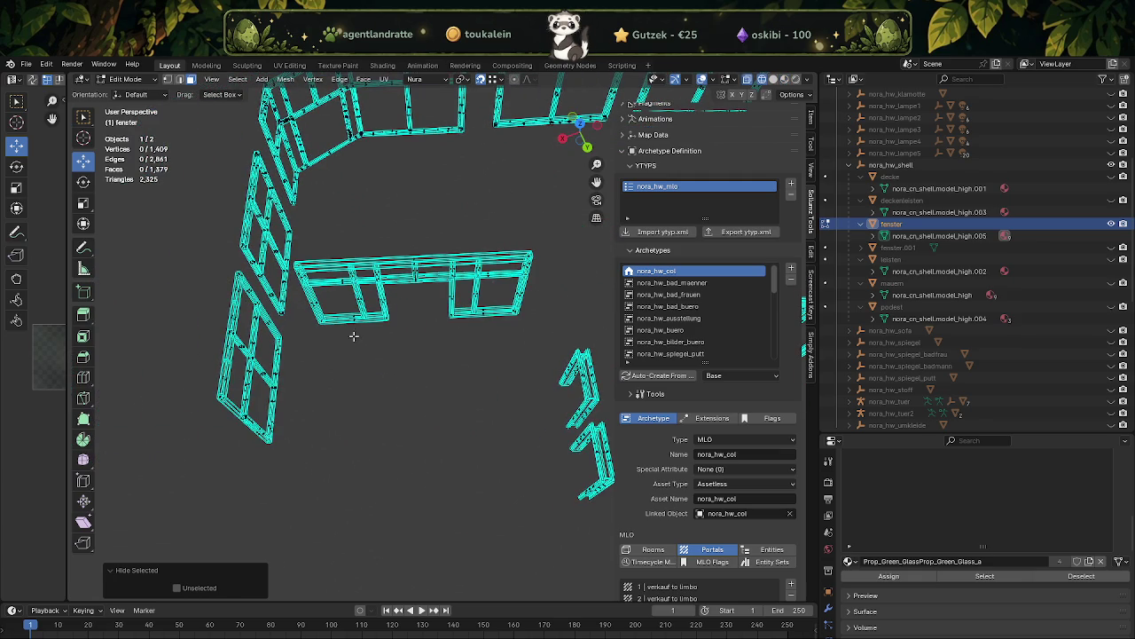
pyautogui.moveTo(297, 251); pyautogui.dragTo(436, 299)
pyautogui.moveTo(393, 277); pyautogui.dragTo(457, 348)
pyautogui.moveTo(457, 347); pyautogui.dragTo(310, 251)
pyautogui.moveTo(310, 251); pyautogui.dragTo(572, 516)
pyautogui.moveTo(572, 516); pyautogui.dragTo(449, 510)
pyautogui.moveTo(432, 227); pyautogui.dragTo(597, 403)
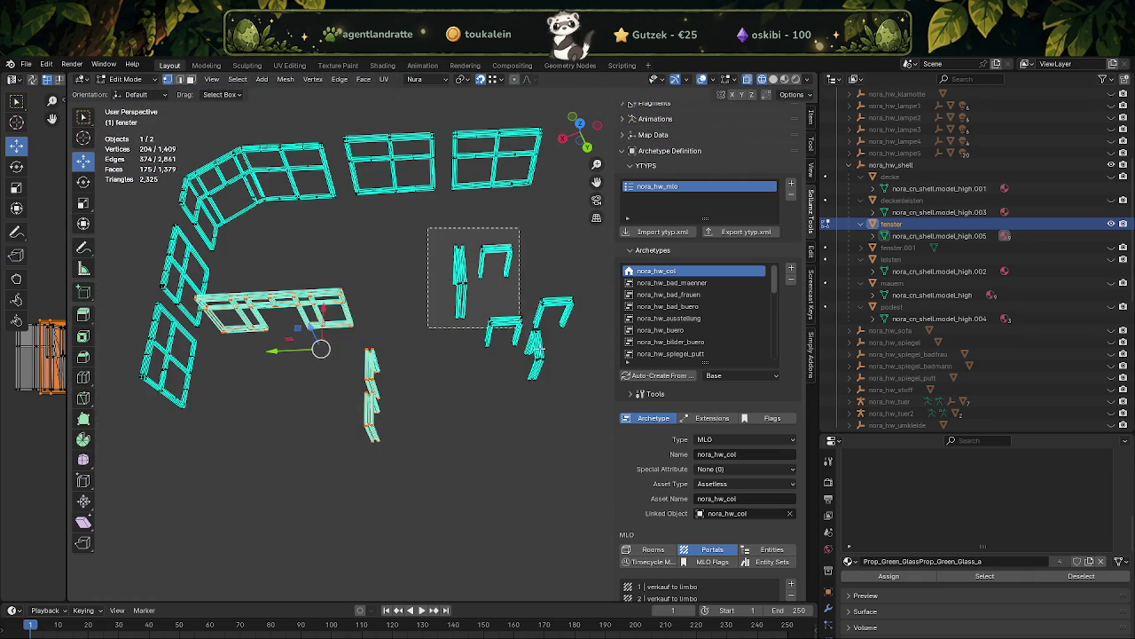
pyautogui.press('h')
# - Turn off X-ray and zoom onto a face of the remaining frame, dismissing two notifications
pyautogui.moveTo(597, 403); pyautogui.dragTo(432, 391)
pyautogui.hotkey('alt', 'z')
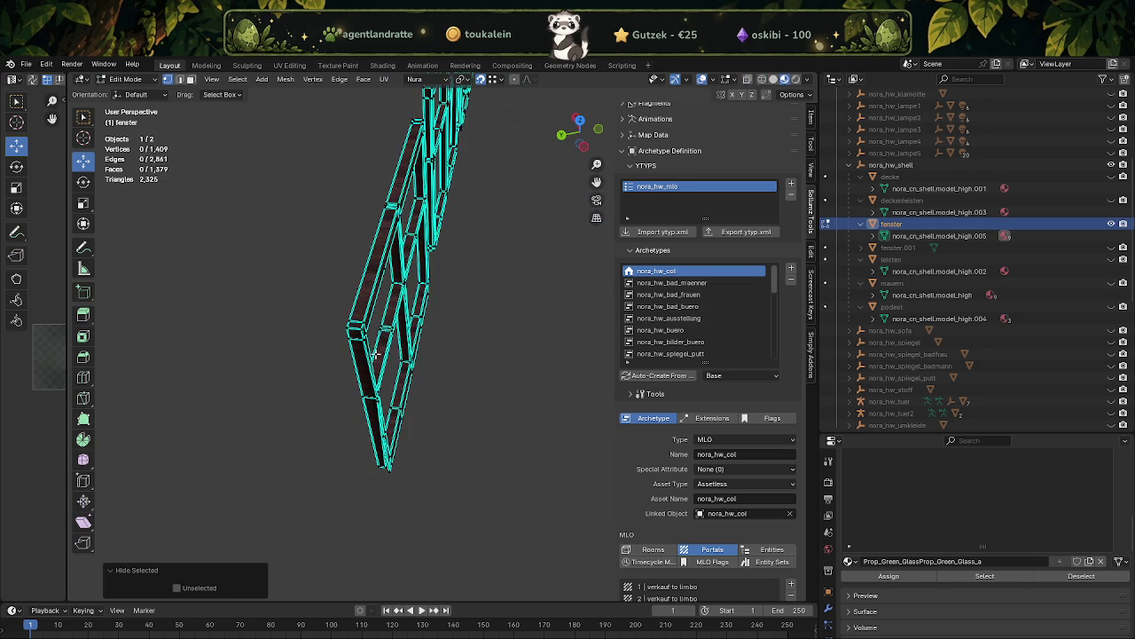
pyautogui.click(365, 312)
pyautogui.moveTo(366, 312); pyautogui.dragTo(1042, 467)
pyautogui.press('KP_Decimal')
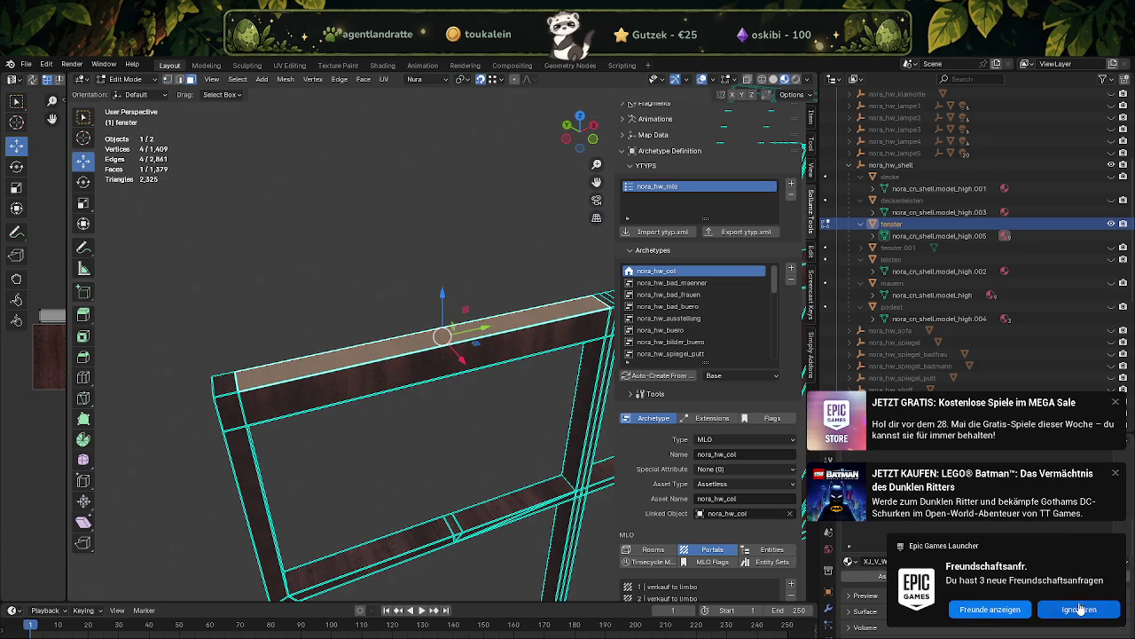
pyautogui.click(1088, 607)
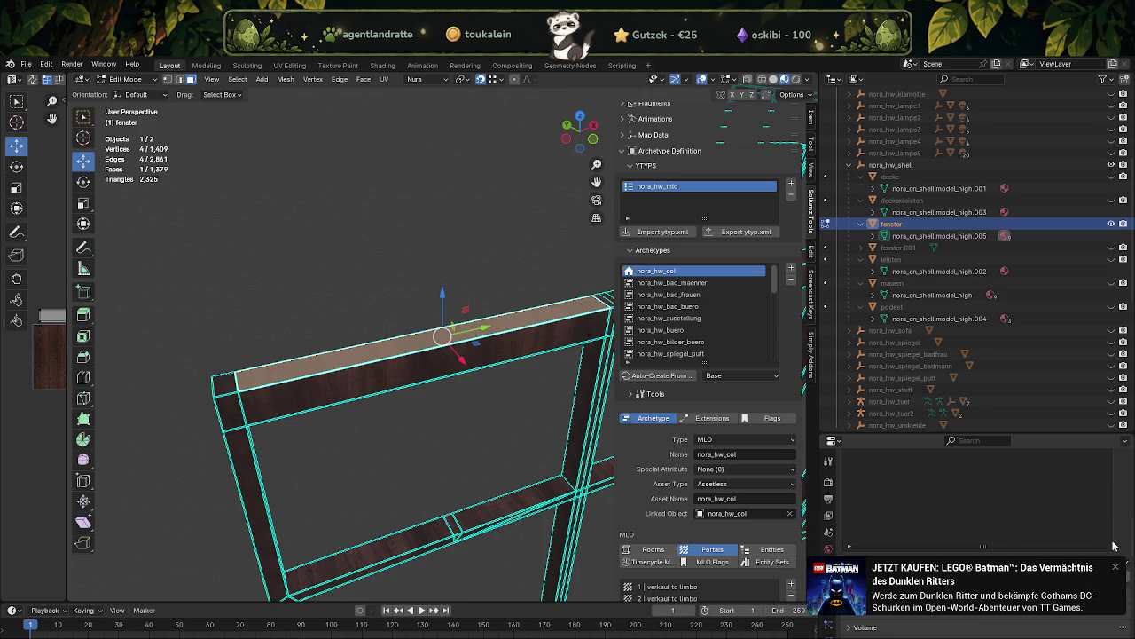
pyautogui.click(1116, 568)
pyautogui.moveTo(539, 431); pyautogui.dragTo(330, 333)
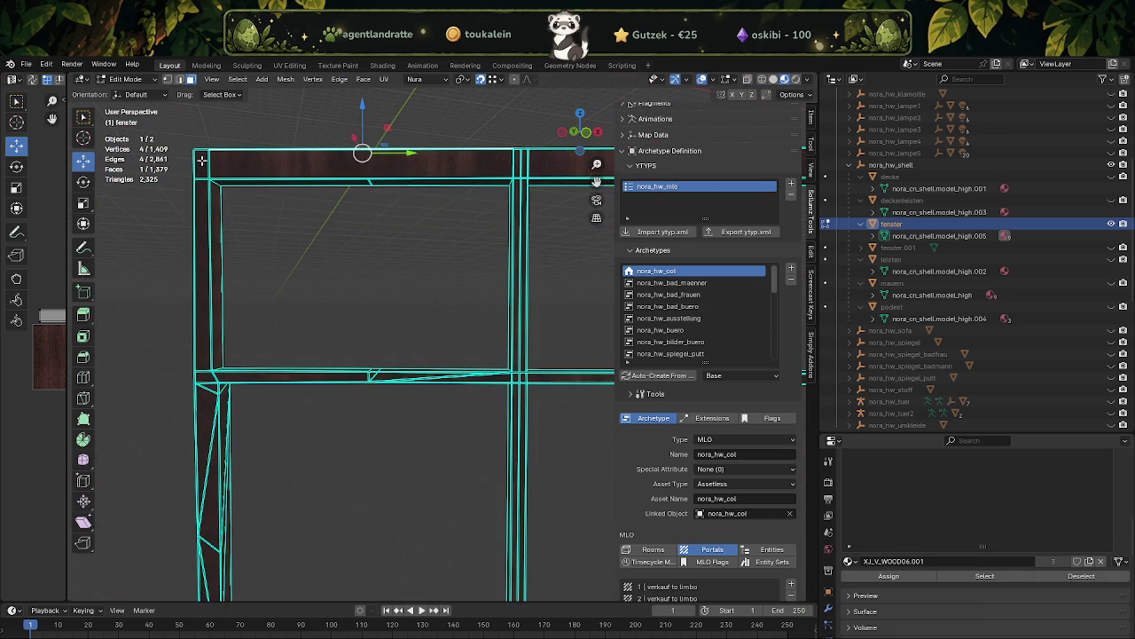
# - Select the window frame's top beam, posts, bottom corner block and bottom beam faces
pyautogui.click(202, 160)
pyautogui.moveTo(449, 282); pyautogui.dragTo(234, 297)
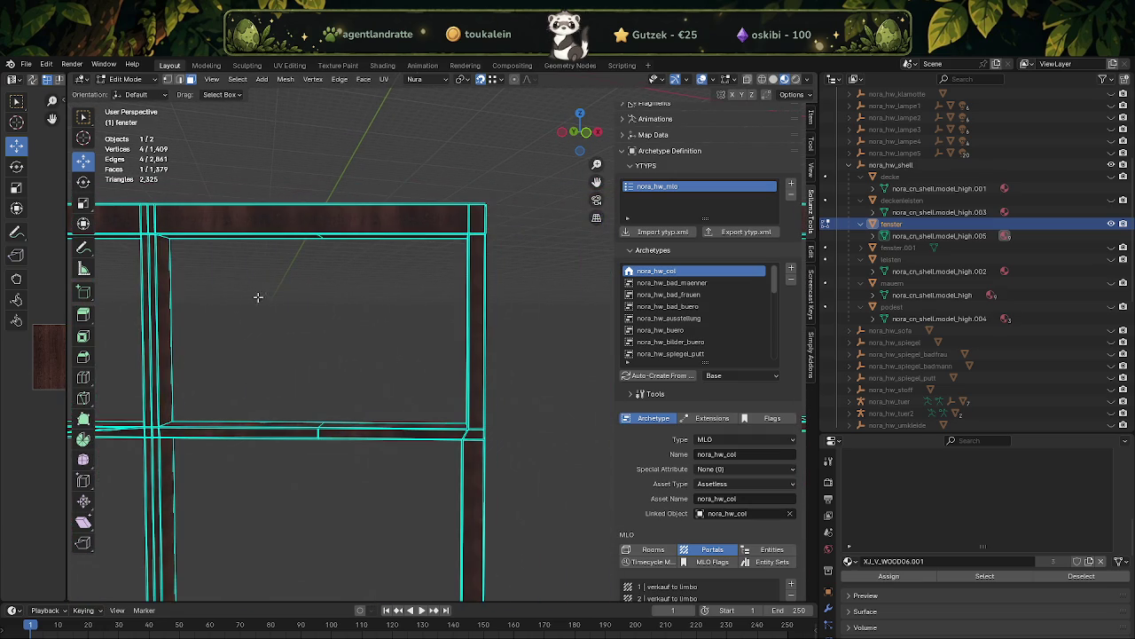
pyautogui.click(474, 216)
pyautogui.click(478, 514)
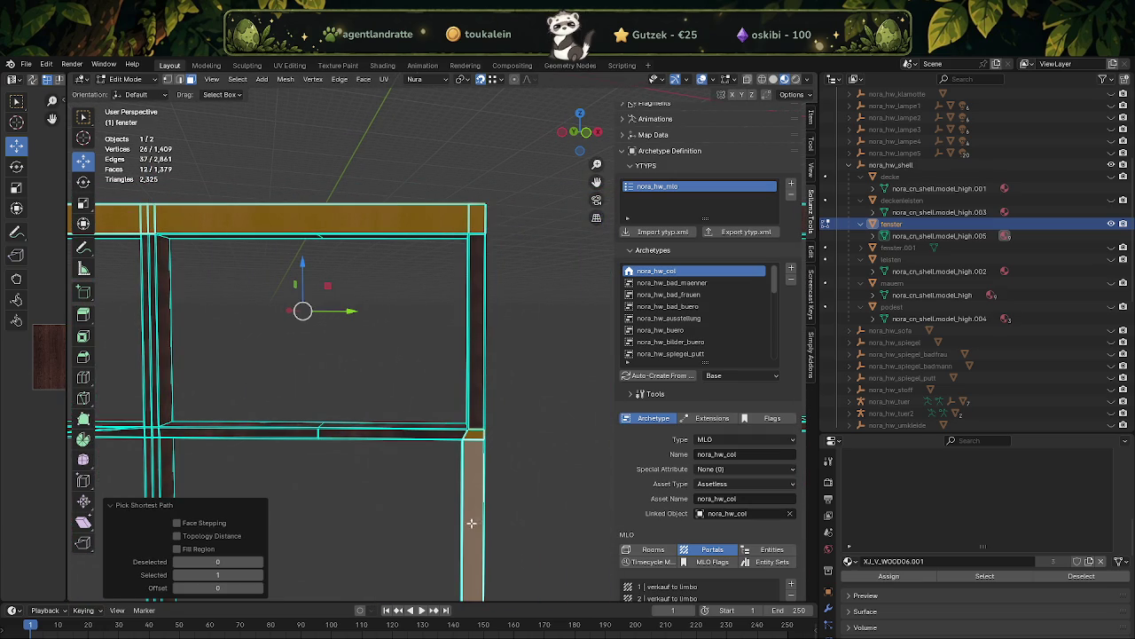
pyautogui.click(476, 324)
pyautogui.moveTo(476, 324); pyautogui.dragTo(443, 426)
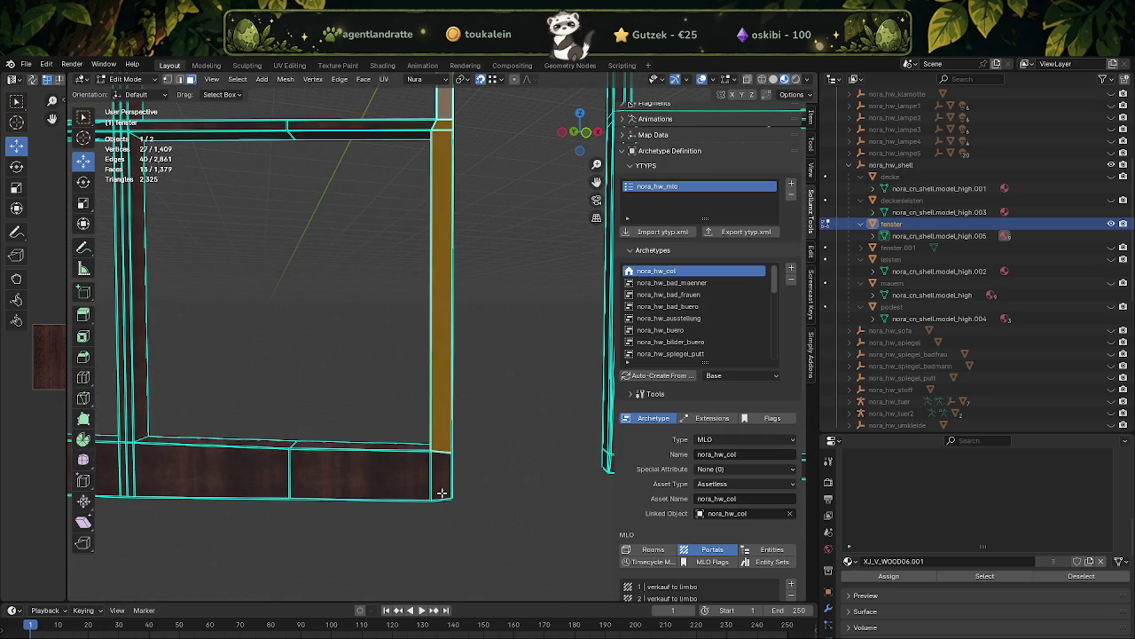
pyautogui.click(441, 479)
pyautogui.click(281, 480)
pyautogui.moveTo(281, 480); pyautogui.dragTo(568, 398)
pyautogui.click(304, 406)
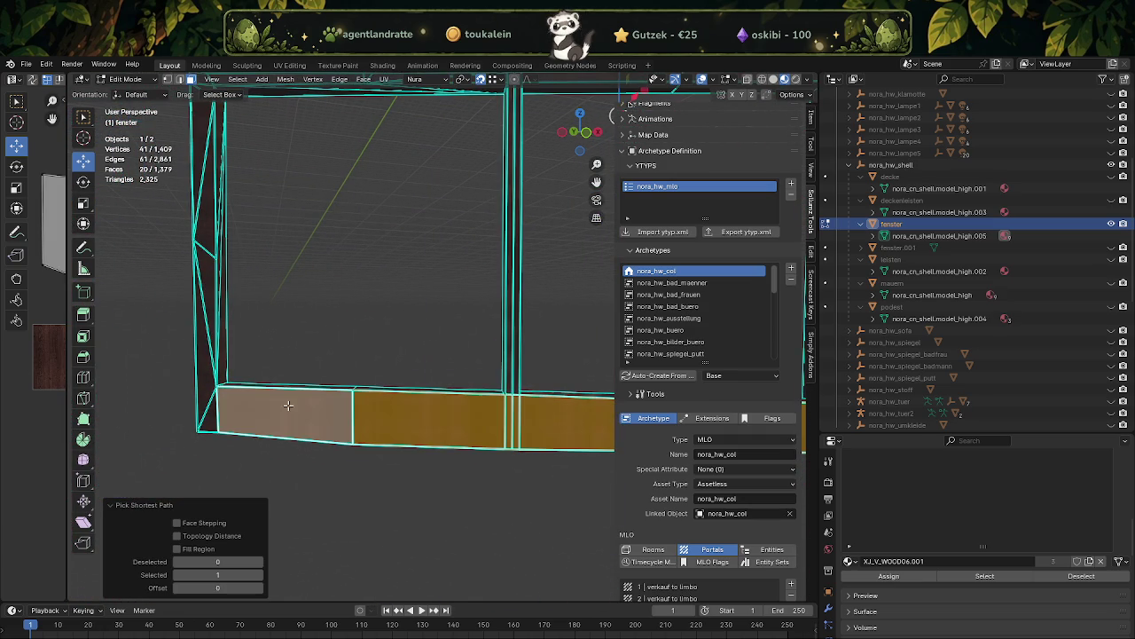
pyautogui.click(196, 350)
pyautogui.moveTo(197, 353); pyautogui.dragTo(297, 205)
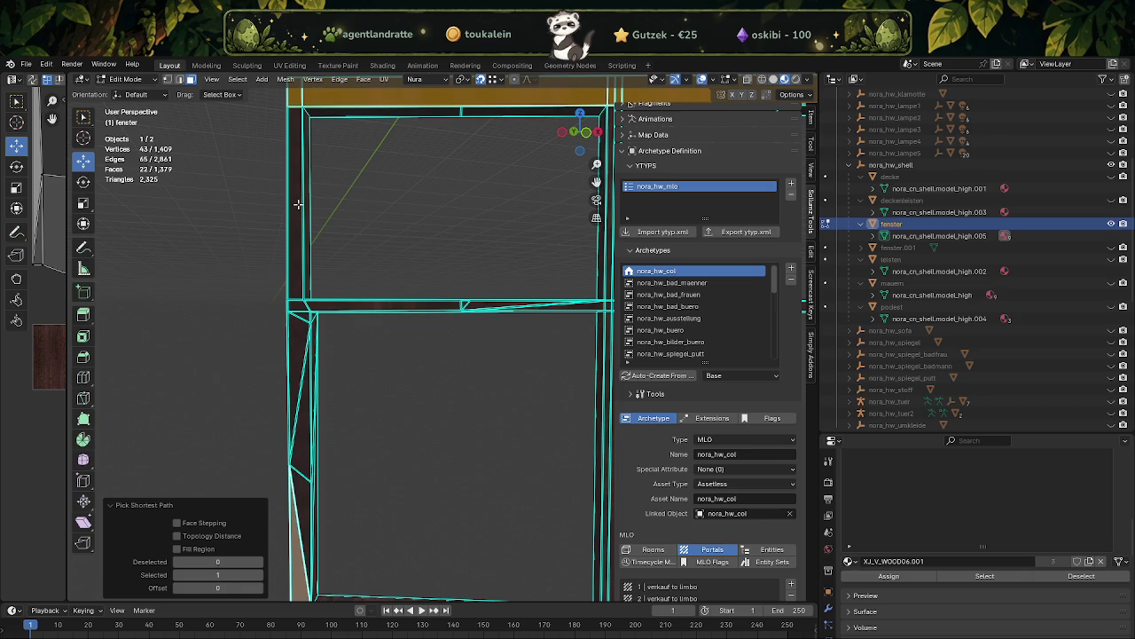
pyautogui.click(292, 206)
# - Add the middle crossbar and the top beam sections to the frame selection
pyautogui.moveTo(362, 329); pyautogui.dragTo(347, 337)
pyautogui.click(415, 318)
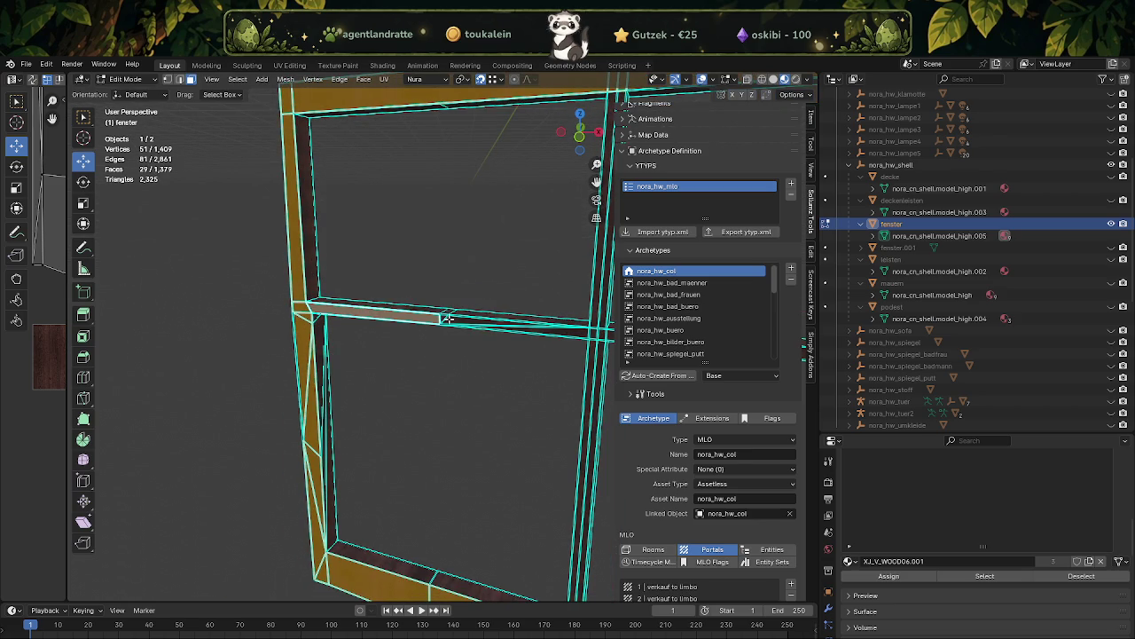
pyautogui.scroll(3)
pyautogui.click(454, 303)
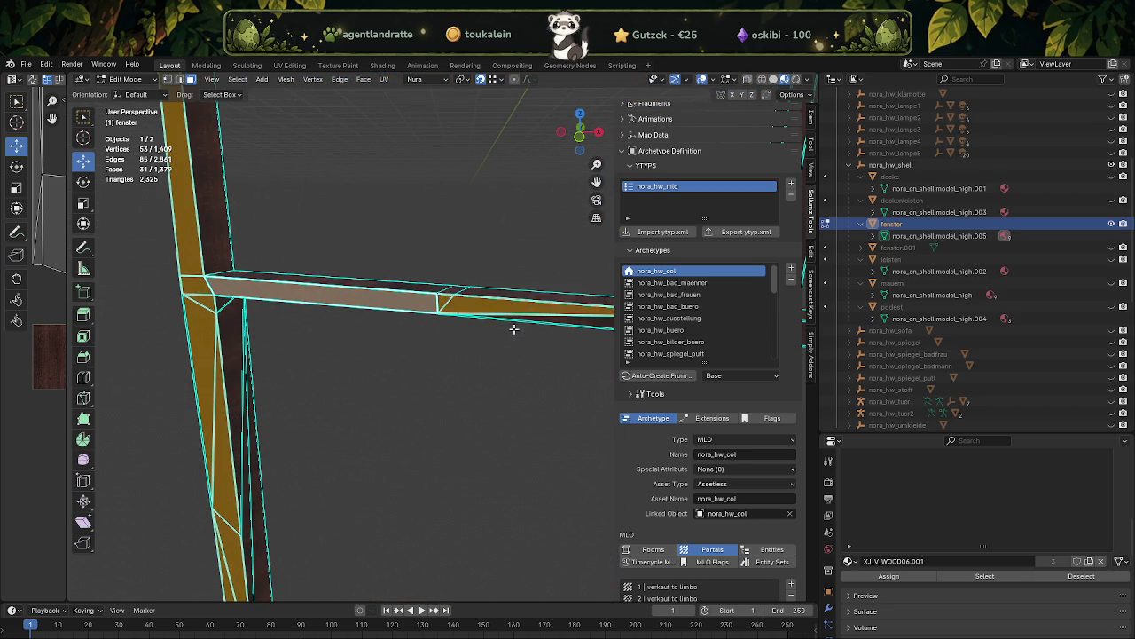
pyautogui.moveTo(497, 322); pyautogui.dragTo(273, 331)
pyautogui.click(415, 328)
pyautogui.moveTo(415, 328); pyautogui.dragTo(393, 382)
pyautogui.click(329, 280)
pyautogui.click(344, 329)
pyautogui.moveTo(356, 458); pyautogui.dragTo(358, 432)
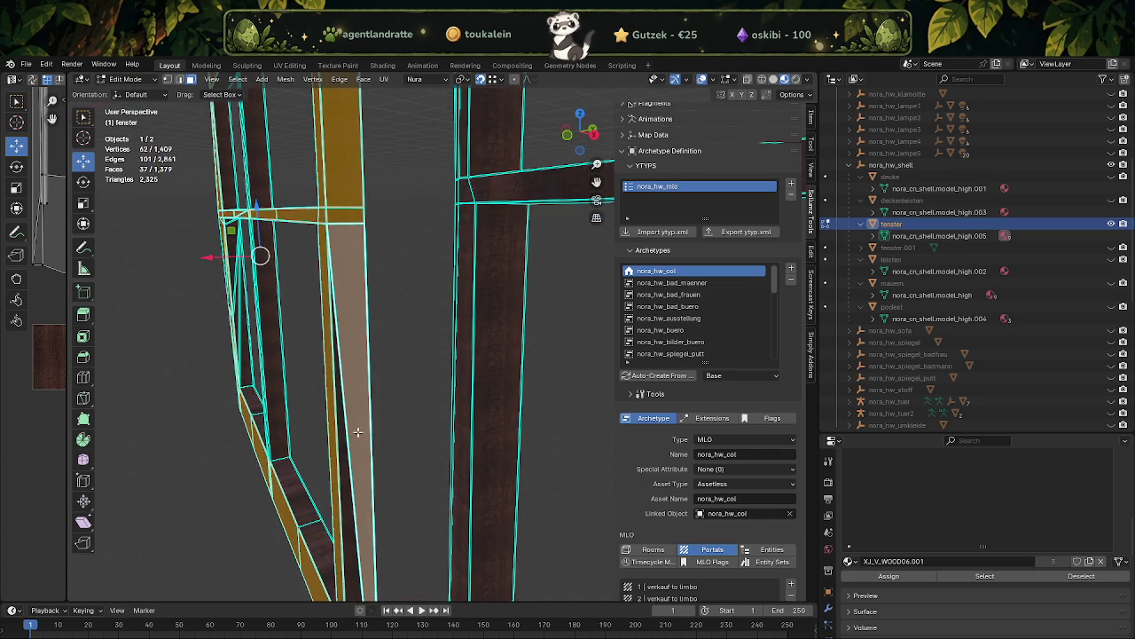
# - Deselect two wrongly added beam faces and add the upper and lower mullion faces
pyautogui.click(350, 335)
pyautogui.click(347, 173)
pyautogui.moveTo(349, 254); pyautogui.dragTo(390, 212)
pyautogui.moveTo(389, 380); pyautogui.dragTo(393, 393)
pyautogui.scroll(3)
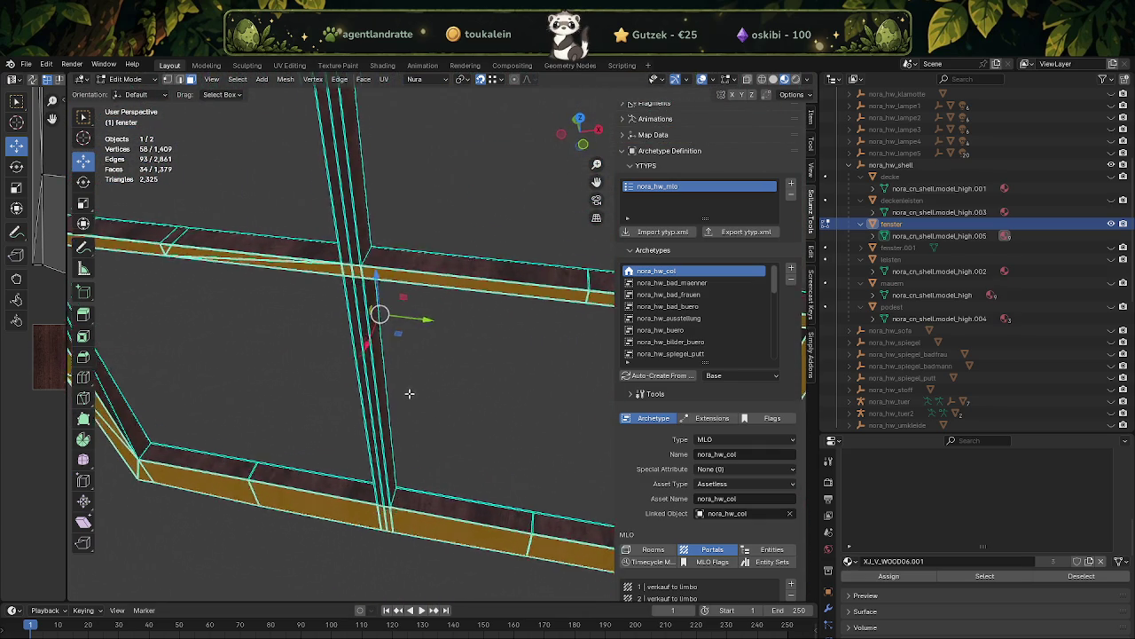
pyautogui.click(371, 240)
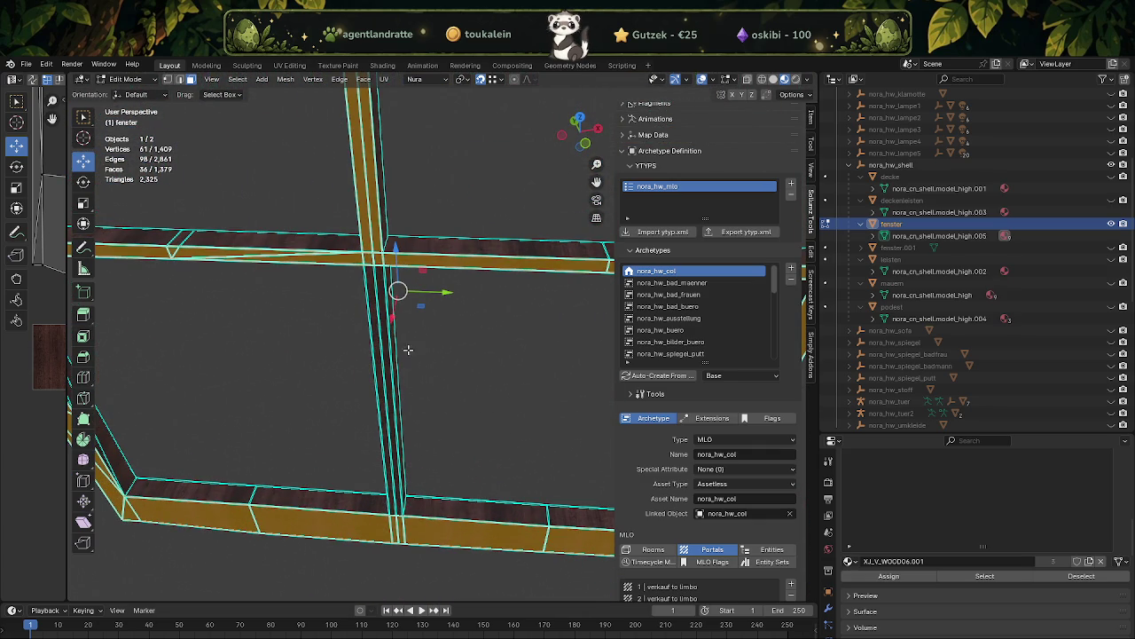
pyautogui.click(383, 368)
pyautogui.scroll(-3)
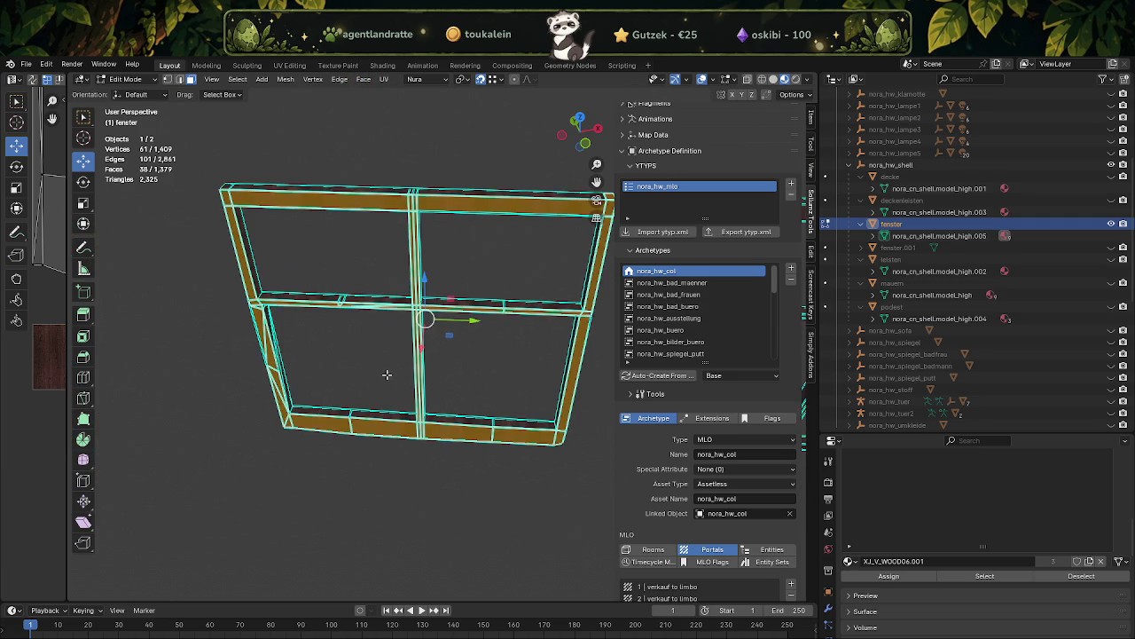
pyautogui.moveTo(406, 337); pyautogui.dragTo(394, 462)
pyautogui.moveTo(465, 359); pyautogui.dragTo(521, 341)
pyautogui.scroll(3)
pyautogui.scroll(-3)
pyautogui.scroll(3)
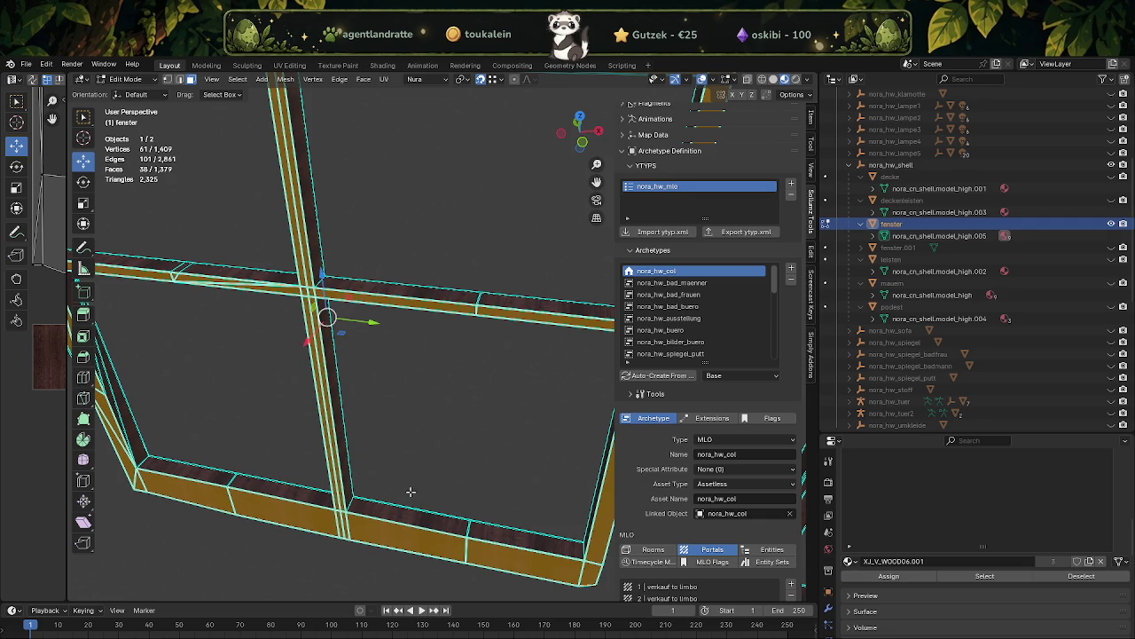
# - Select the next frame's bottom rail, side pieces and top rail faces, then subdivide them
pyautogui.click(411, 513)
pyautogui.moveTo(412, 513); pyautogui.dragTo(329, 473)
pyautogui.click(568, 419)
pyautogui.moveTo(568, 418); pyautogui.dragTo(491, 216)
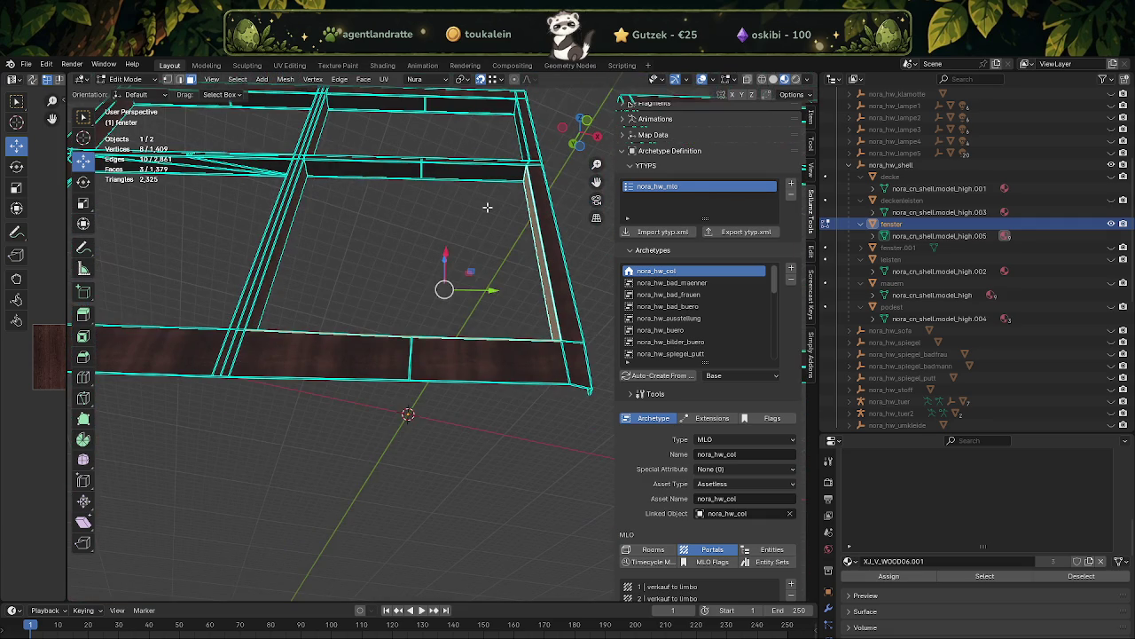
pyautogui.click(474, 173)
pyautogui.click(382, 172)
pyautogui.moveTo(336, 225); pyautogui.dragTo(597, 197)
pyautogui.click(264, 348)
pyautogui.rightClick(264, 348)
pyautogui.click(275, 353)
# - Dissolve the selected edges at the frame corner and a stray edge below it
pyautogui.moveTo(293, 291); pyautogui.dragTo(421, 355)
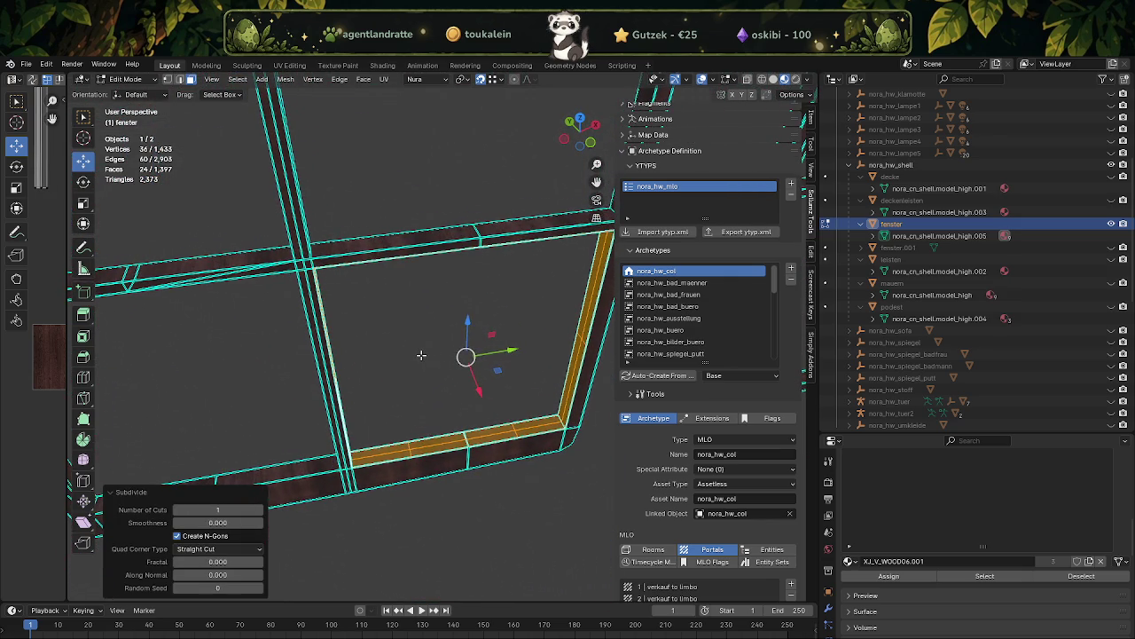
pyautogui.moveTo(492, 456); pyautogui.dragTo(538, 529)
pyautogui.press('x')
pyautogui.click(537, 541)
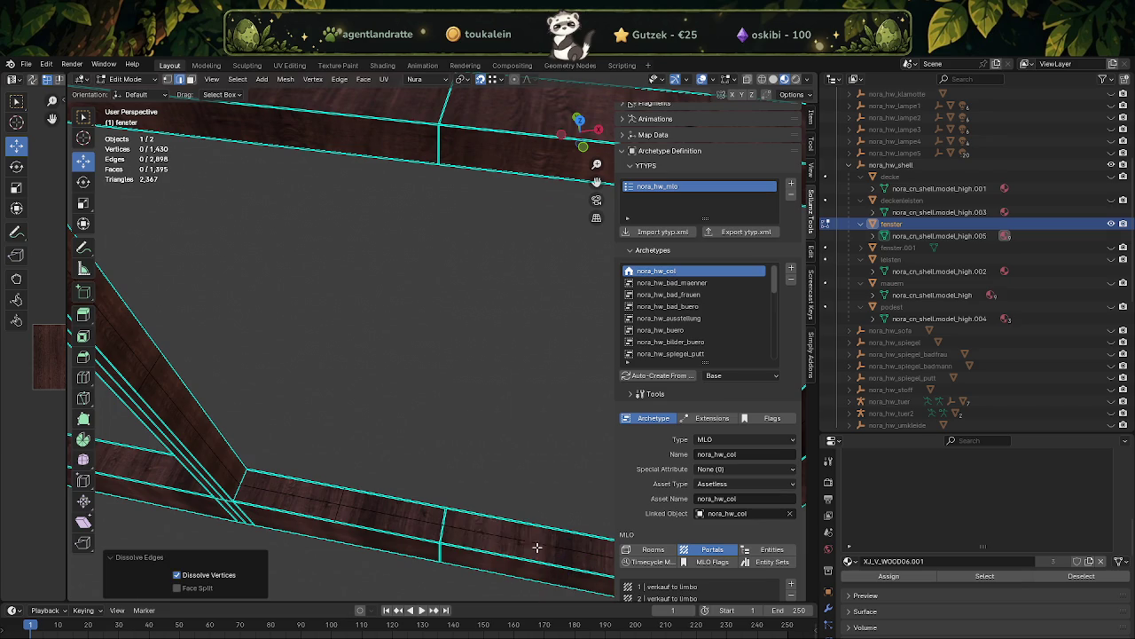
pyautogui.moveTo(457, 473); pyautogui.dragTo(328, 435)
pyautogui.click(370, 482)
pyautogui.rightClick(365, 486)
pyautogui.click(368, 486)
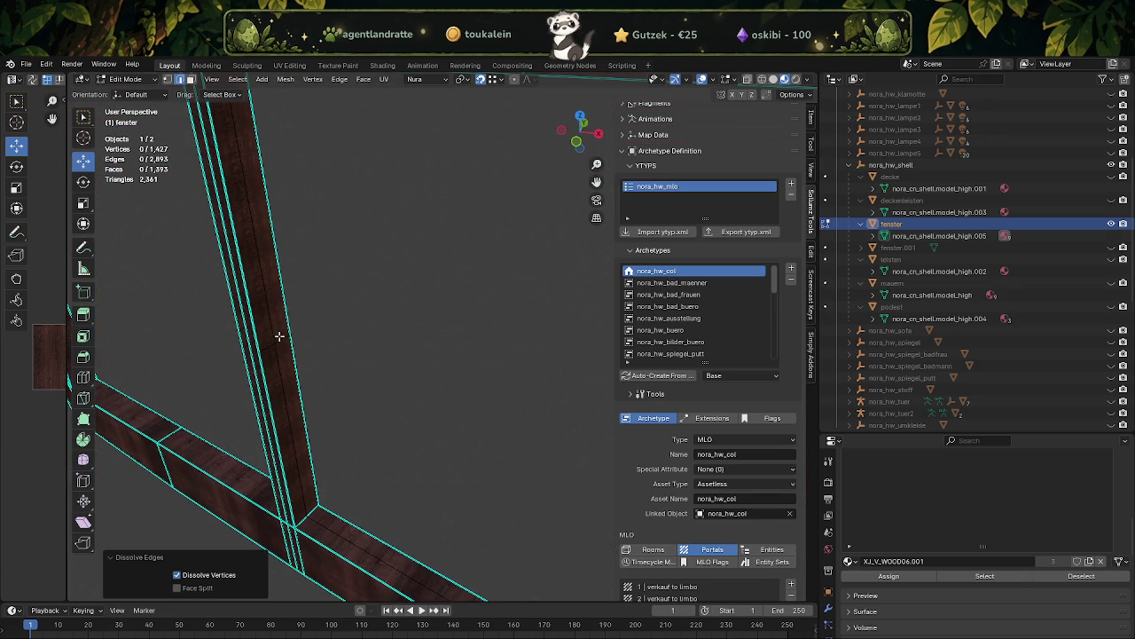
# - Dissolve two more stray edges elsewhere on the window frame
pyautogui.click(280, 336)
pyautogui.rightClick(278, 337)
pyautogui.click(282, 338)
pyautogui.moveTo(325, 337); pyautogui.dragTo(451, 282)
pyautogui.press('a')
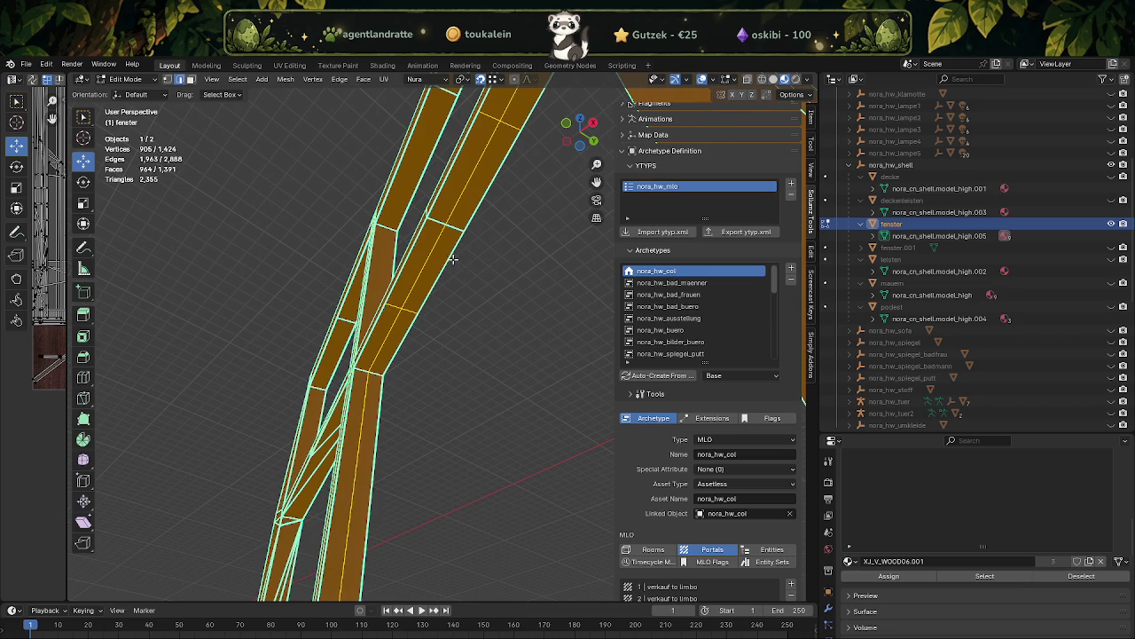
pyautogui.click(392, 307)
pyautogui.rightClick(392, 307)
pyautogui.click(395, 312)
# - Select two final stray edges and remove them via the Ctrl+E edge menu, leaving 1,418 vertices
pyautogui.moveTo(395, 312); pyautogui.dragTo(482, 266)
pyautogui.press('a')
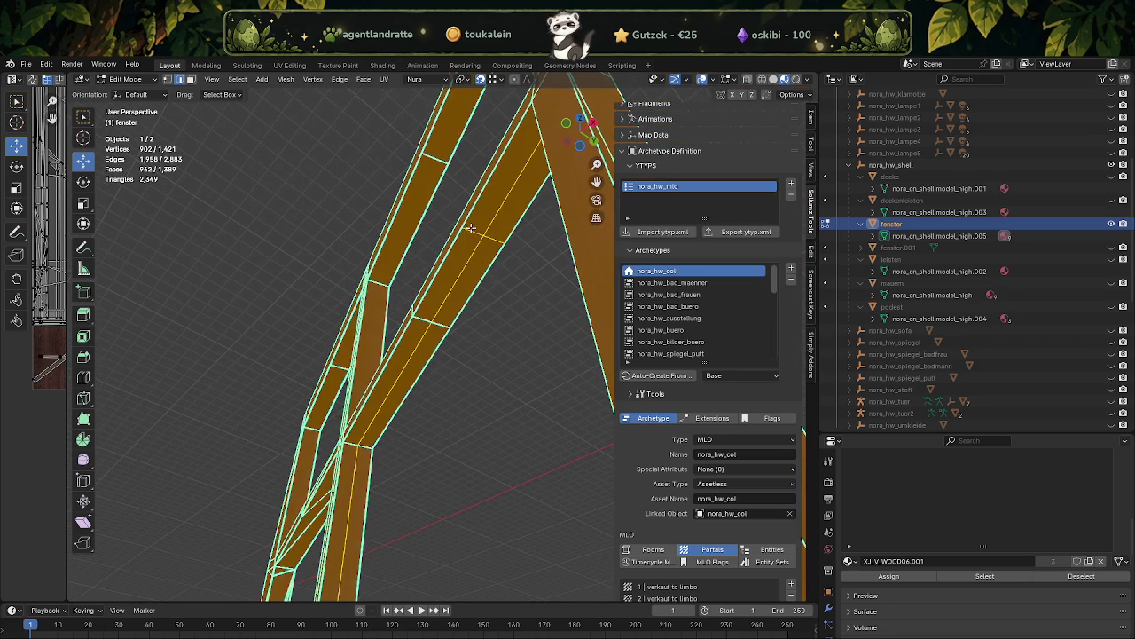
pyautogui.click(470, 228)
pyautogui.click(492, 249)
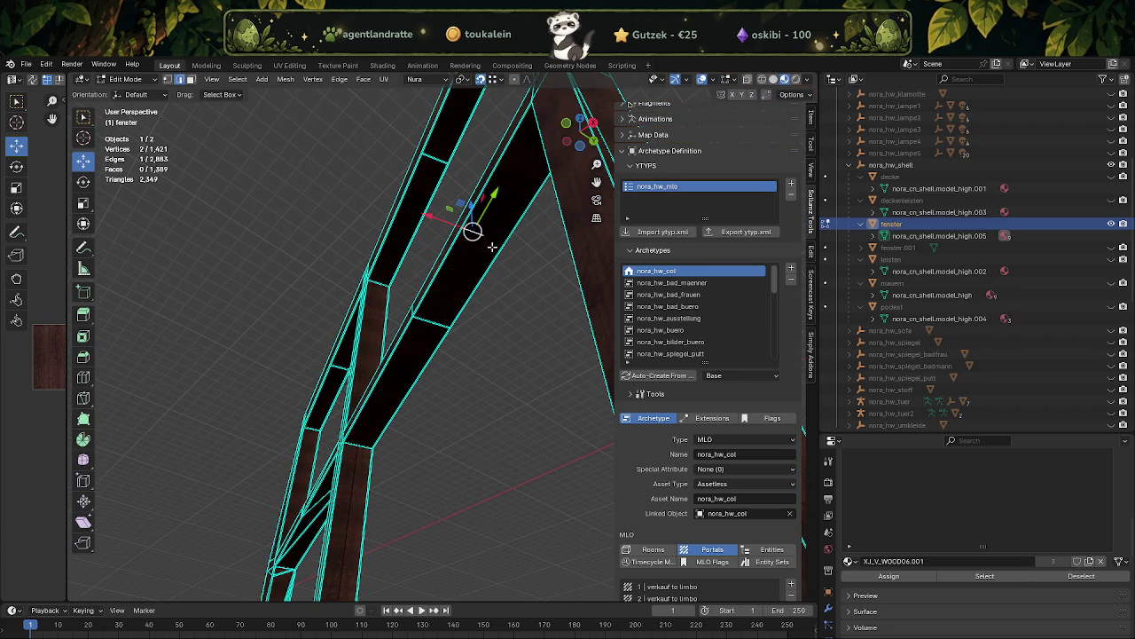
pyautogui.click(493, 240)
pyautogui.hotkey('ctrl', 'e')
pyautogui.click(493, 243)
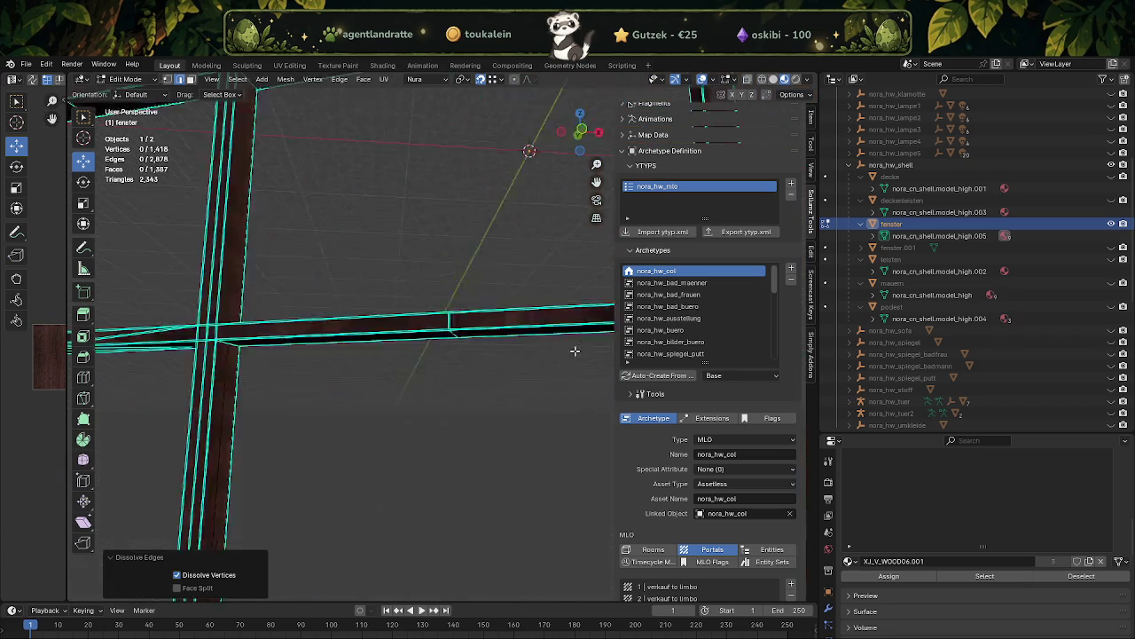
pyautogui.moveTo(437, 249); pyautogui.dragTo(524, 362)
# - Select the connected frame mesh and dissolve its stray edges
pyautogui.press('l')
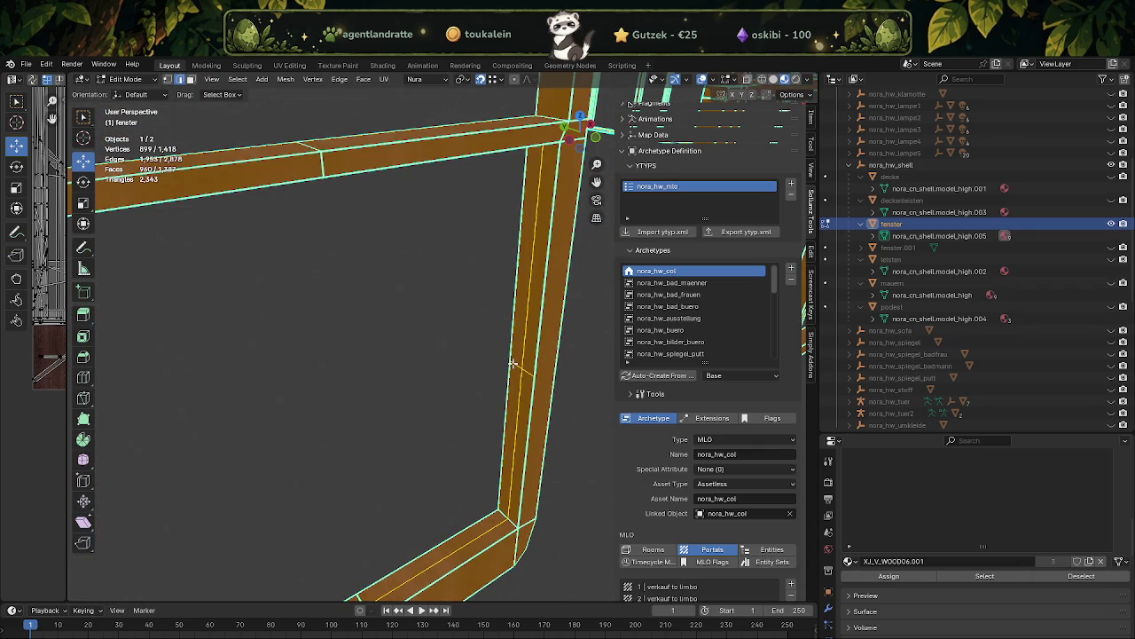
pyautogui.click(513, 364)
pyautogui.press('x')
pyautogui.click(520, 380)
pyautogui.moveTo(520, 380); pyautogui.dragTo(201, 325)
# - In face select mode, select the vertical post plus the horizontal, top and bottom beam faces
pyautogui.press('3')
pyautogui.click(522, 315)
pyautogui.click(480, 207)
pyautogui.click(340, 176)
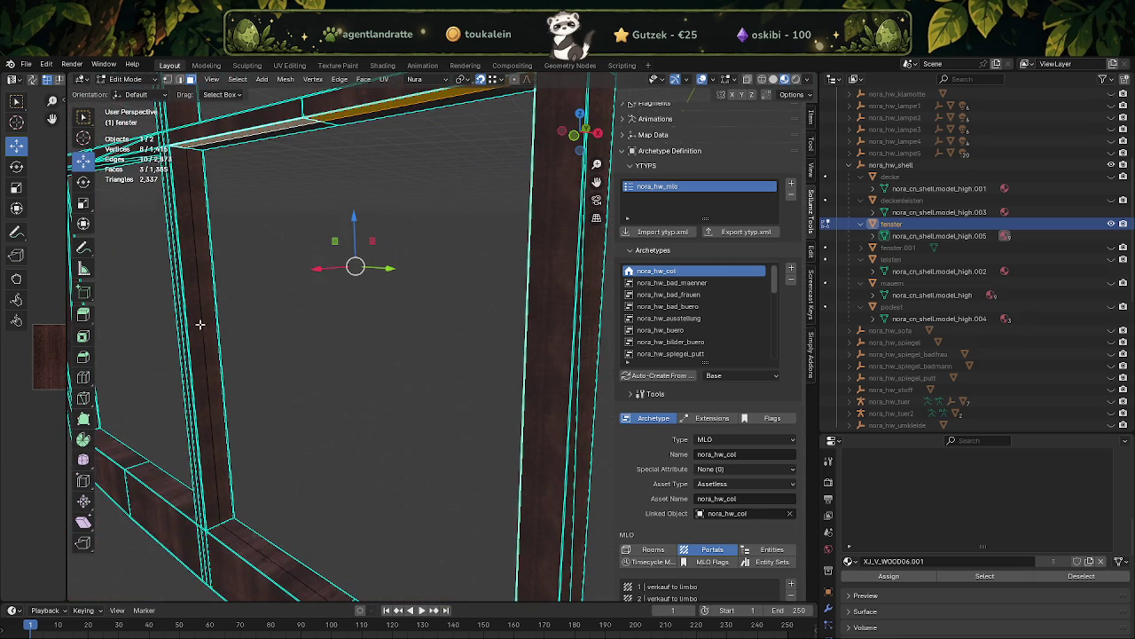
pyautogui.click(193, 322)
pyautogui.moveTo(274, 436); pyautogui.dragTo(274, 435)
pyautogui.click(275, 439)
pyautogui.click(349, 442)
pyautogui.moveTo(348, 442); pyautogui.dragTo(449, 291)
pyautogui.click(450, 291)
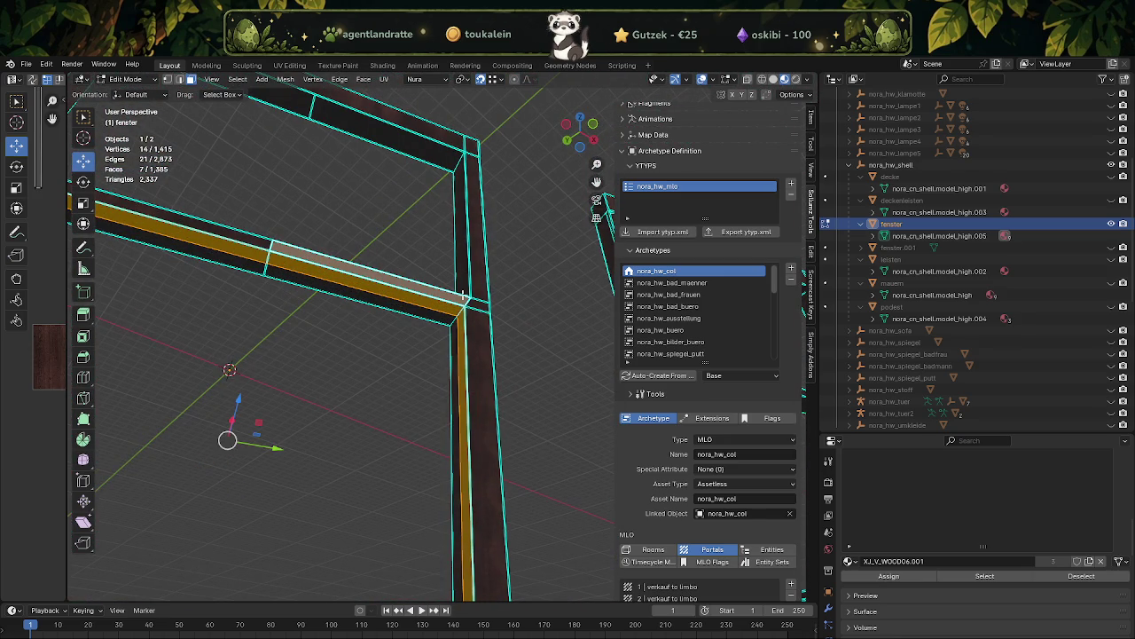
# - Add the upper and lower post faces, the horizontal beam, and the bottom and left beam faces
pyautogui.click(480, 304)
pyautogui.click(479, 326)
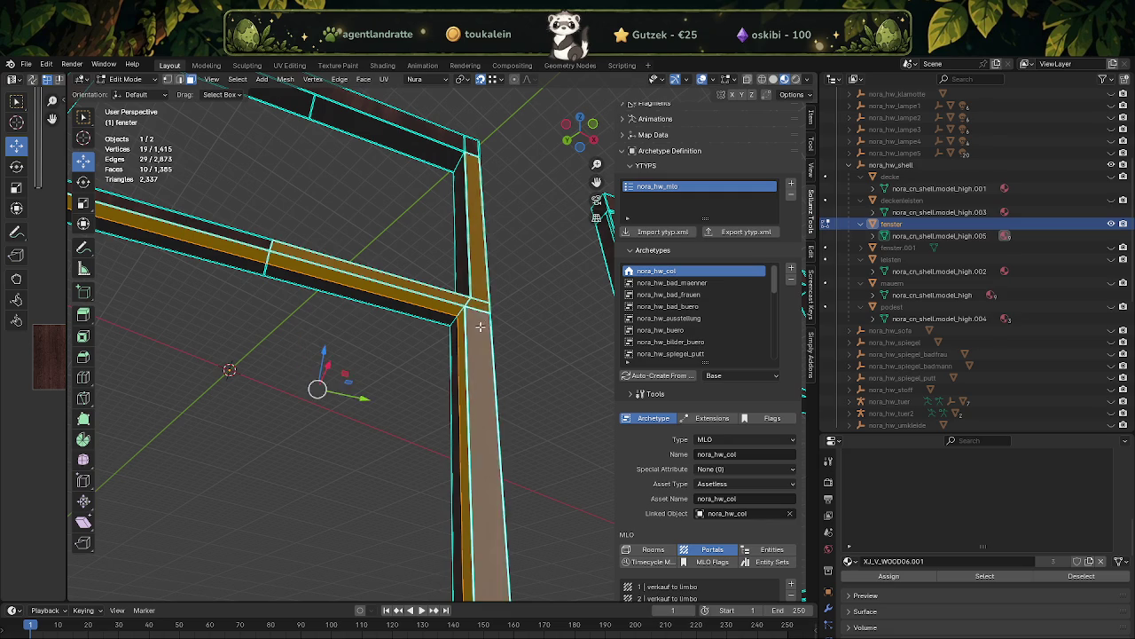
pyautogui.moveTo(477, 312); pyautogui.dragTo(403, 323)
pyautogui.click(316, 277)
pyautogui.moveTo(330, 266); pyautogui.dragTo(362, 523)
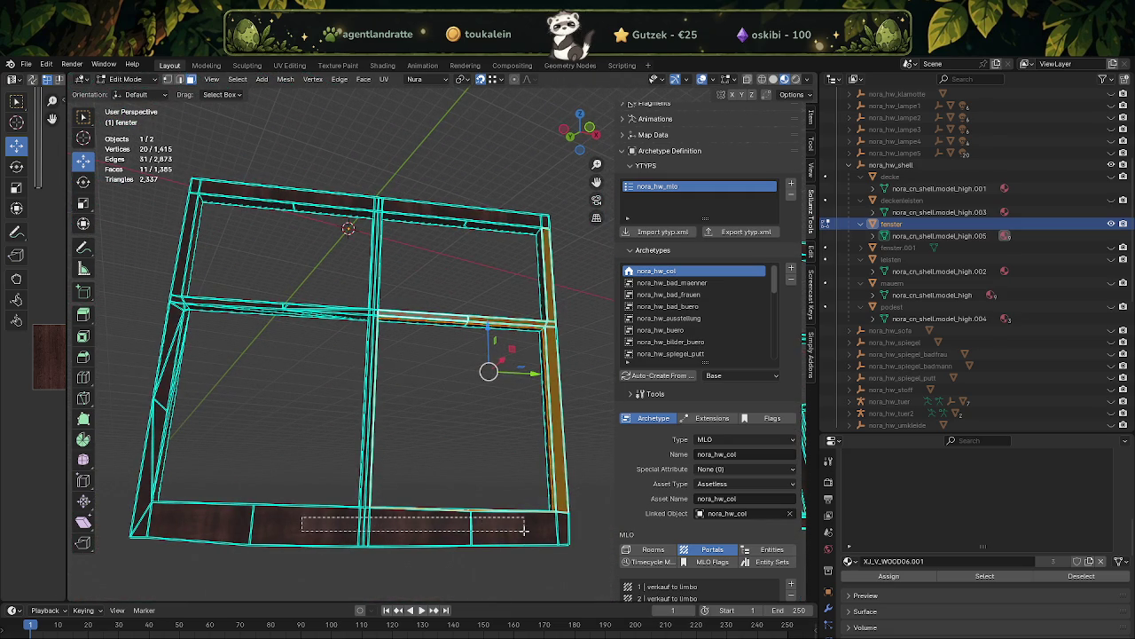
pyautogui.moveTo(424, 525); pyautogui.dragTo(556, 521)
pyautogui.moveTo(255, 530); pyautogui.dragTo(149, 515)
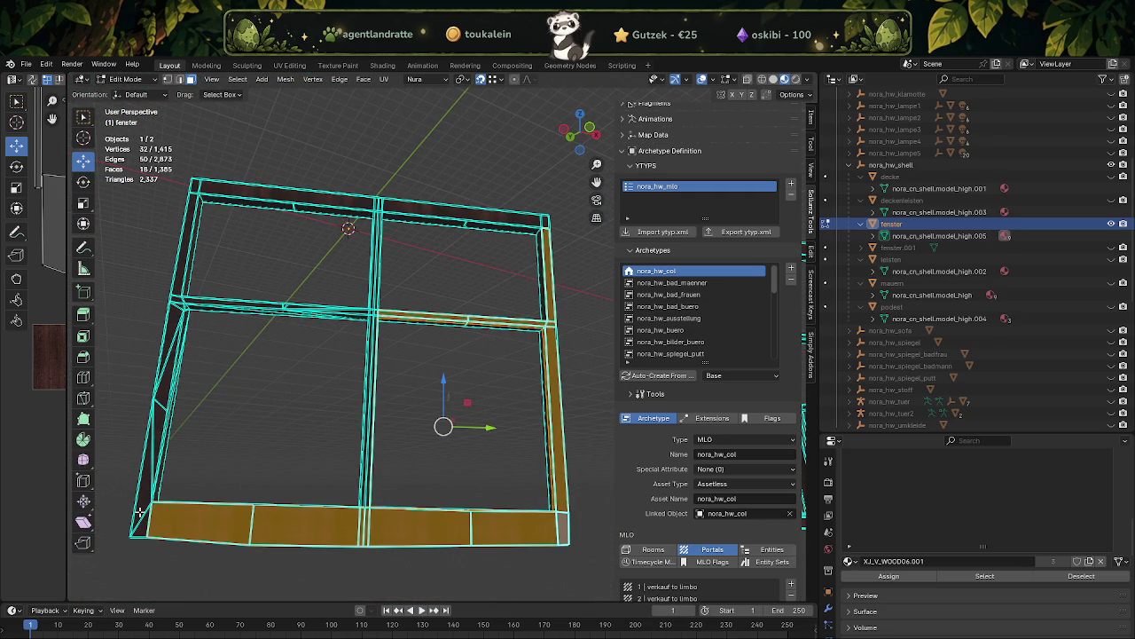
pyautogui.moveTo(168, 359); pyautogui.dragTo(142, 522)
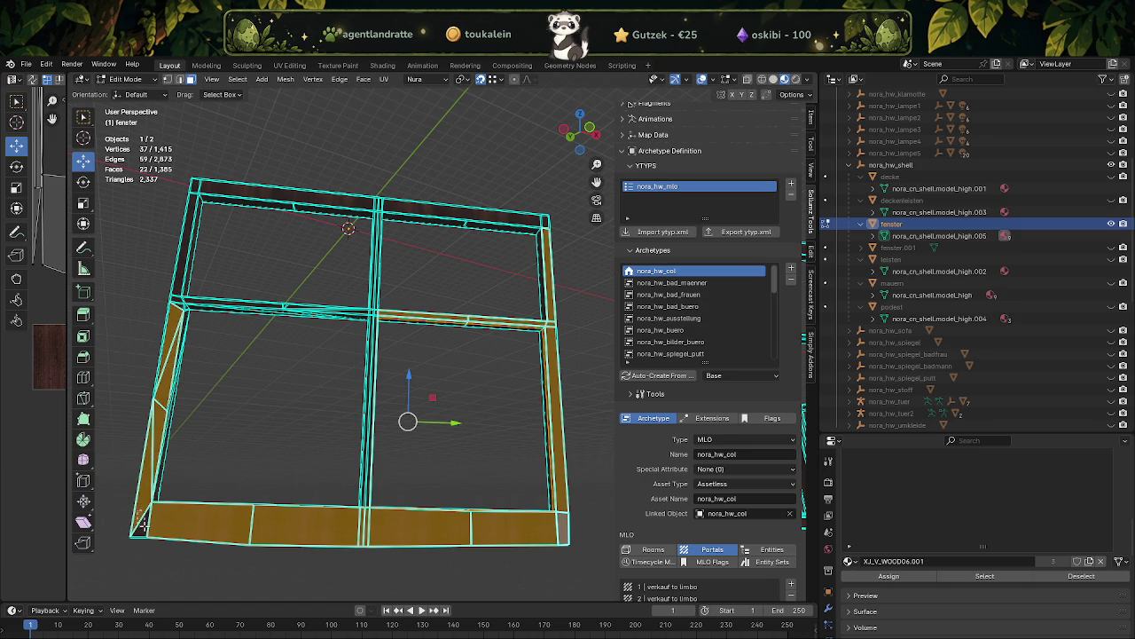
# - Add the left post, the crossbar and the right vertical beam faces from a frontal view
pyautogui.moveTo(142, 523); pyautogui.dragTo(246, 443)
pyautogui.scroll(3)
pyautogui.scroll(3)
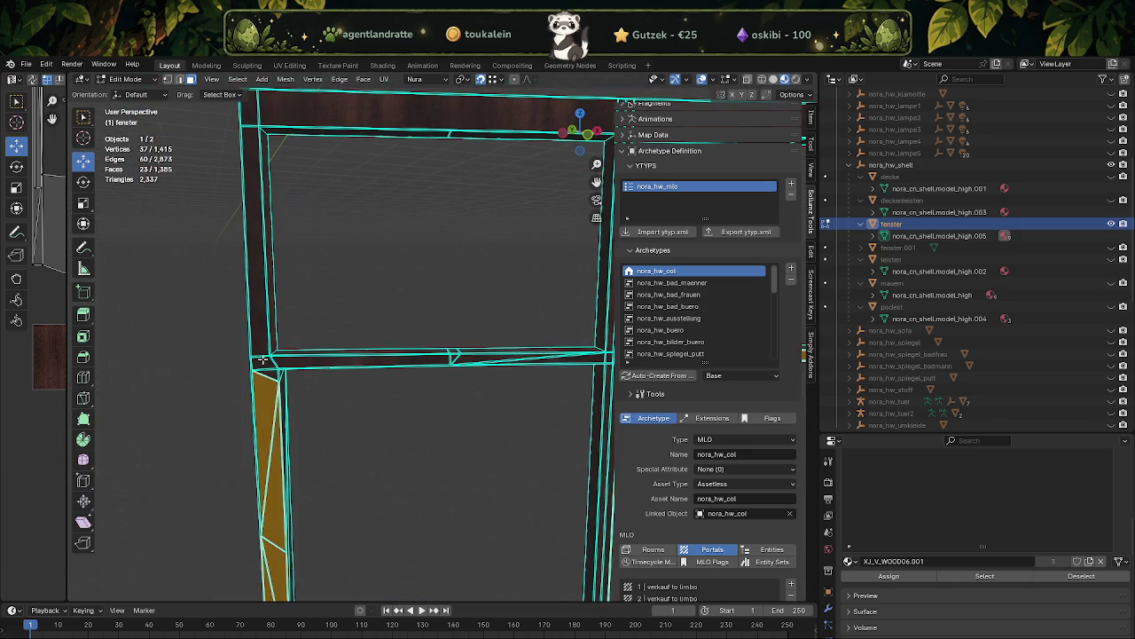
pyautogui.moveTo(259, 361); pyautogui.dragTo(385, 362)
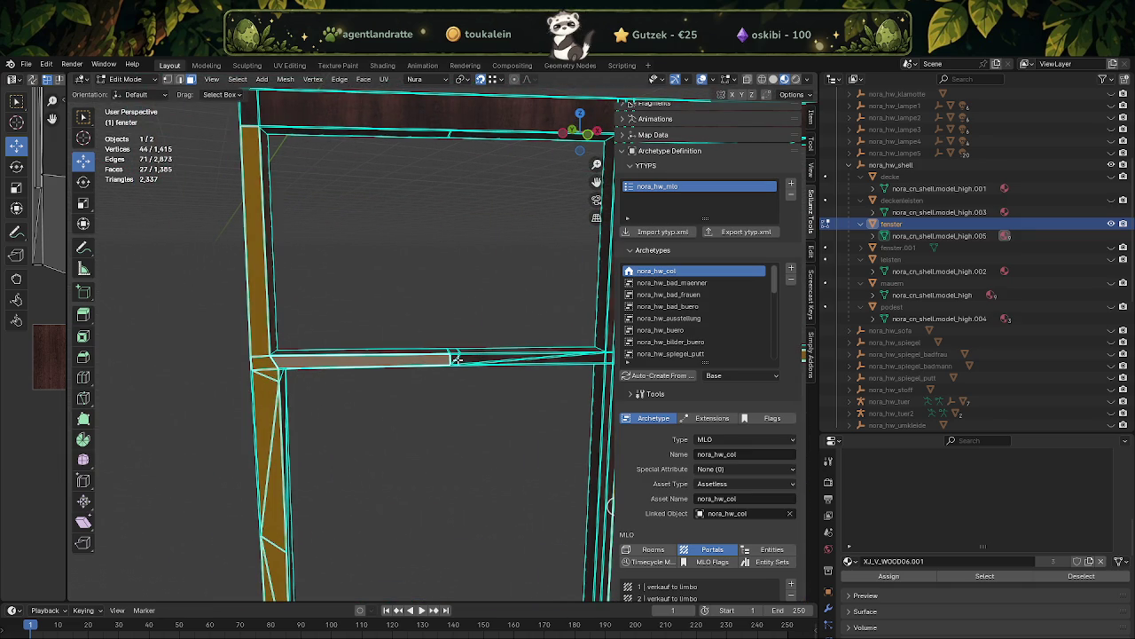
pyautogui.click(461, 356)
pyautogui.moveTo(462, 357); pyautogui.dragTo(497, 341)
pyautogui.click(521, 338)
pyautogui.click(524, 346)
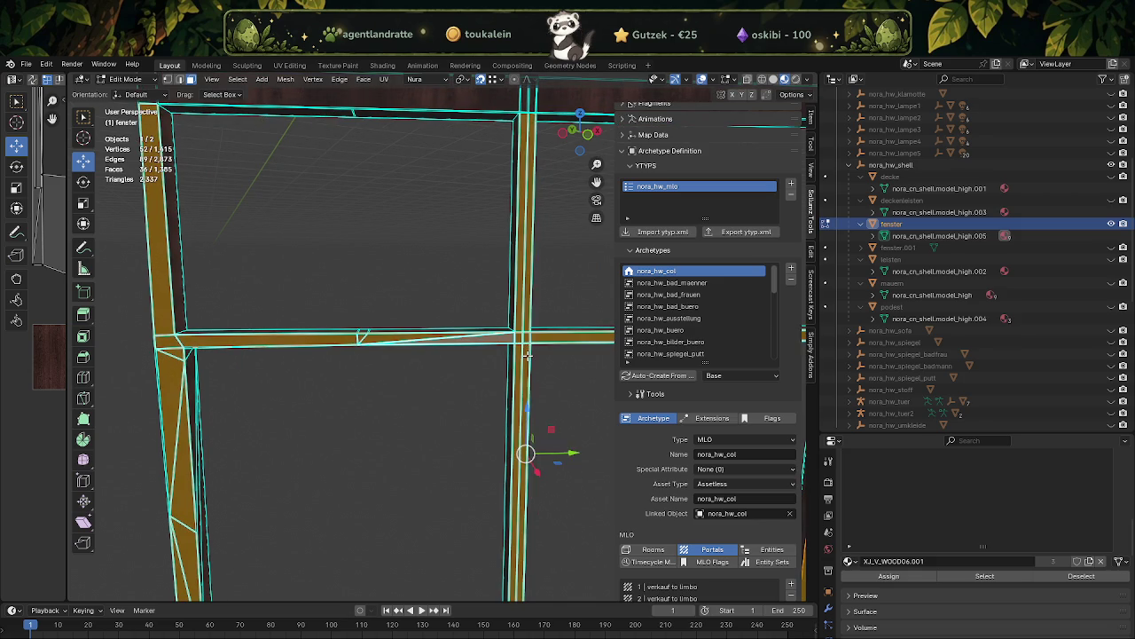
pyautogui.scroll(-3)
pyautogui.scroll(3)
pyautogui.scroll(3)
# - Add the remaining top beam faces and the last frame face, then check the whole frame
pyautogui.click(276, 230)
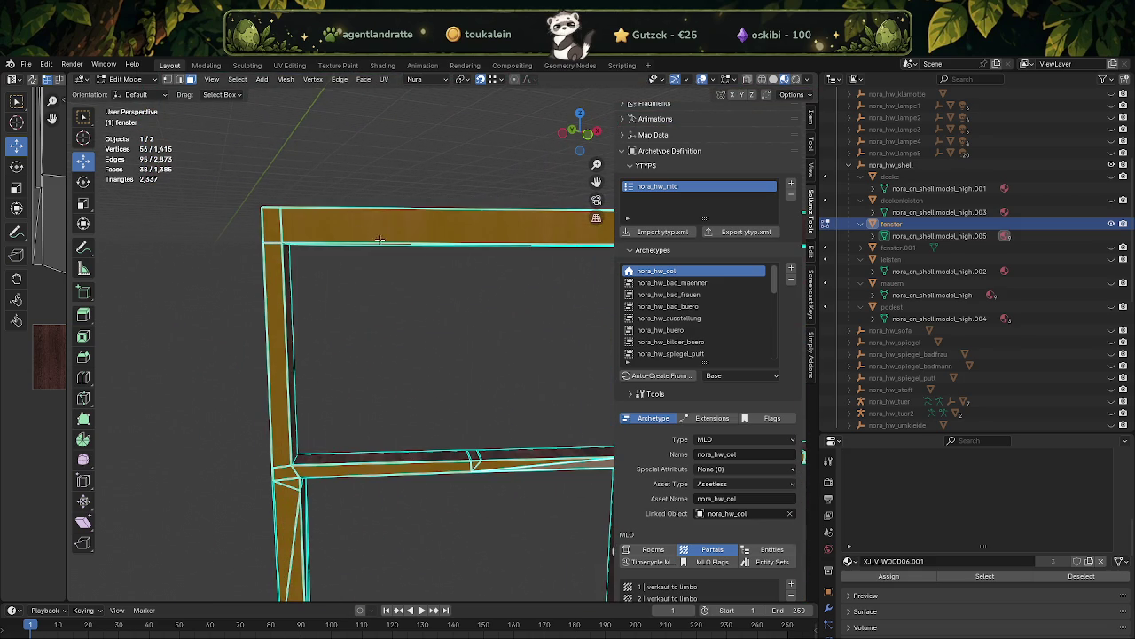
pyautogui.scroll(3)
pyautogui.scroll(3)
pyautogui.moveTo(277, 277); pyautogui.dragTo(340, 286)
pyautogui.scroll(-3)
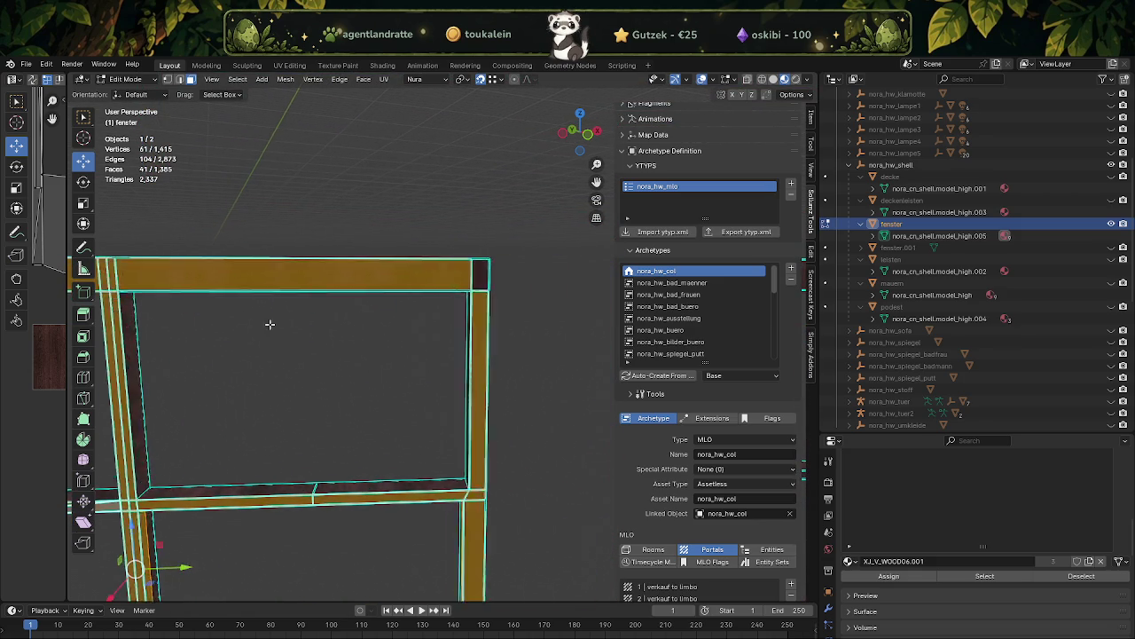
pyautogui.scroll(3)
pyautogui.moveTo(429, 278); pyautogui.dragTo(431, 279)
pyautogui.scroll(-3)
pyautogui.moveTo(413, 385); pyautogui.dragTo(401, 417)
pyautogui.scroll(3)
pyautogui.scroll(3)
pyautogui.hotkey('ctrl', 'f')
pyautogui.moveTo(338, 417)
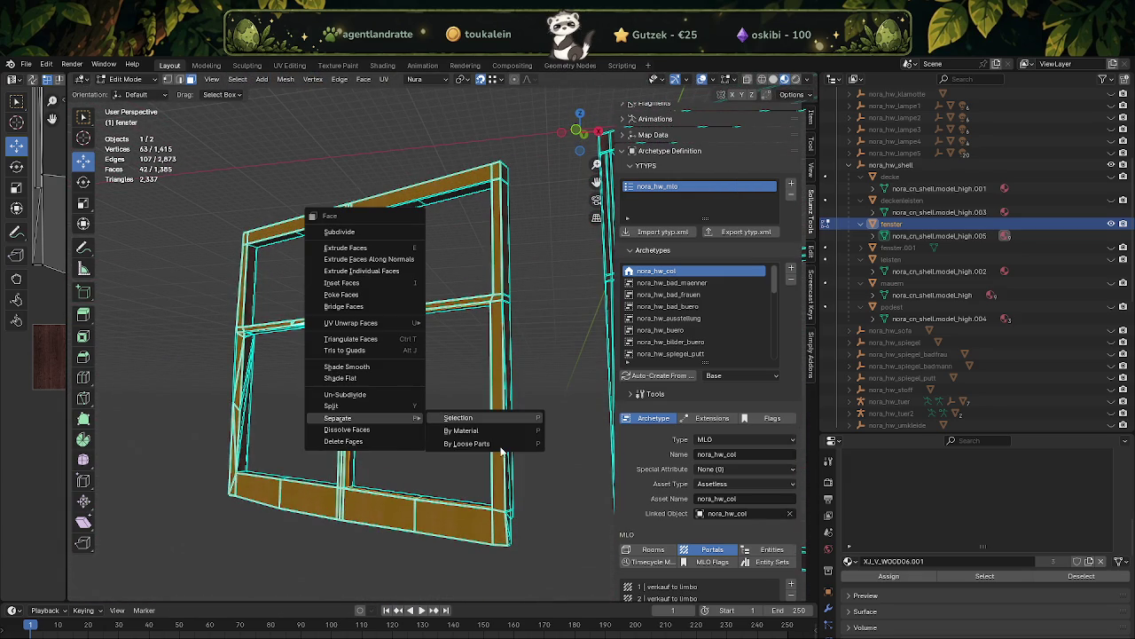
# - Separate the selected frame into its own object and join it with fenster.001
pyautogui.click(501, 446)
pyautogui.press('Tab')
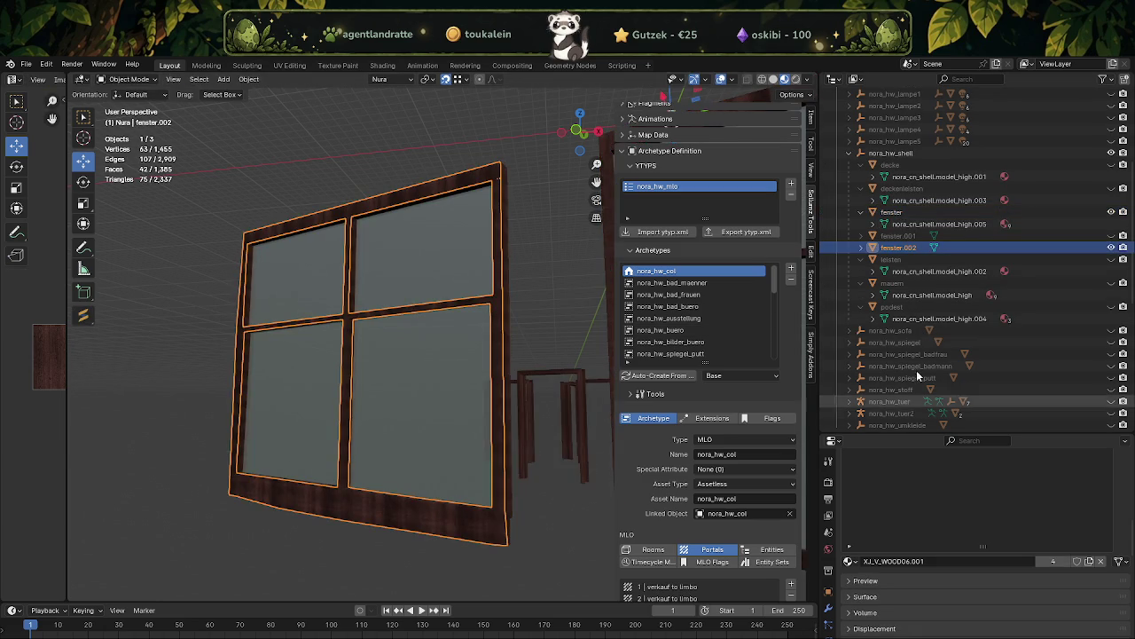
pyautogui.click(1111, 235)
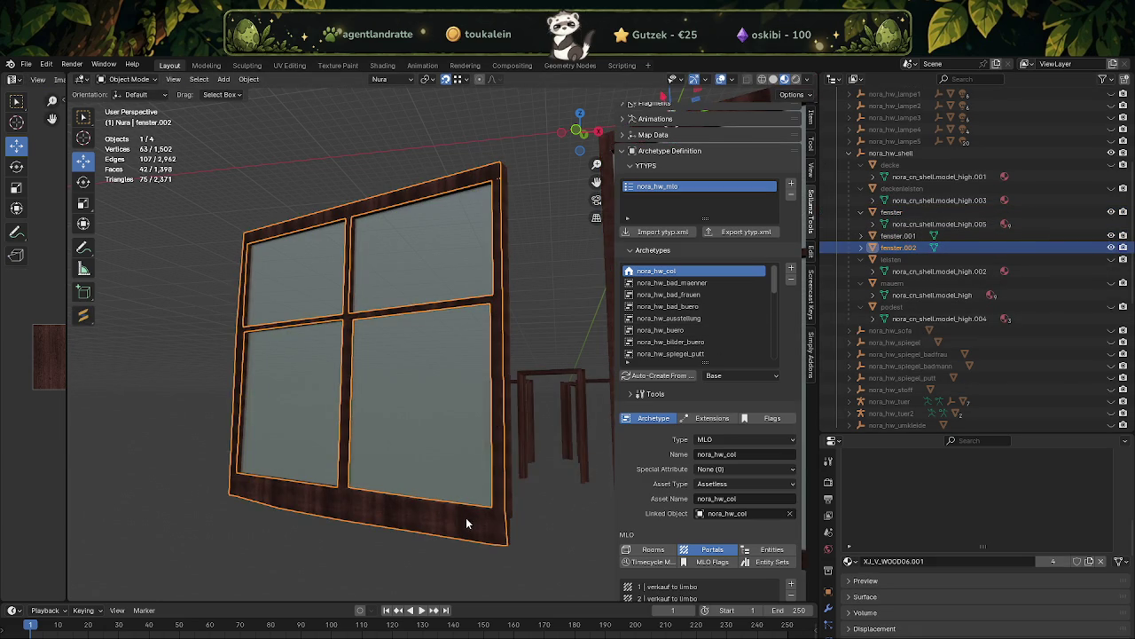
pyautogui.click(1112, 213)
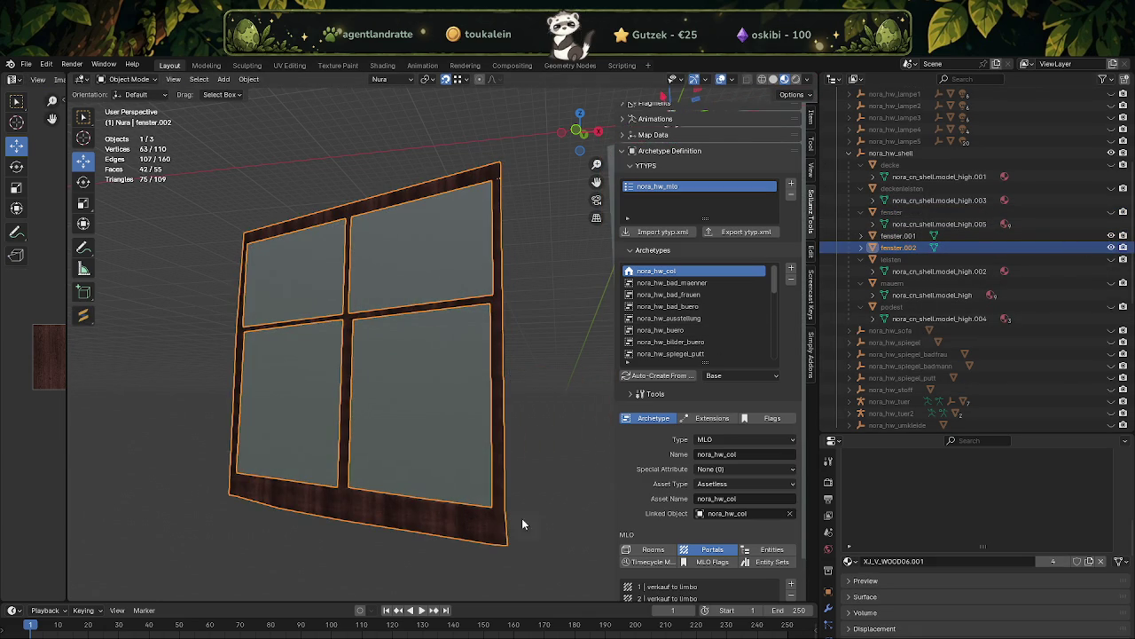
pyautogui.click(444, 417)
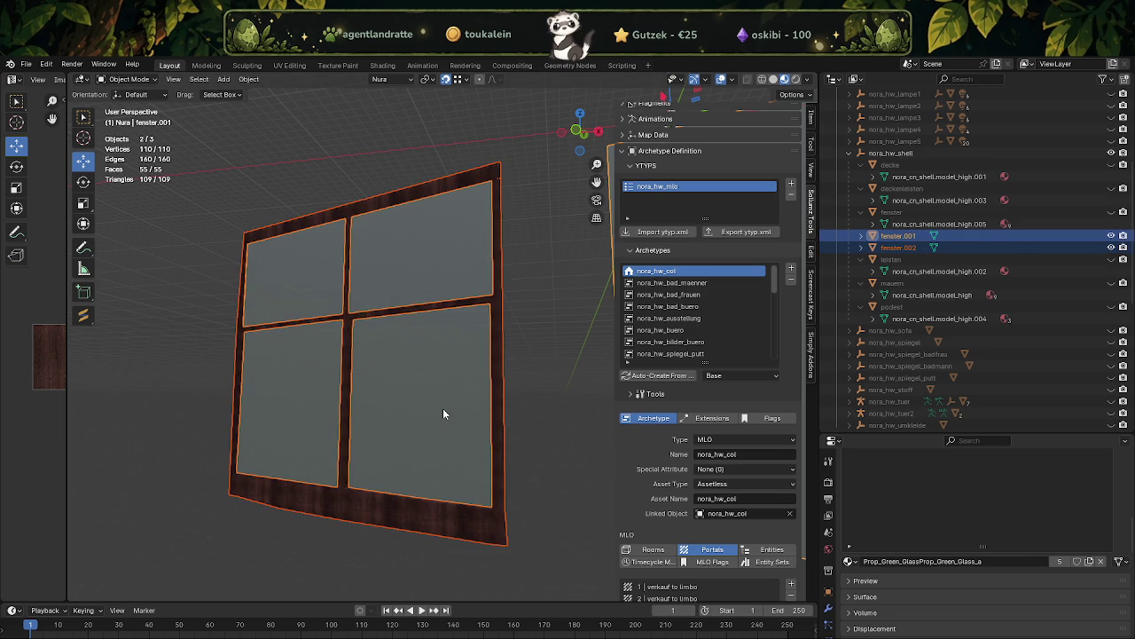
pyautogui.rightClick(444, 414)
pyautogui.click(358, 448)
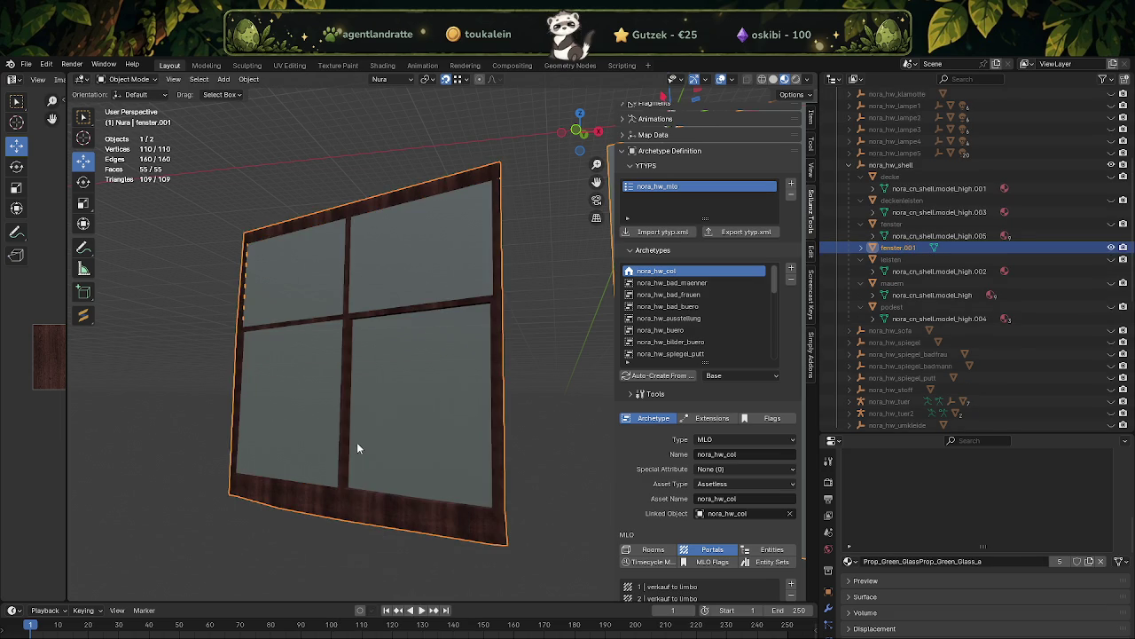
# - Hide the merged window object, show the fenster collection, and re-enter Edit Mode on fenster
pyautogui.click(1116, 224)
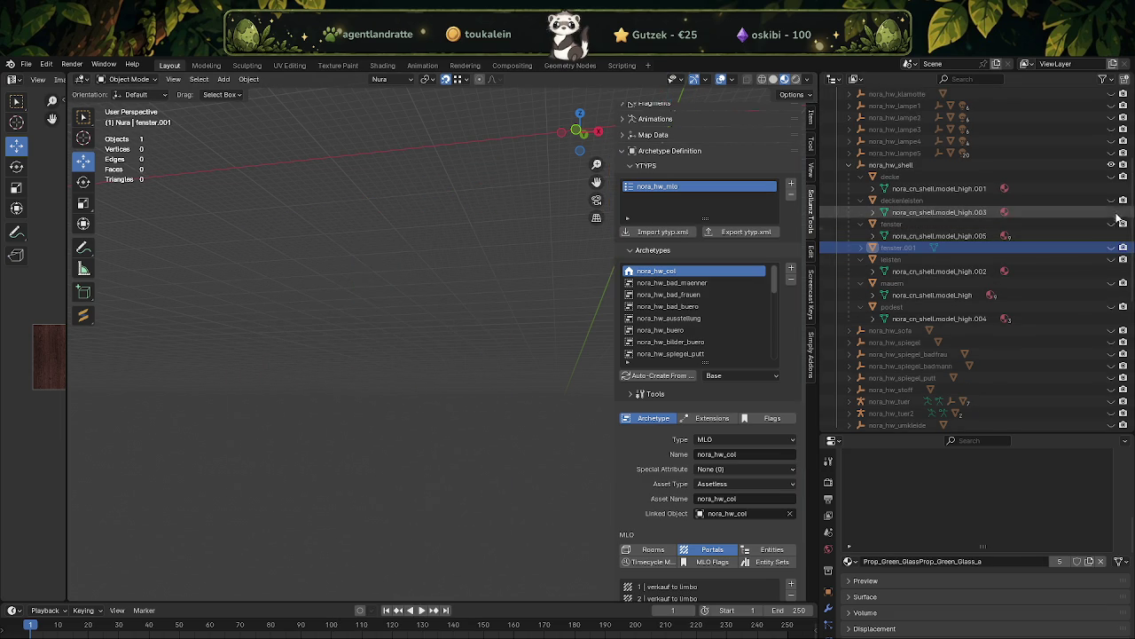
pyautogui.click(1120, 223)
pyautogui.click(410, 422)
pyautogui.press('Tab')
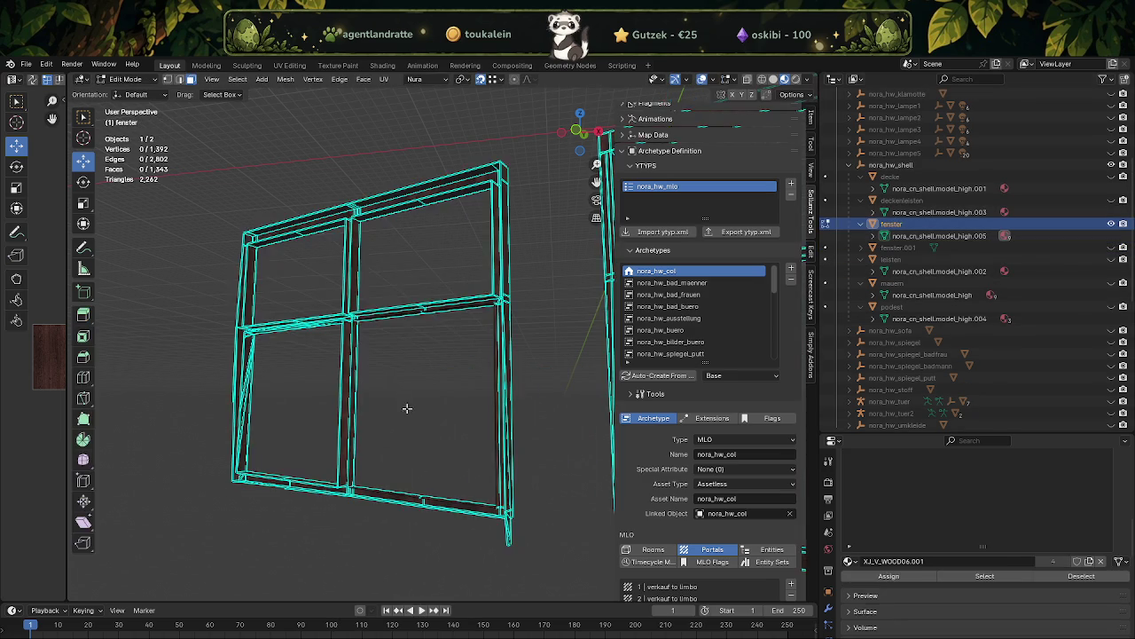
# - Dissolve the stray face on the wall pillar
pyautogui.scroll(3)
pyautogui.moveTo(473, 431); pyautogui.dragTo(449, 375)
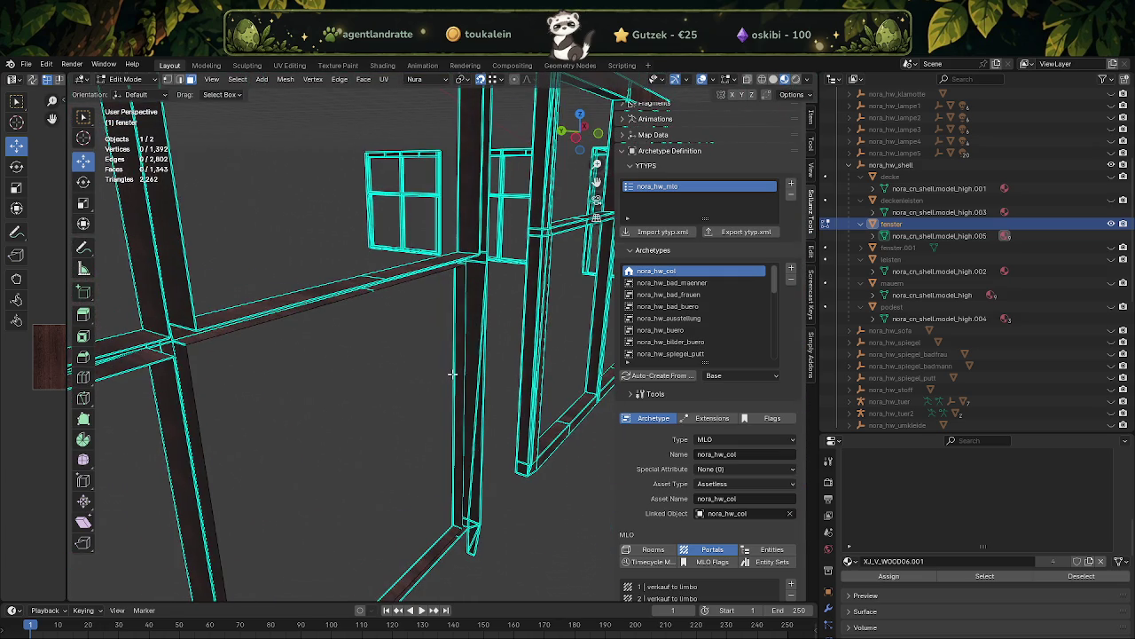
pyautogui.click(475, 371)
pyautogui.press('KP_Decimal')
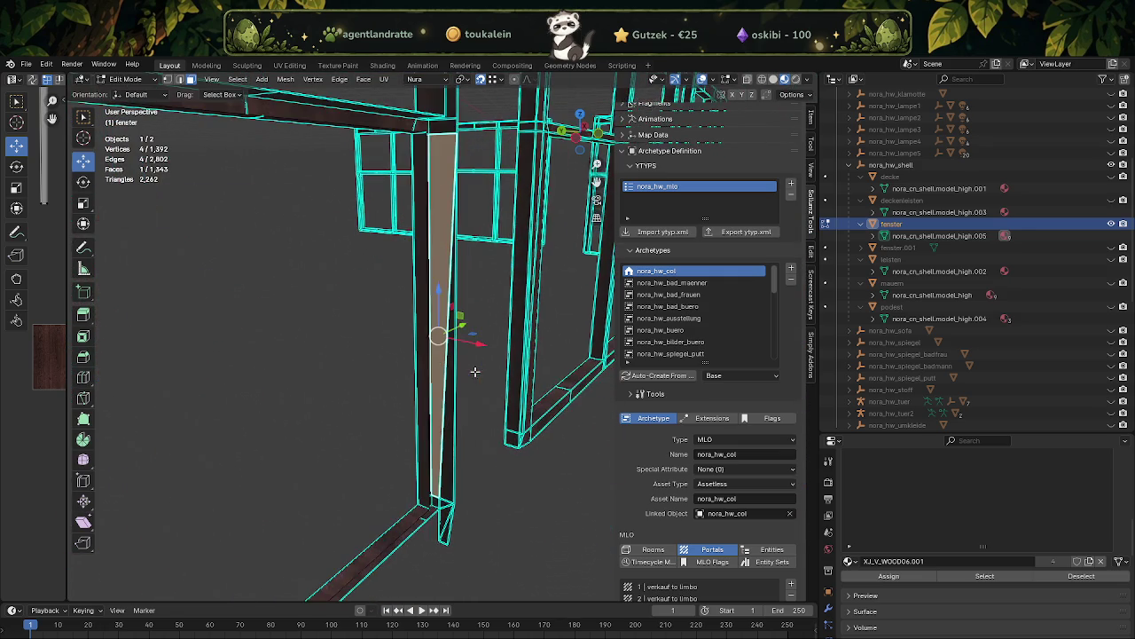
pyautogui.scroll(3)
pyautogui.press('x')
pyautogui.click(452, 503)
# - Select the next window frame's top beam, corner, right post and middle bar faces
pyautogui.moveTo(452, 504); pyautogui.dragTo(455, 414)
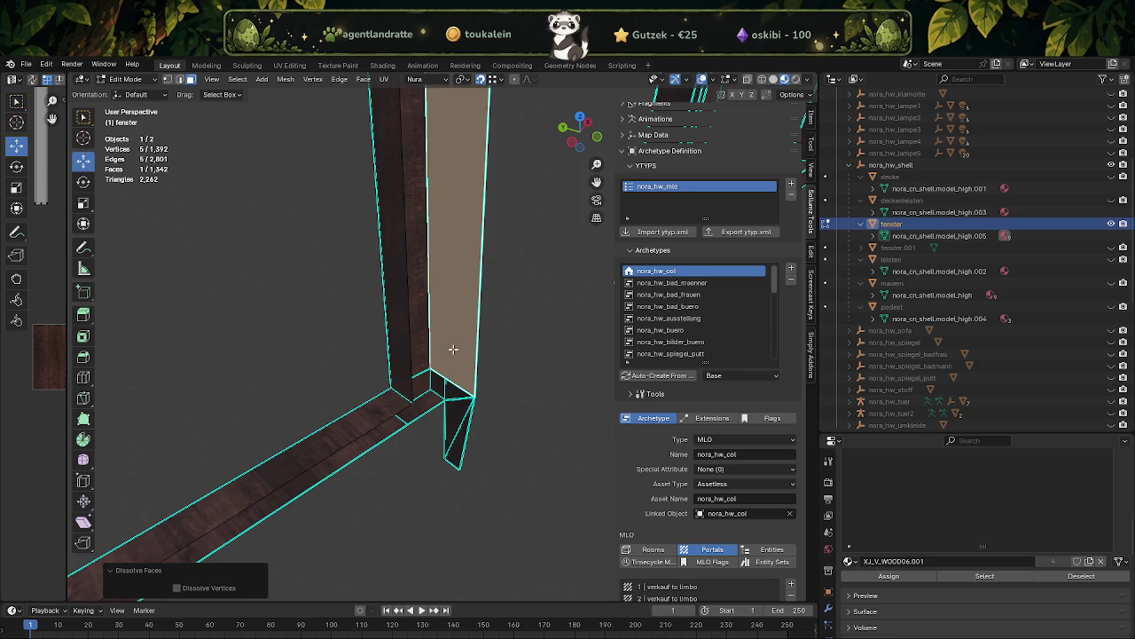
pyautogui.moveTo(448, 339); pyautogui.dragTo(341, 286)
pyautogui.moveTo(408, 411); pyautogui.dragTo(454, 449)
pyautogui.moveTo(480, 353); pyautogui.dragTo(451, 353)
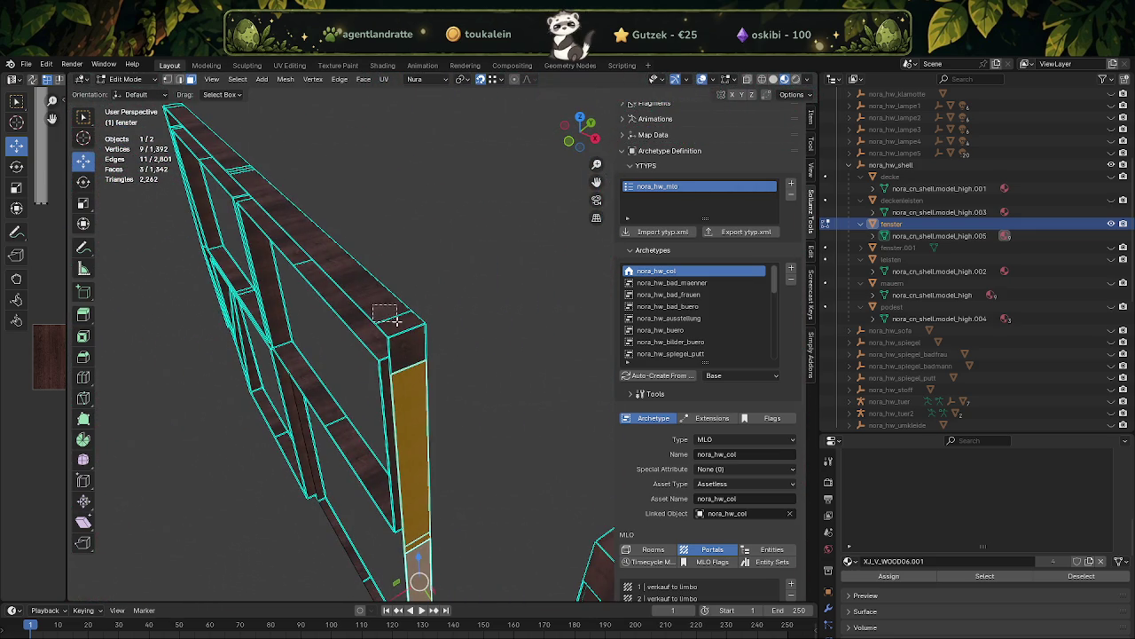
pyautogui.moveTo(397, 321); pyautogui.dragTo(407, 347)
pyautogui.click(387, 358)
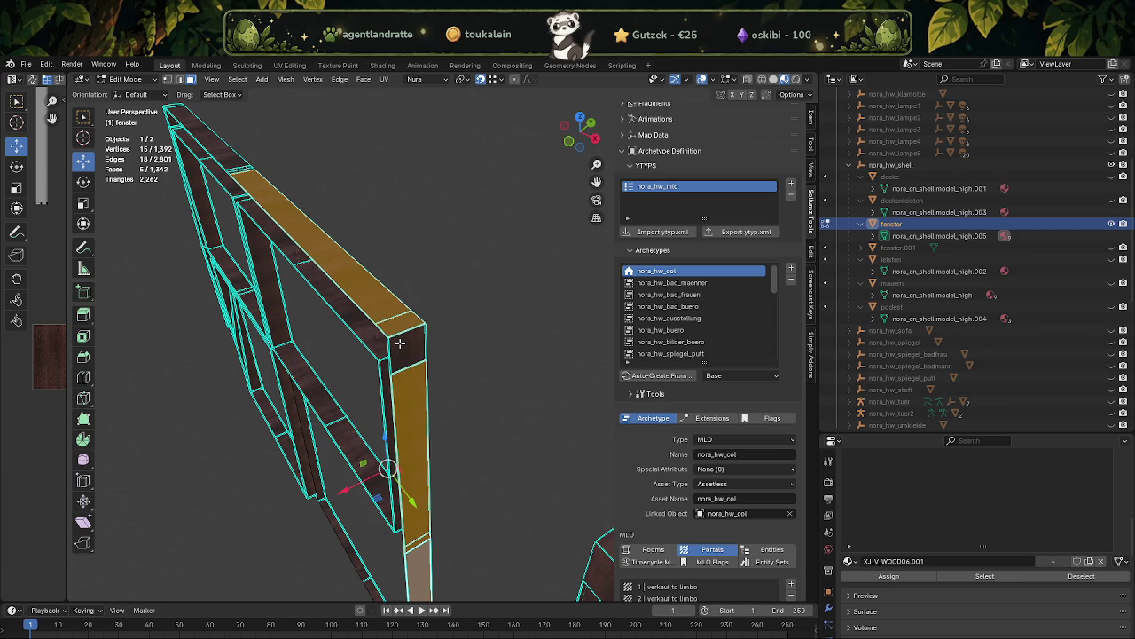
pyautogui.click(399, 343)
pyautogui.click(364, 346)
pyautogui.moveTo(364, 346); pyautogui.dragTo(467, 343)
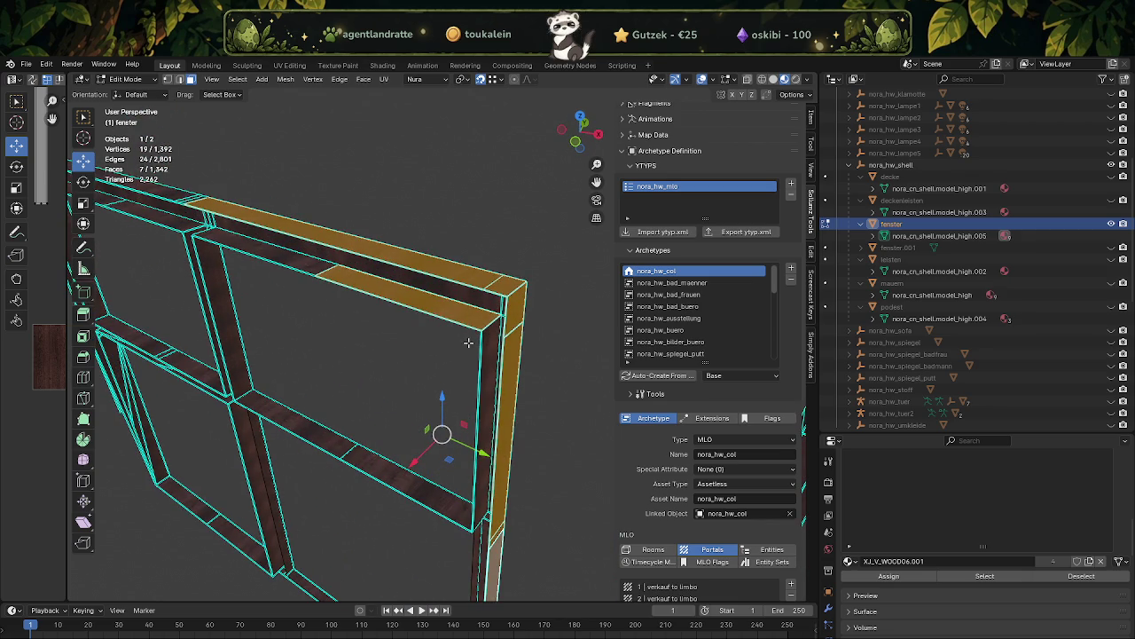
pyautogui.click(447, 417)
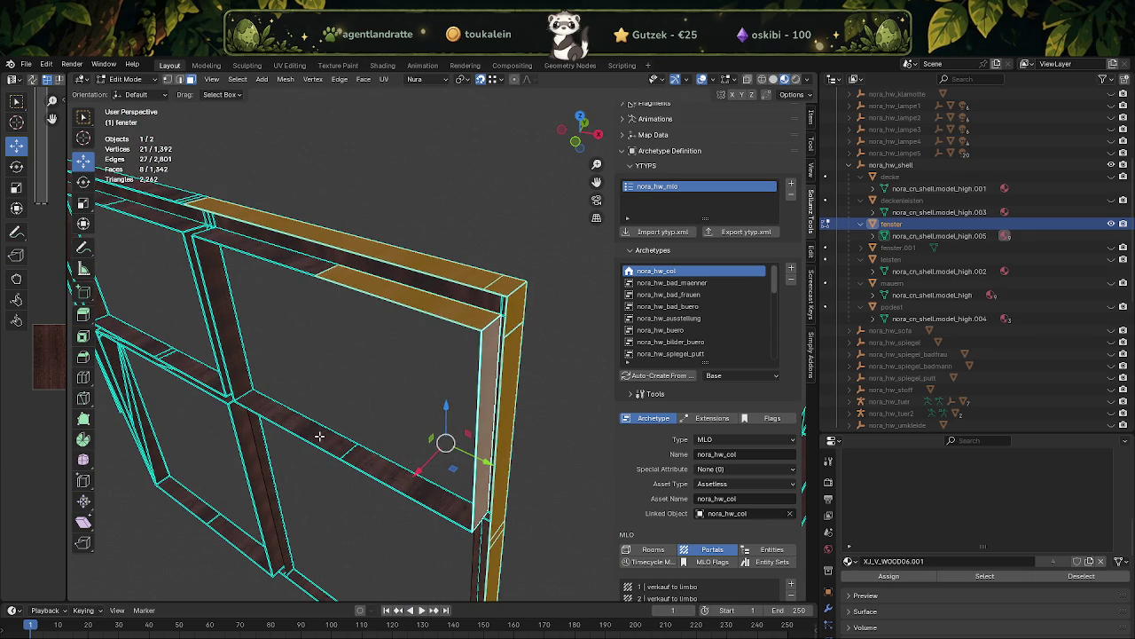
pyautogui.click(335, 456)
pyautogui.moveTo(336, 456); pyautogui.dragTo(312, 431)
# - Add the frame bar top face, the left vertical bar and further groups of frame faces
pyautogui.click(320, 374)
pyautogui.click(337, 336)
pyautogui.moveTo(295, 350); pyautogui.dragTo(360, 394)
pyautogui.click(370, 267)
pyautogui.click(483, 319)
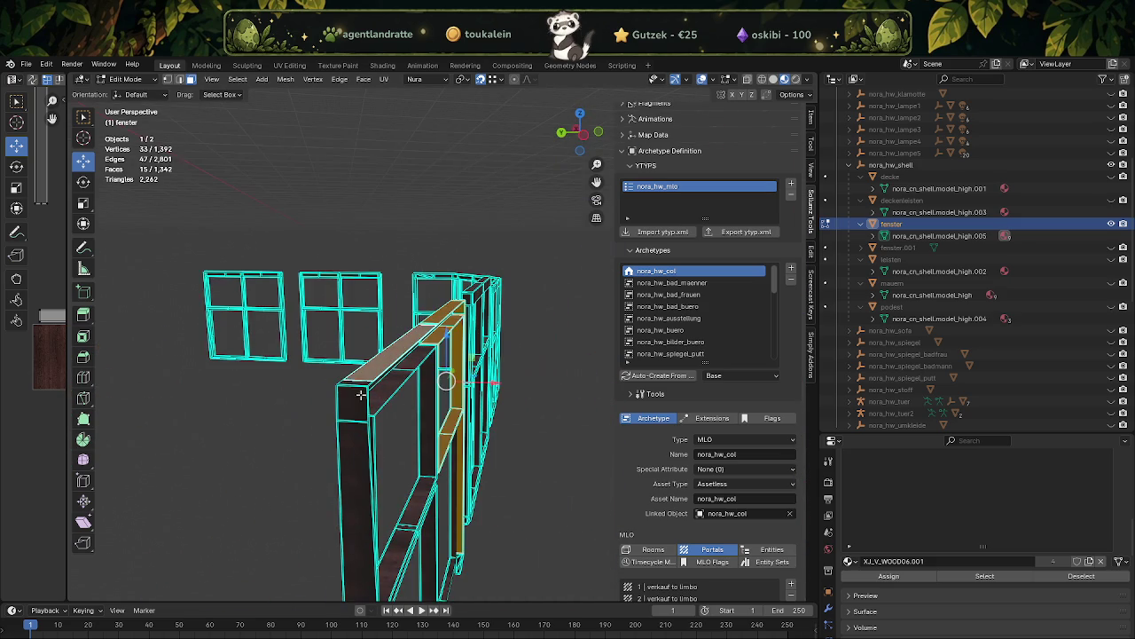
pyautogui.moveTo(347, 441); pyautogui.dragTo(323, 435)
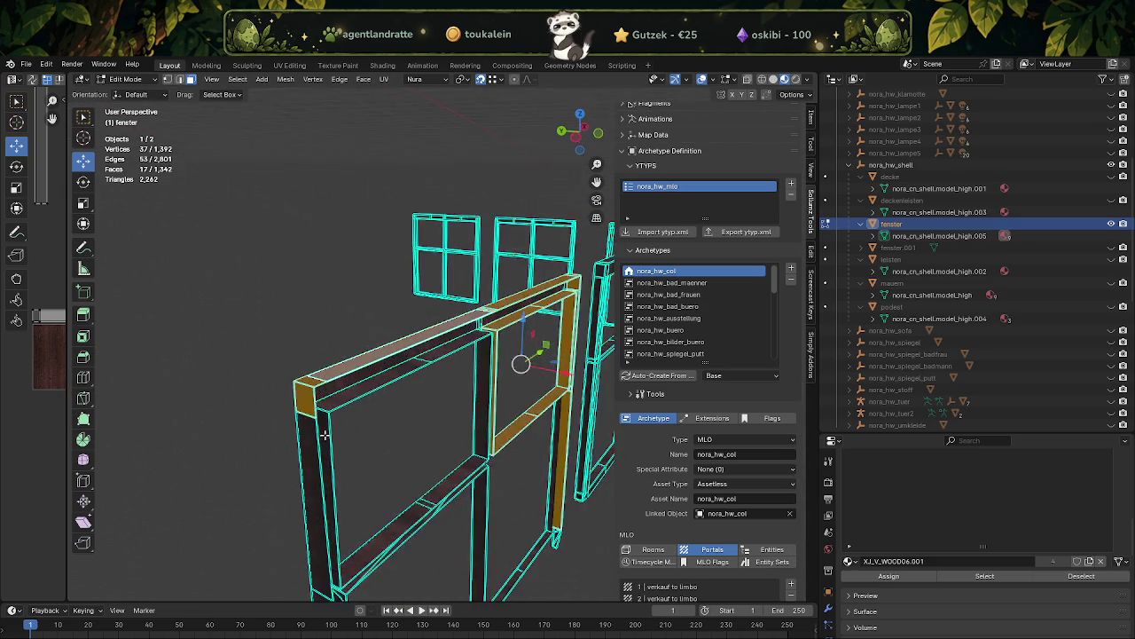
pyautogui.click(338, 501)
pyautogui.moveTo(338, 499); pyautogui.dragTo(404, 254)
pyautogui.click(372, 496)
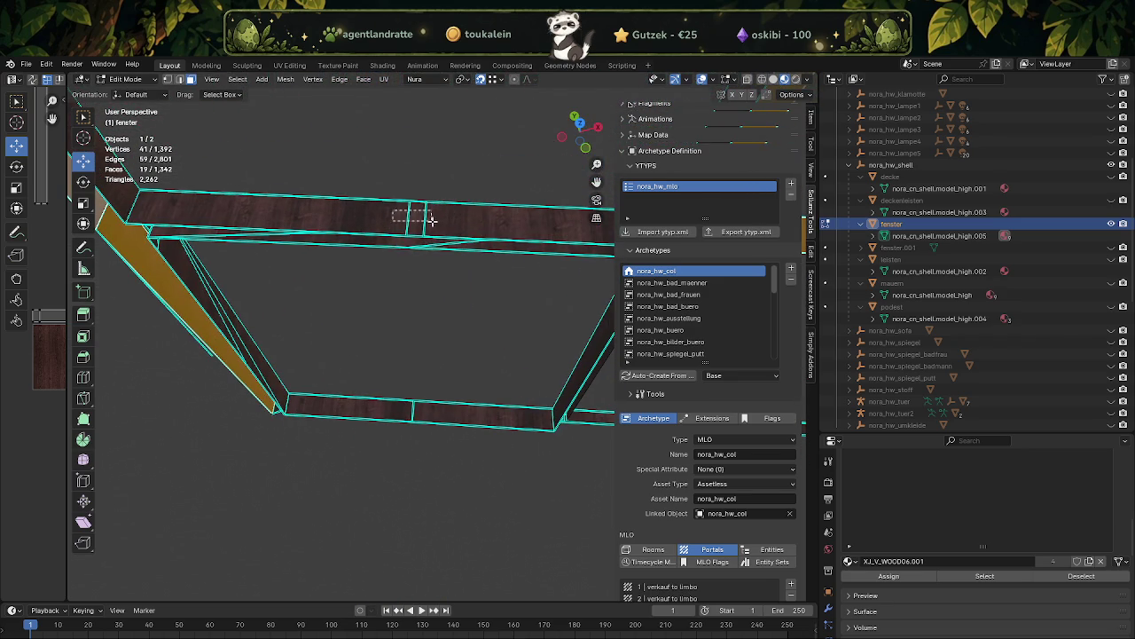
pyautogui.moveTo(393, 212); pyautogui.dragTo(430, 220)
pyautogui.moveTo(429, 220); pyautogui.dragTo(375, 420)
pyautogui.moveTo(379, 417); pyautogui.dragTo(402, 427)
pyautogui.moveTo(402, 427); pyautogui.dragTo(426, 468)
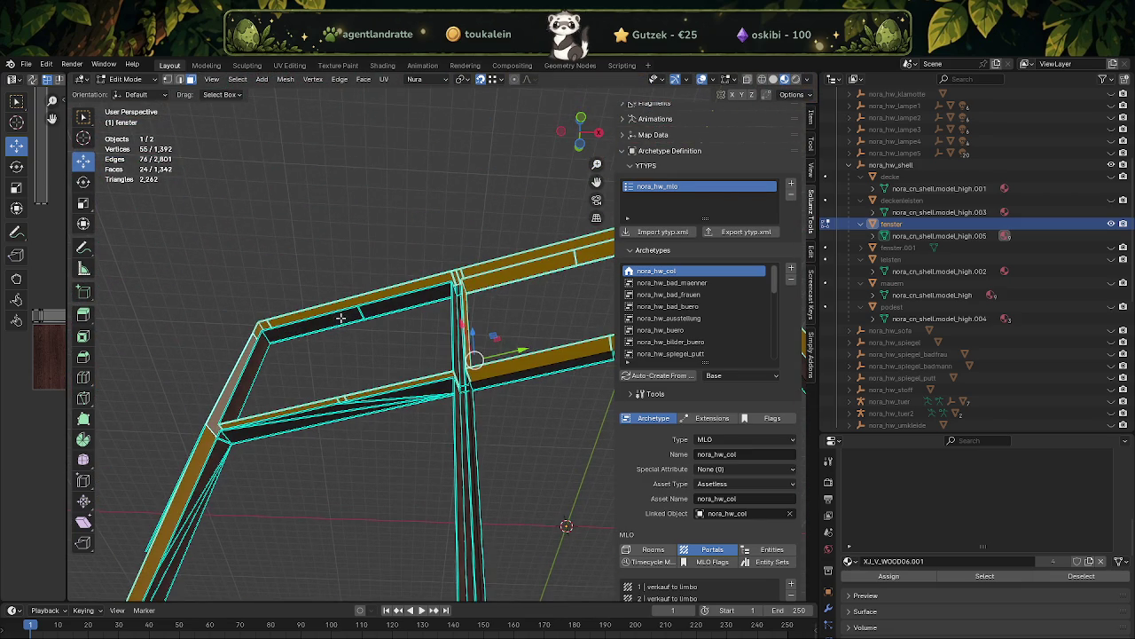
# - Add the last top beam, corner and post faces, then subdivide the selected frame faces
pyautogui.click(361, 309)
pyautogui.moveTo(372, 310); pyautogui.dragTo(474, 475)
pyautogui.click(354, 321)
pyautogui.click(350, 318)
pyautogui.click(436, 479)
pyautogui.rightClick(481, 463)
pyautogui.click(482, 463)
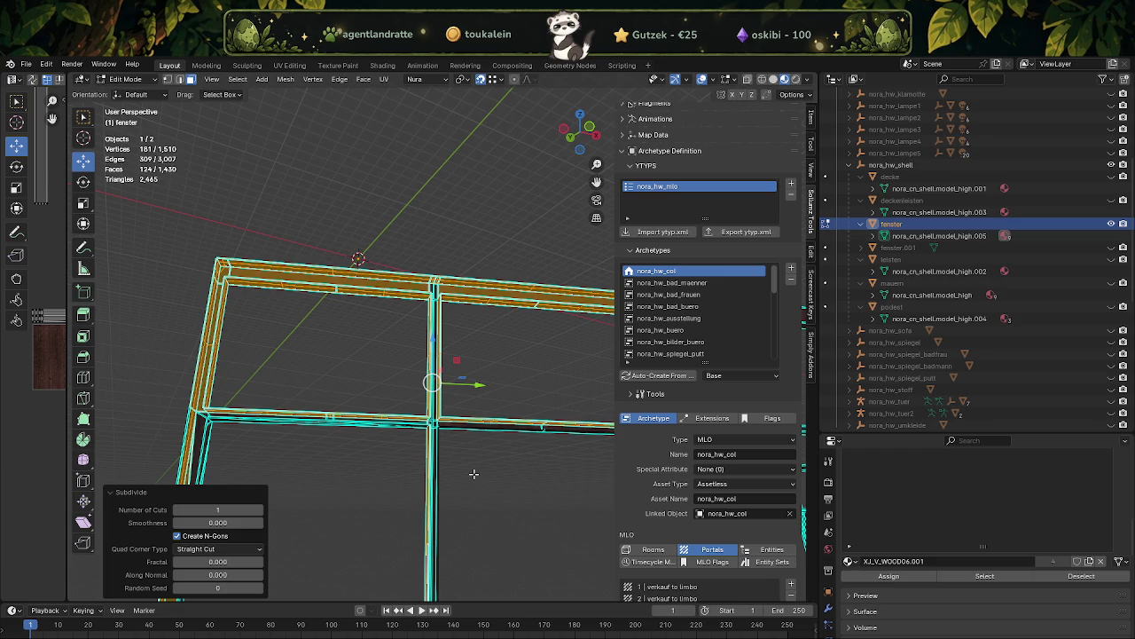
# - Select the faces along the top rail out to its corner end
pyautogui.scroll(-3)
pyautogui.moveTo(414, 399); pyautogui.dragTo(292, 414)
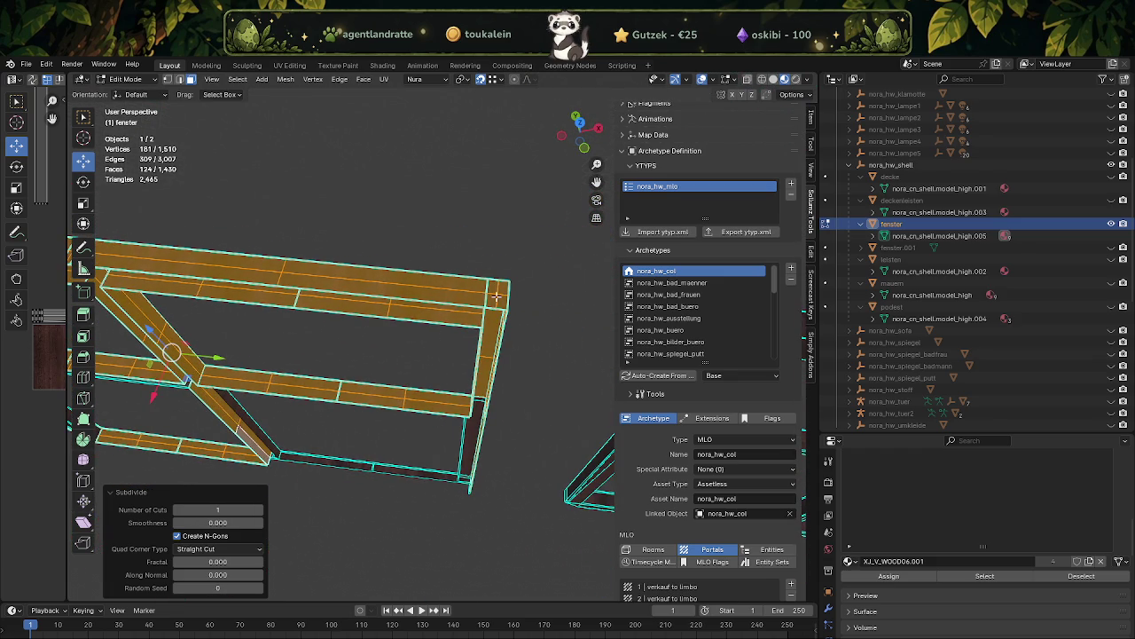
pyautogui.click(489, 298)
pyautogui.click(435, 299)
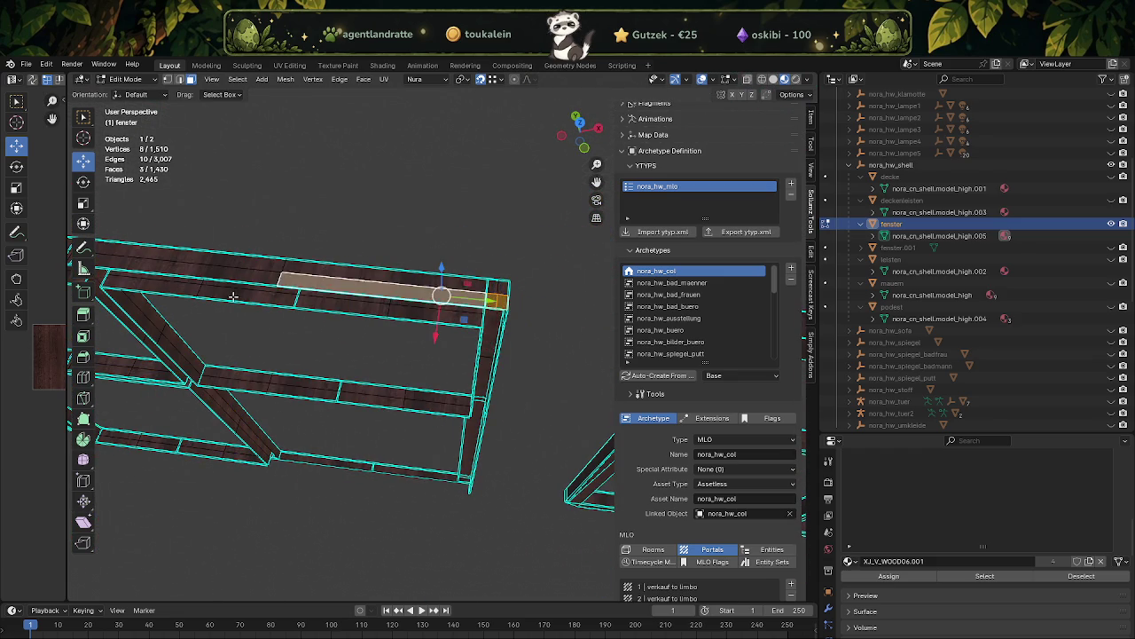
pyautogui.scroll(3)
pyautogui.click(282, 293)
pyautogui.scroll(-3)
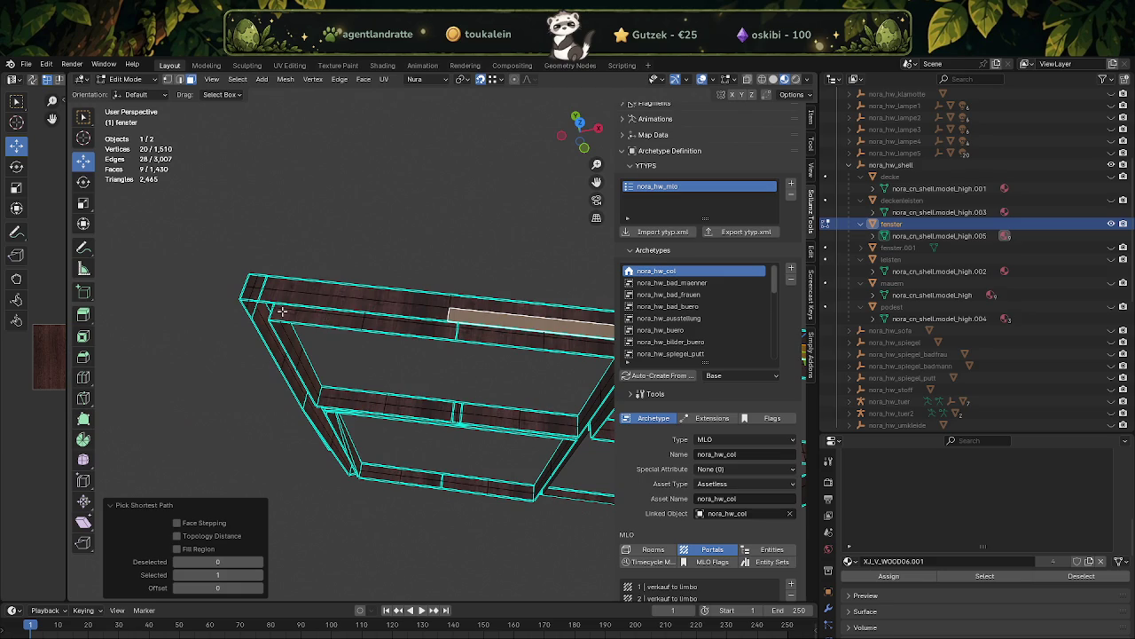
pyautogui.click(251, 294)
# - Add the faces down the vertical post and along the bottom rail
pyautogui.moveTo(251, 293); pyautogui.dragTo(441, 258)
pyautogui.click(423, 441)
pyautogui.click(317, 399)
pyautogui.click(411, 314)
pyautogui.click(482, 360)
pyautogui.click(454, 277)
pyautogui.click(440, 254)
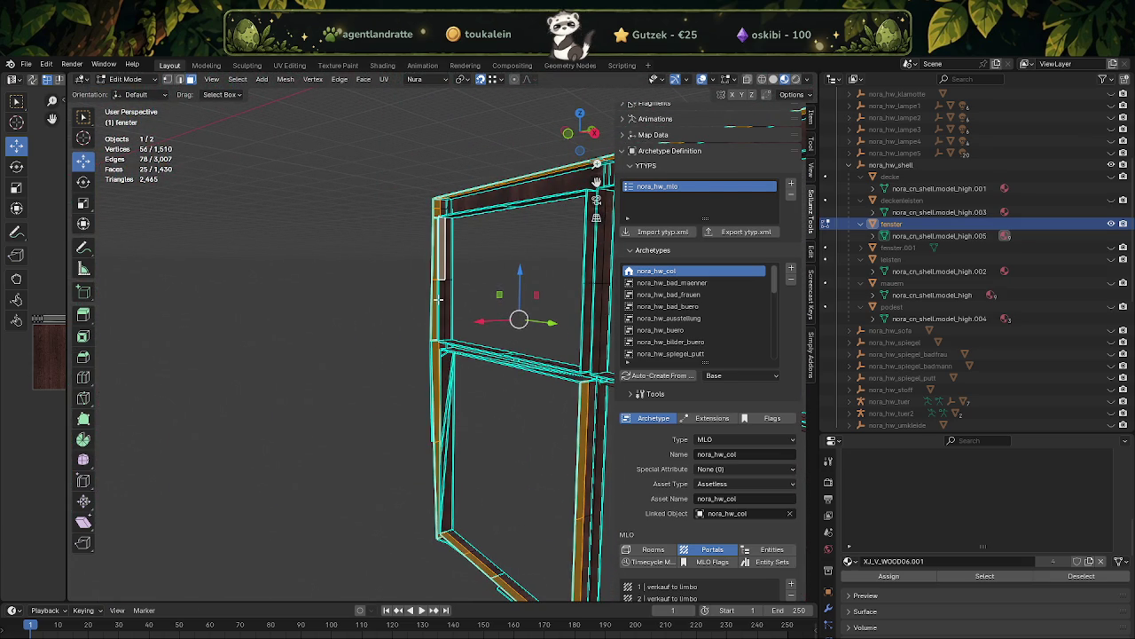
# - Add further post faces, the frame corner face, and the runs along the beam
pyautogui.moveTo(439, 299); pyautogui.dragTo(402, 315)
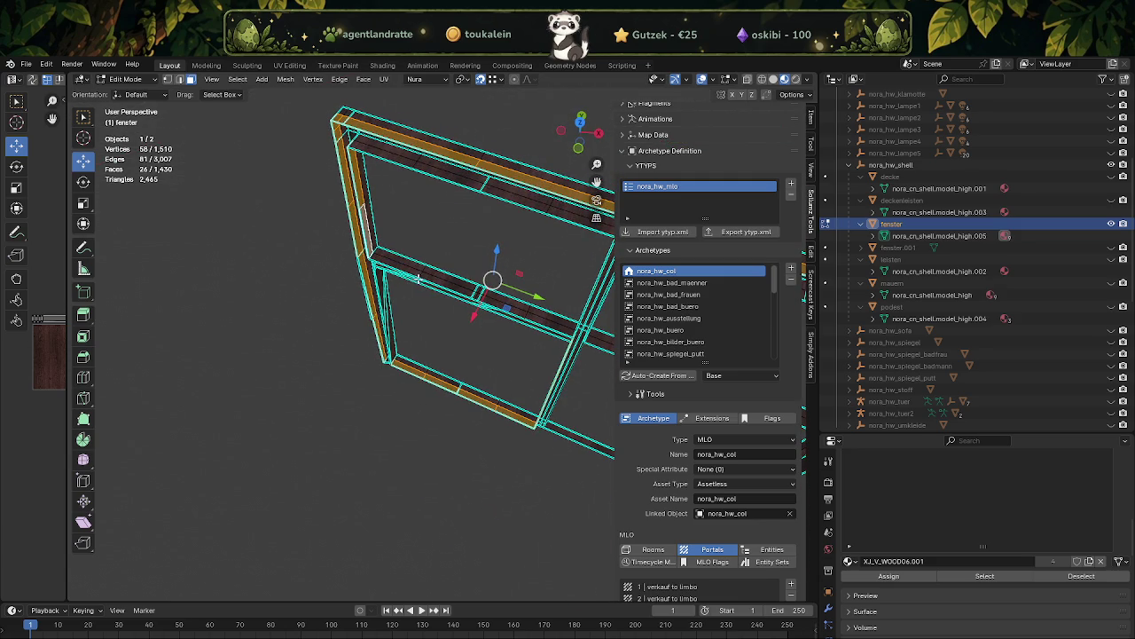
pyautogui.click(562, 331)
pyautogui.moveTo(562, 331); pyautogui.dragTo(485, 354)
pyautogui.scroll(3)
pyautogui.click(507, 217)
pyautogui.click(504, 185)
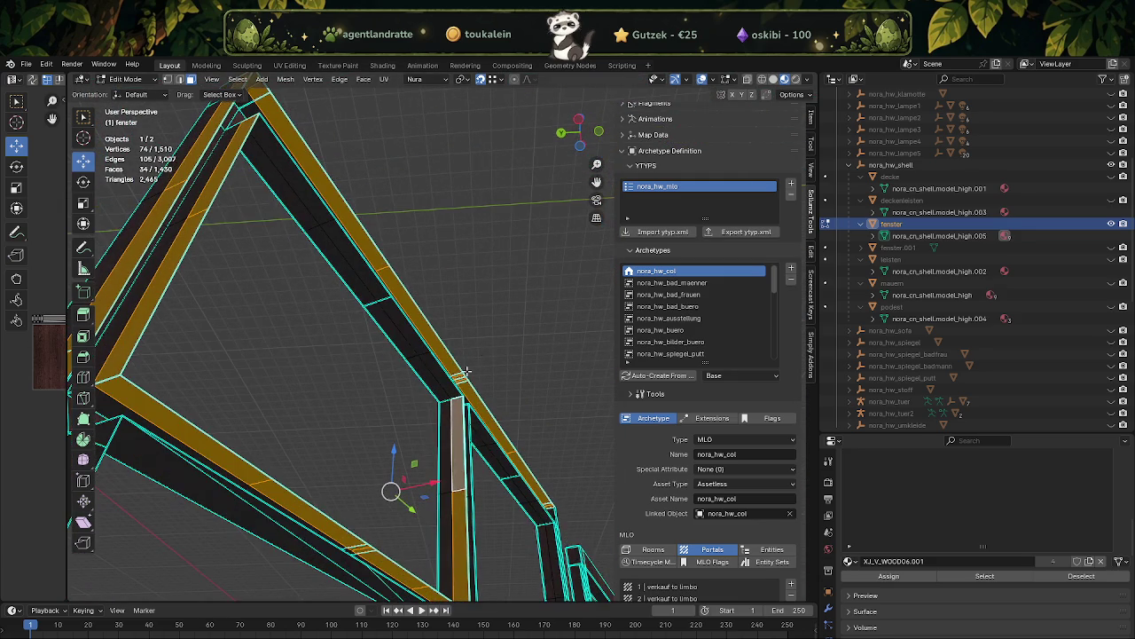
pyautogui.click(442, 374)
pyautogui.click(296, 177)
pyautogui.moveTo(297, 176); pyautogui.dragTo(522, 293)
pyautogui.click(552, 270)
pyautogui.click(527, 295)
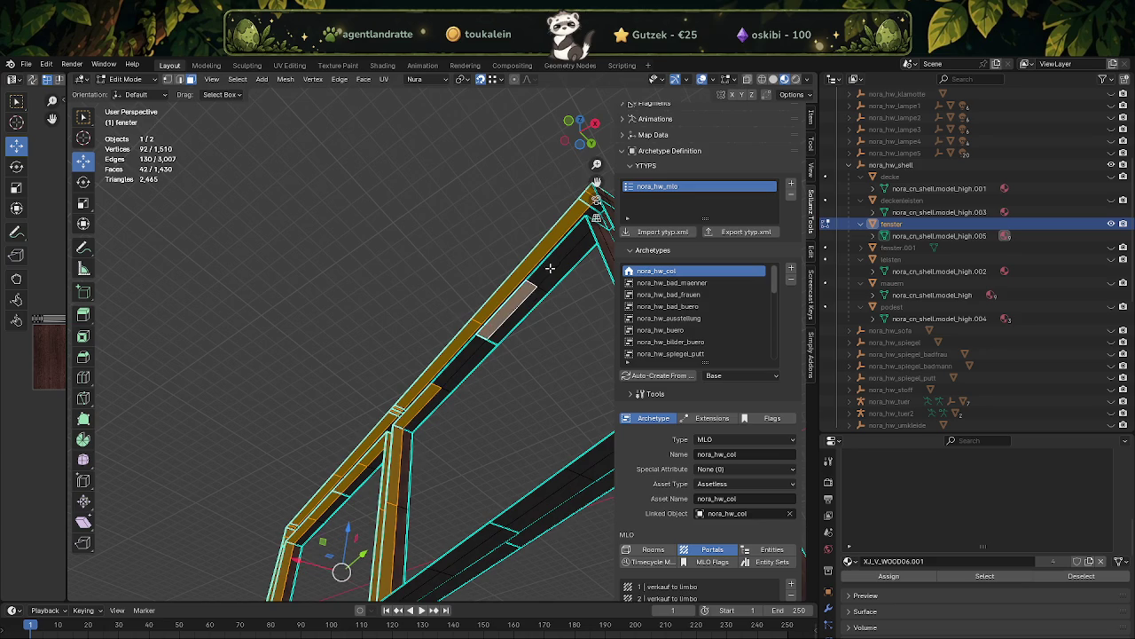
pyautogui.click(549, 269)
# - Add the remaining frame faces and review the completed selection
pyautogui.moveTo(406, 364); pyautogui.dragTo(426, 360)
pyautogui.moveTo(429, 425); pyautogui.dragTo(428, 513)
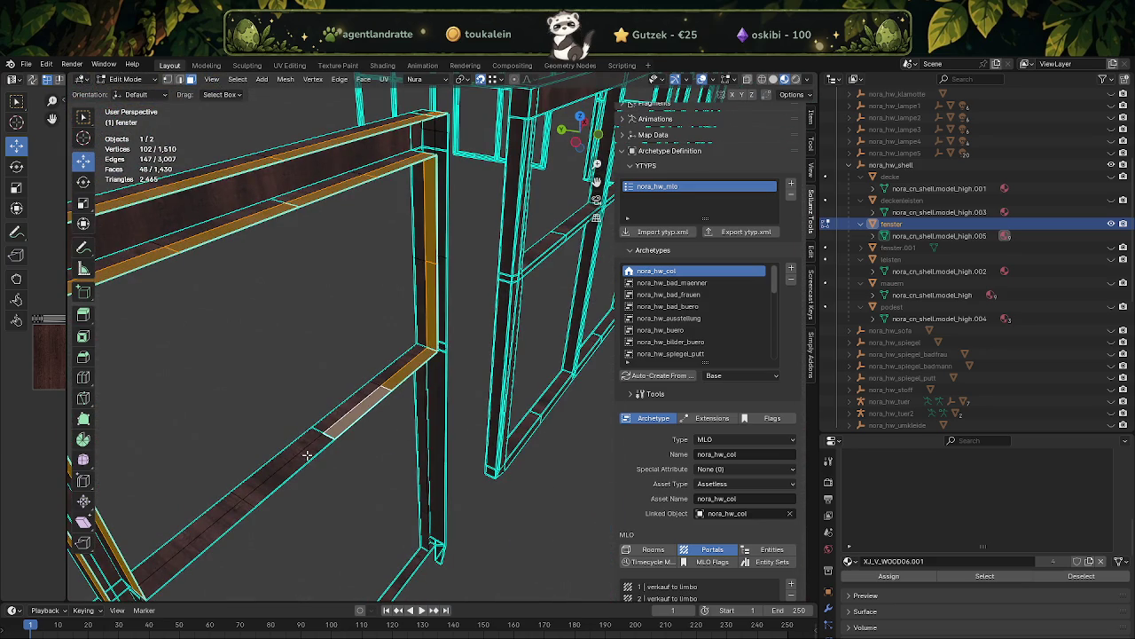
pyautogui.click(217, 516)
pyautogui.moveTo(217, 516); pyautogui.dragTo(422, 552)
pyautogui.click(512, 240)
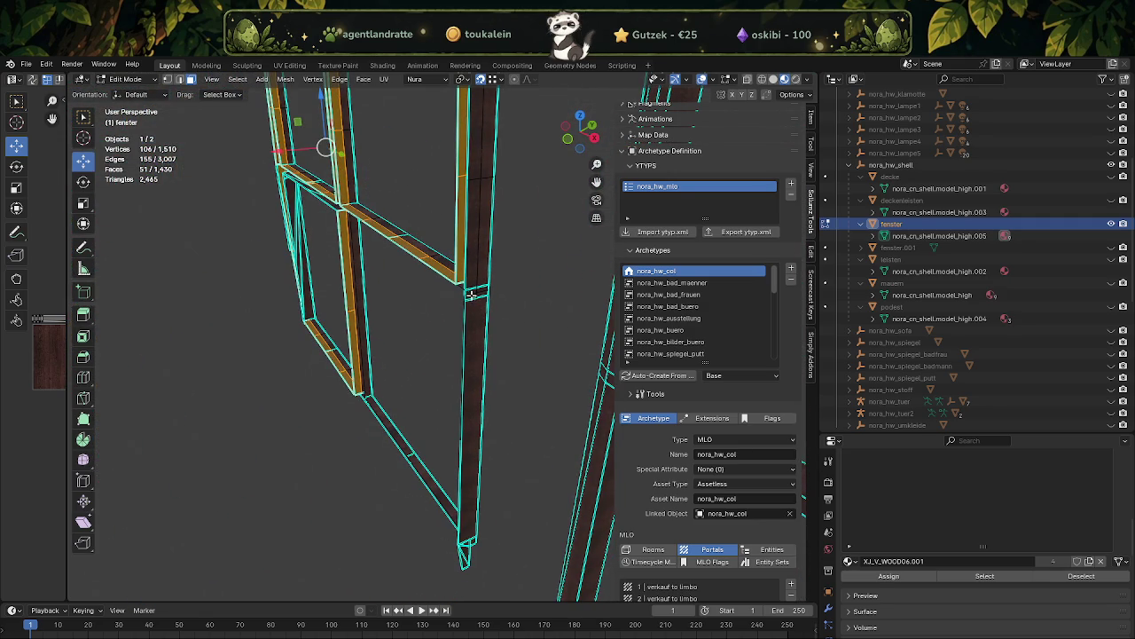
pyautogui.click(470, 298)
pyautogui.moveTo(470, 298); pyautogui.dragTo(378, 431)
pyautogui.scroll(3)
pyautogui.scroll(-3)
pyautogui.scroll(3)
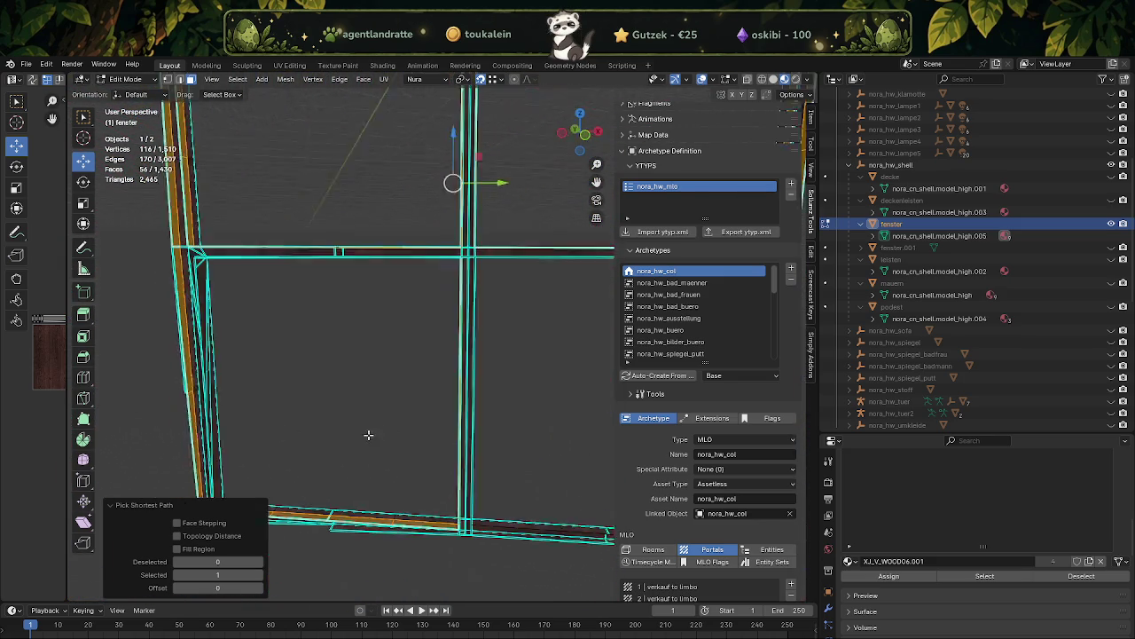
# - Separate the selected window faces from fenster into a new object and return to Object Mode
pyautogui.rightClick(366, 403)
pyautogui.rightClick(366, 400)
pyautogui.moveTo(301, 396)
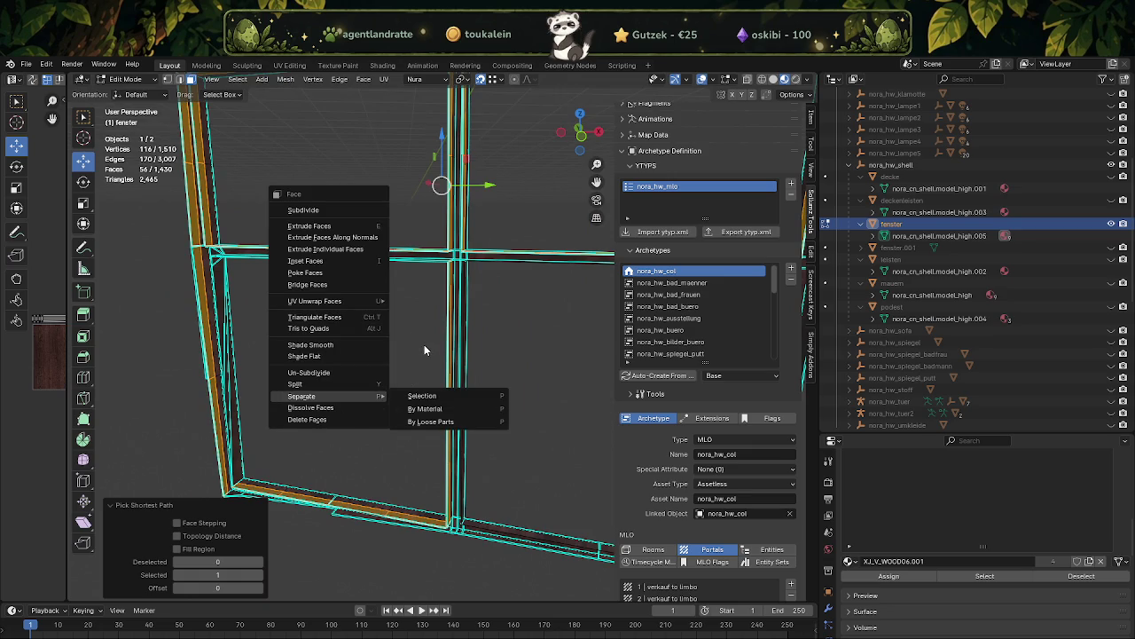
pyautogui.rightClick(349, 392)
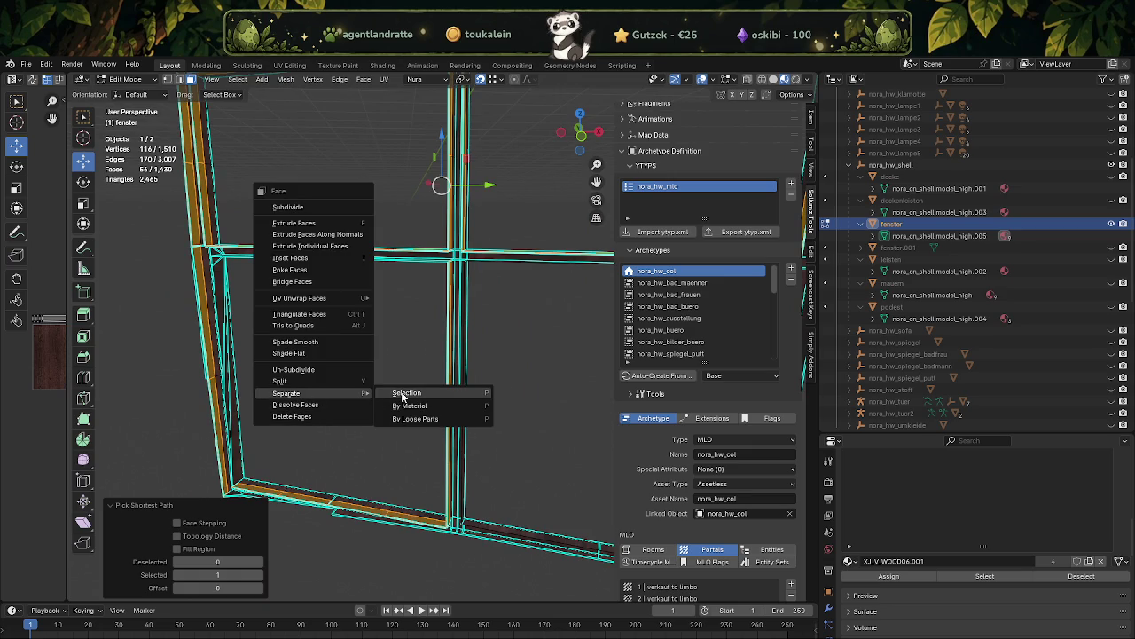
pyautogui.click(404, 396)
pyautogui.moveTo(413, 387); pyautogui.dragTo(477, 501)
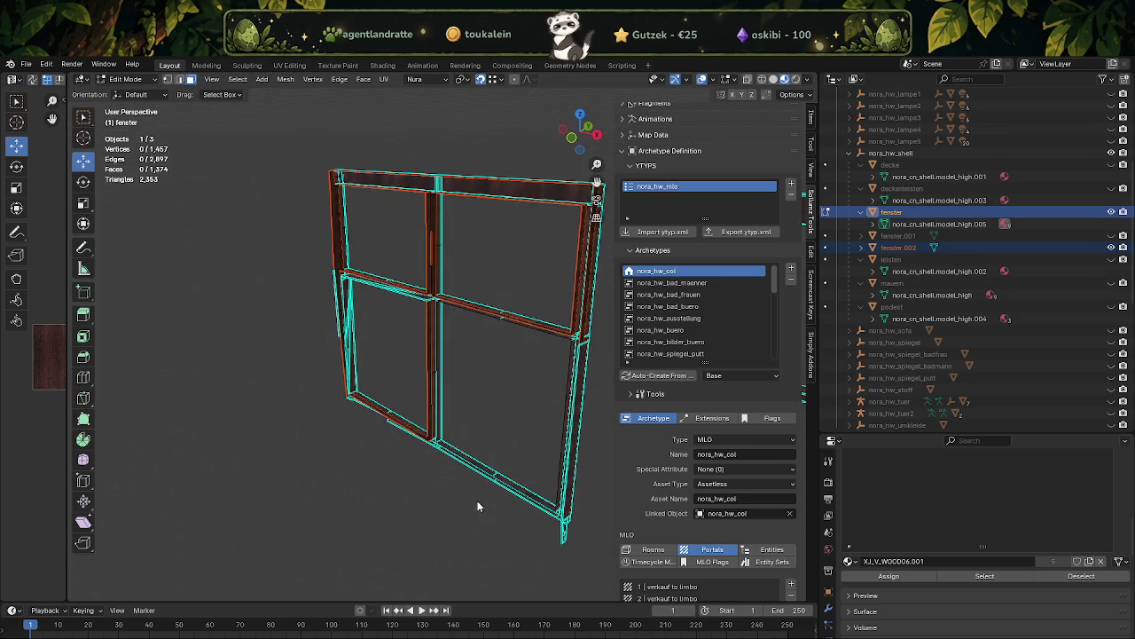
pyautogui.press('Tab')
pyautogui.moveTo(497, 400); pyautogui.dragTo(532, 403)
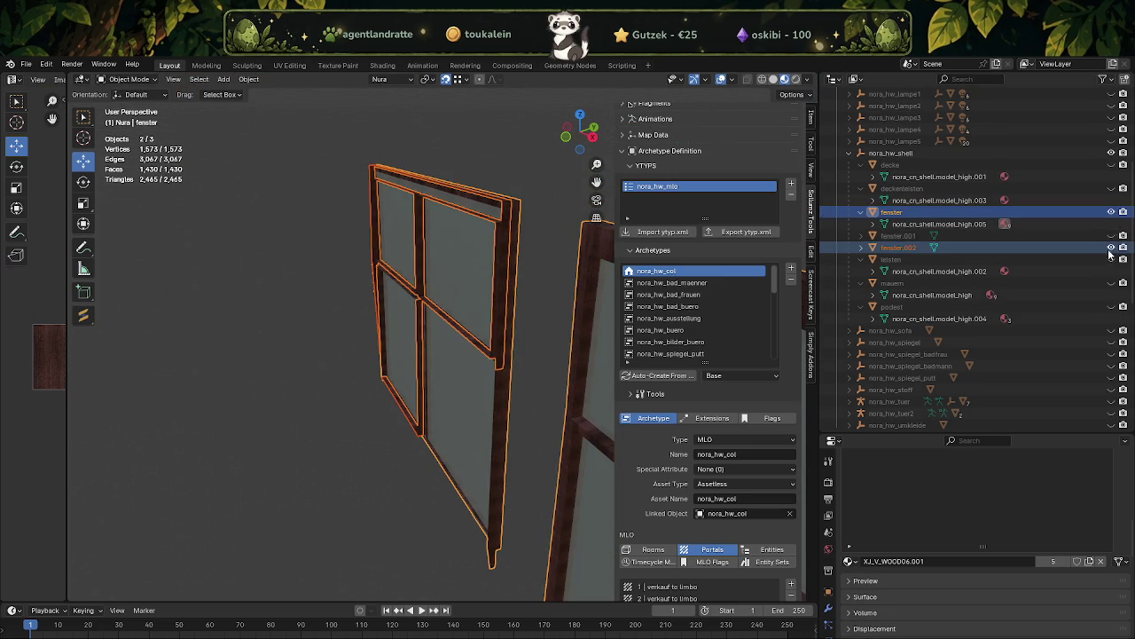
# - Join fenster.002 into fenster.001, then hide fenster.001
pyautogui.click(1099, 247)
pyautogui.scroll(3)
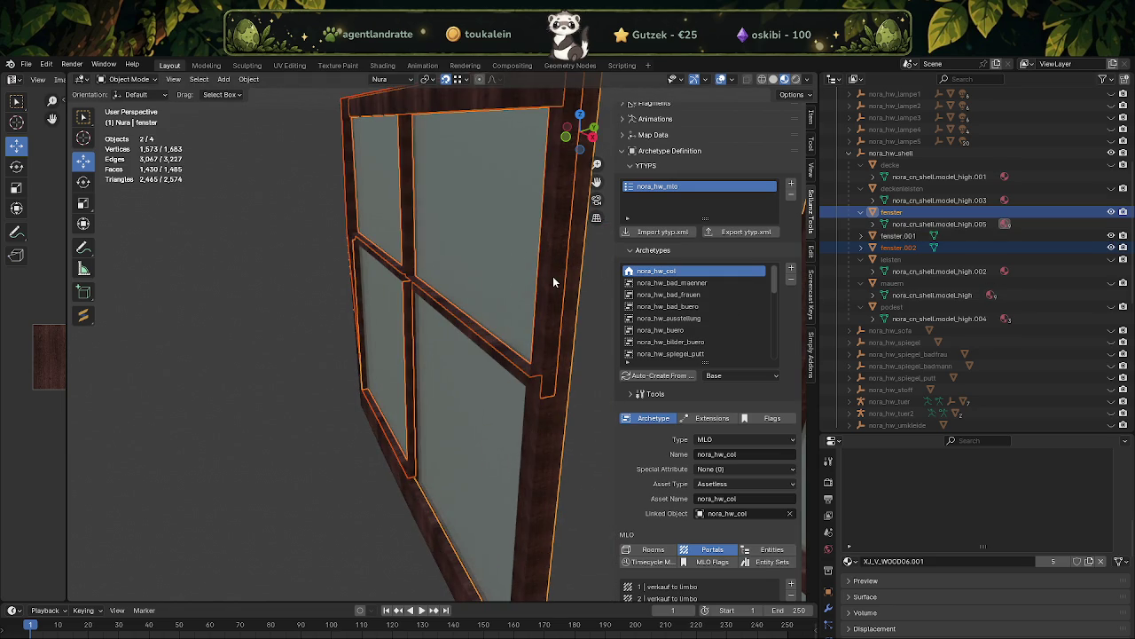
pyautogui.click(479, 276)
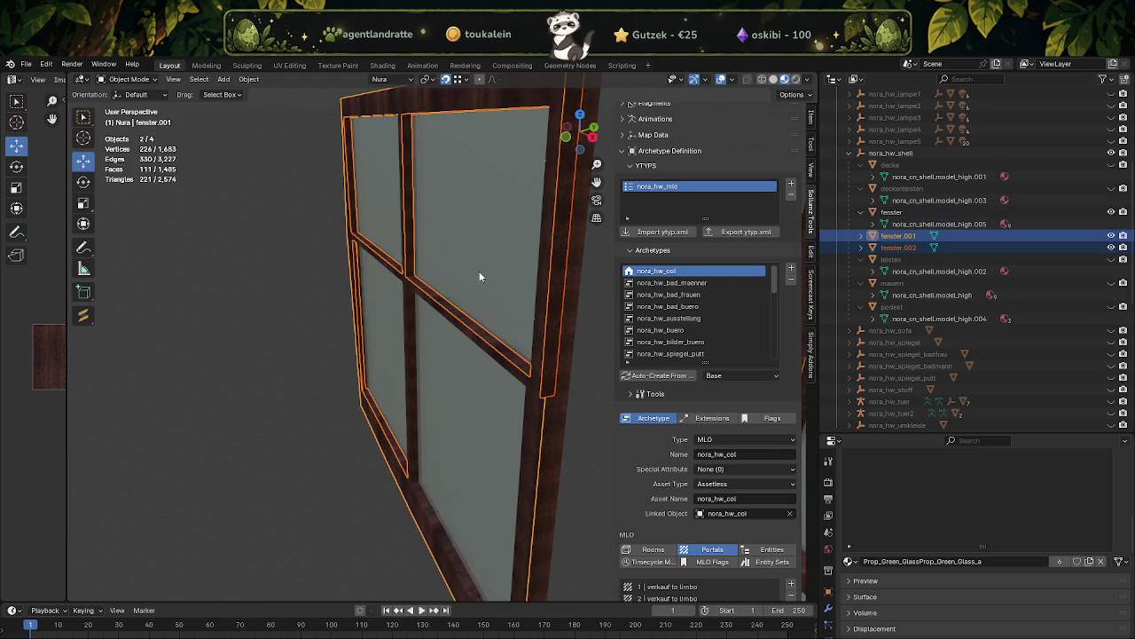
pyautogui.rightClick(479, 276)
pyautogui.click(440, 270)
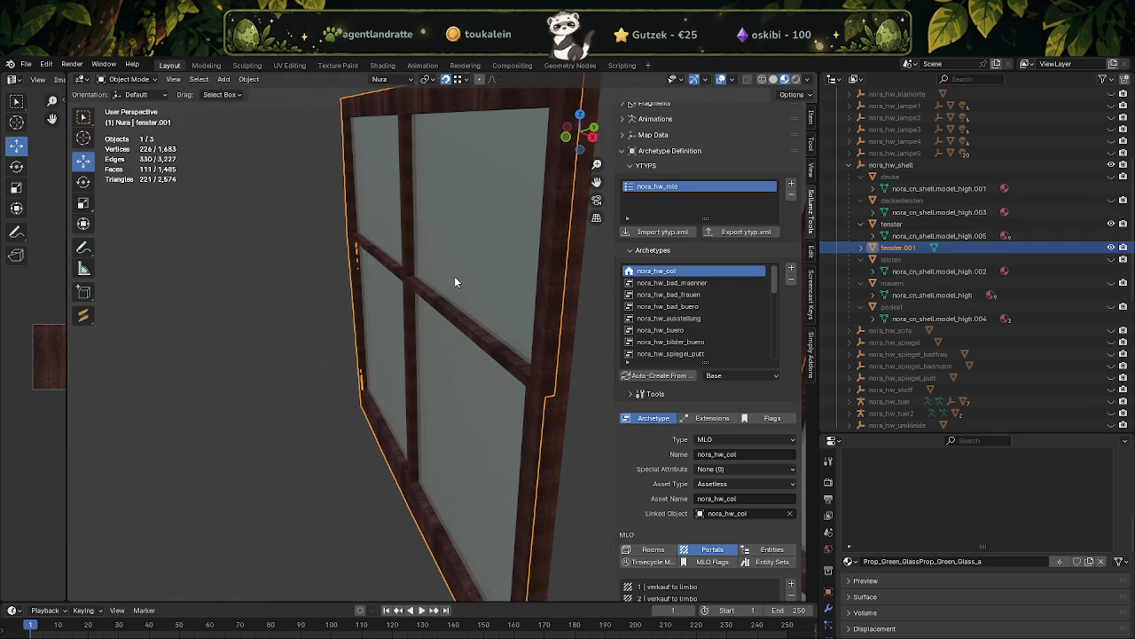
pyautogui.click(1111, 248)
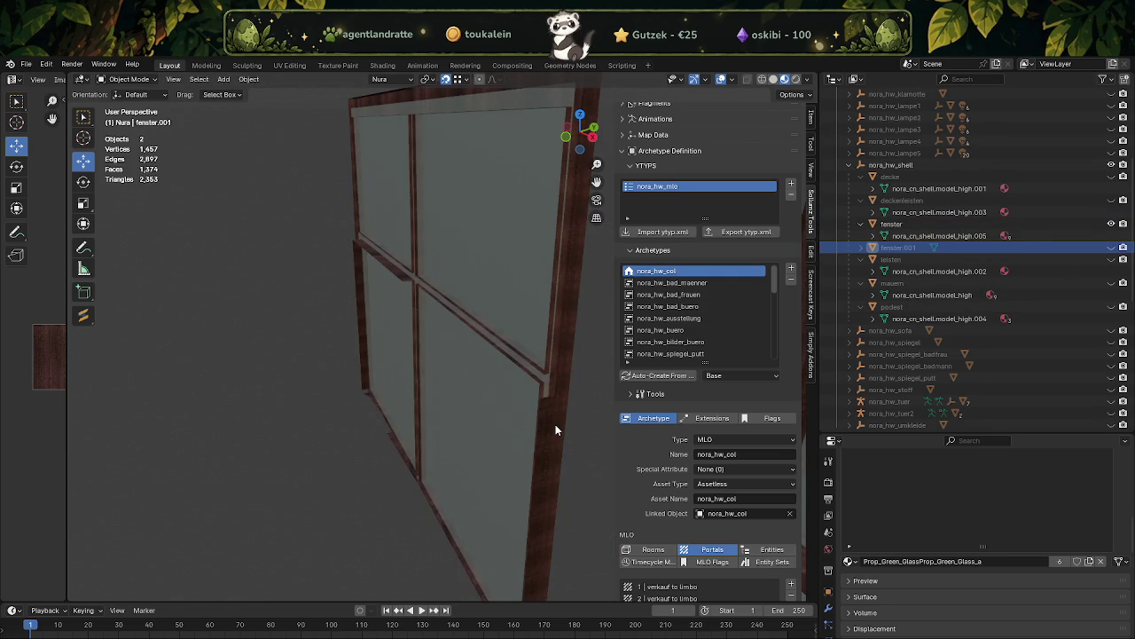
# - Edit fenster and select the vertical window post face
pyautogui.click(555, 424)
pyautogui.press('Tab')
pyautogui.click(546, 441)
pyautogui.scroll(3)
# - Try subdividing the window post face, undo it, and reselect the post face
pyautogui.scroll(3)
pyautogui.scroll(3)
pyautogui.rightClick(443, 339)
pyautogui.click(440, 342)
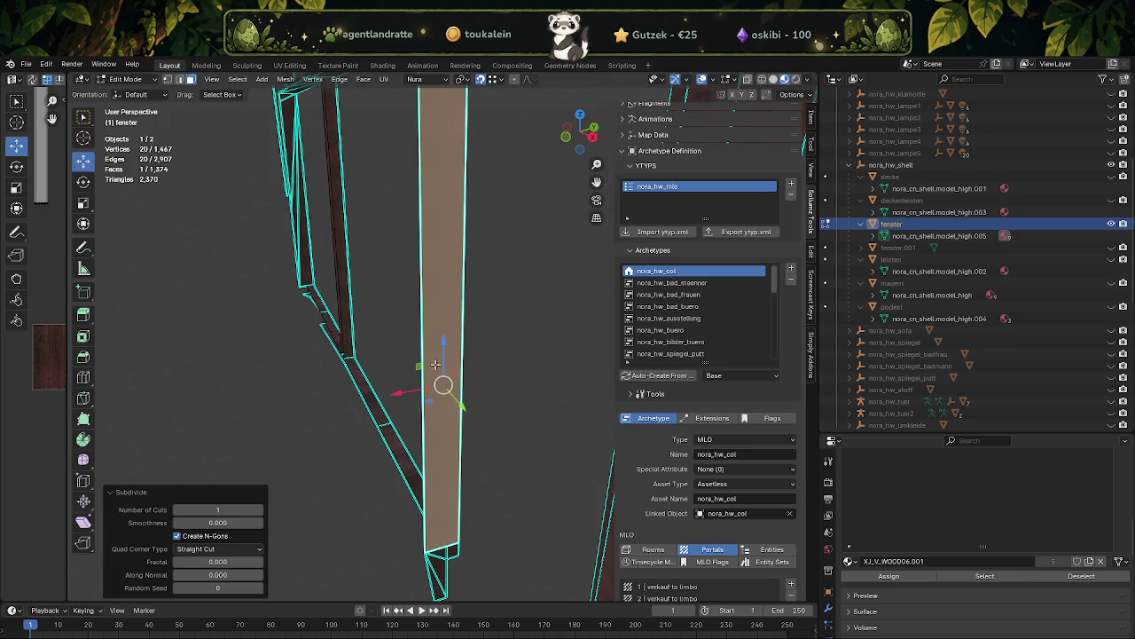
pyautogui.hotkey('ctrl', 'z')
pyautogui.hotkey('ctrl', 'z')
pyautogui.click(444, 404)
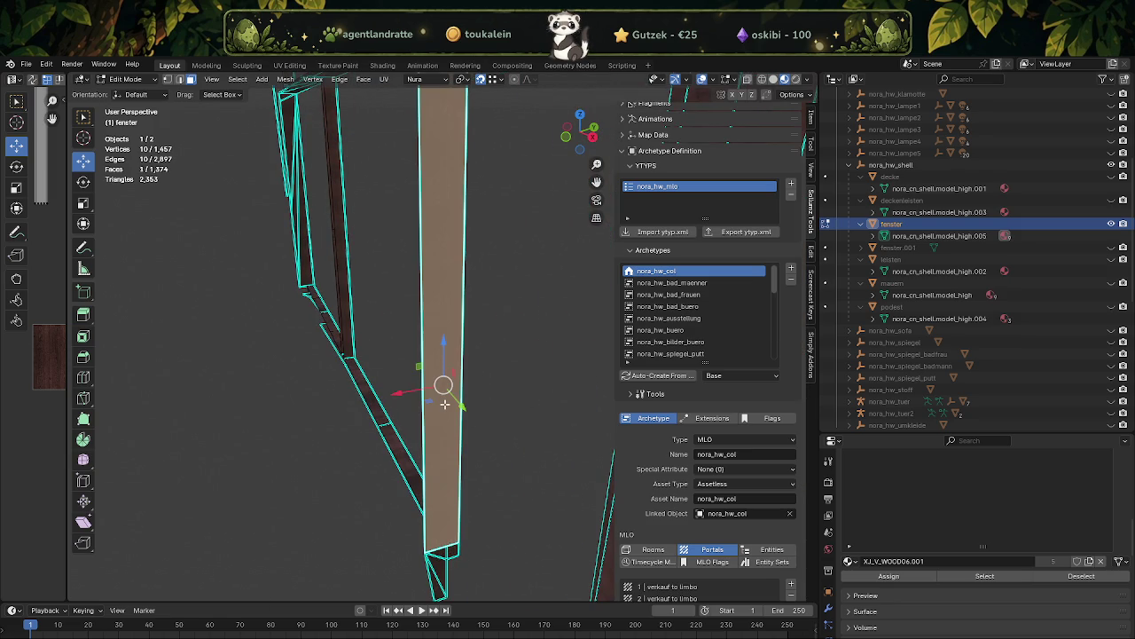
pyautogui.scroll(-3)
pyautogui.scroll(3)
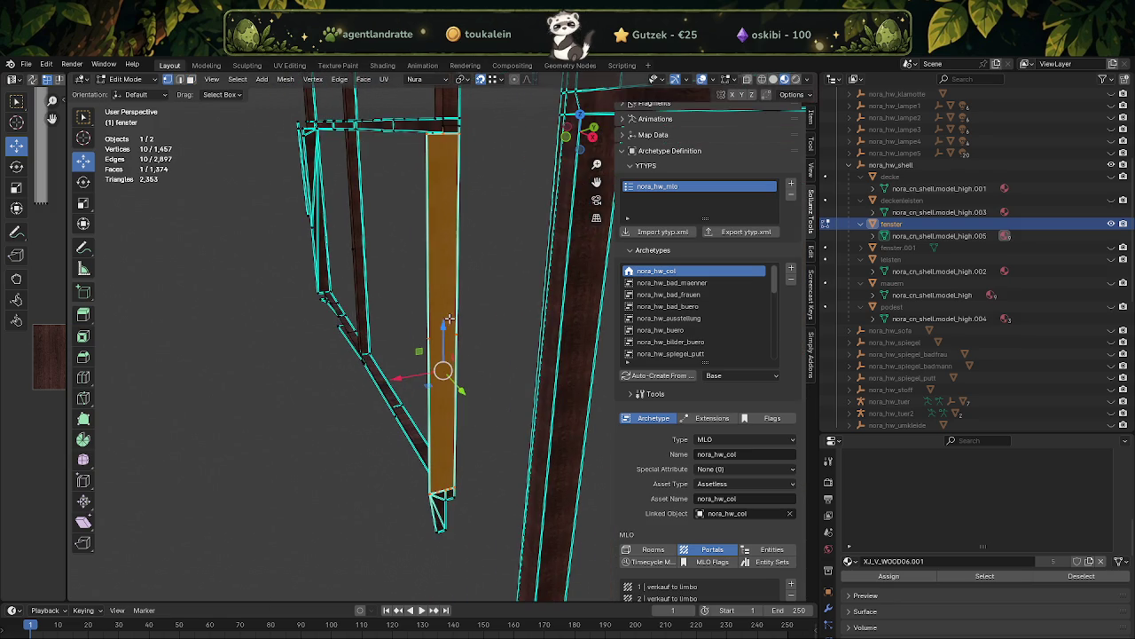
pyautogui.scroll(3)
pyautogui.scroll(3)
pyautogui.scroll(3)
pyautogui.scroll(3)
# - Dissolve the selected face and a leftover vertex on the window post
pyautogui.press('x')
pyautogui.click(455, 312)
pyautogui.press('x')
pyautogui.click(457, 310)
pyautogui.scroll(3)
pyautogui.scroll(3)
pyautogui.moveTo(432, 252); pyautogui.dragTo(422, 221)
pyautogui.moveTo(429, 451); pyautogui.dragTo(443, 418)
# - Try subdividing the post's front face, then undo it
pyautogui.rightClick(519, 439)
pyautogui.click(443, 418)
pyautogui.rightClick(446, 419)
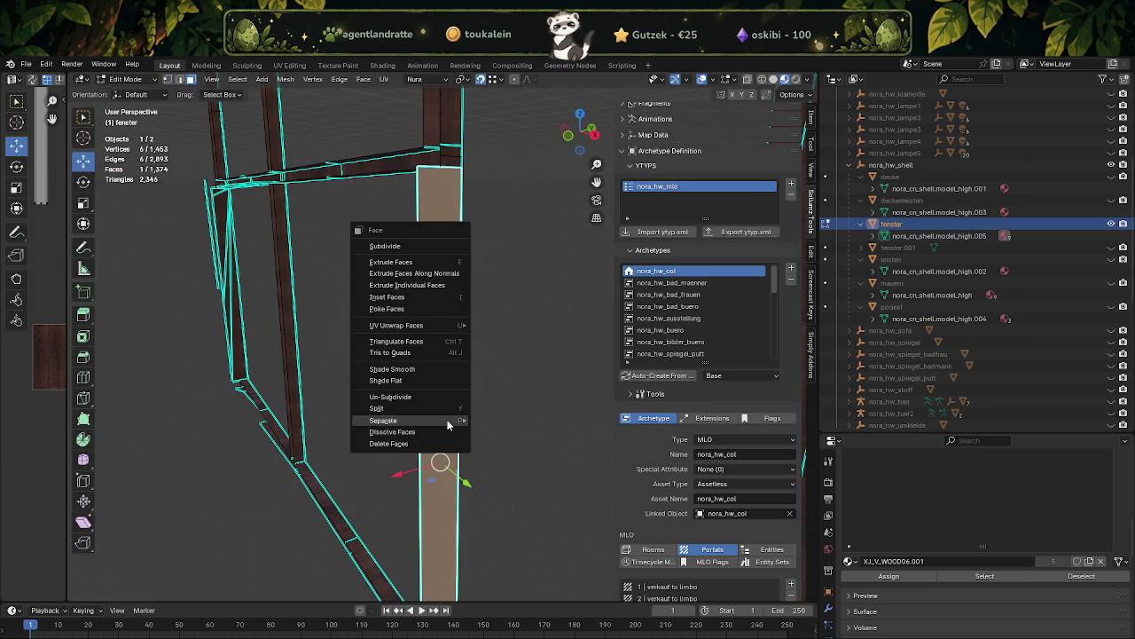
pyautogui.click(446, 419)
pyautogui.hotkey('ctrl', 'z')
pyautogui.moveTo(453, 373); pyautogui.dragTo(425, 394)
# - Knife-cut the post face near the plank's bottom end
pyautogui.click(84, 379)
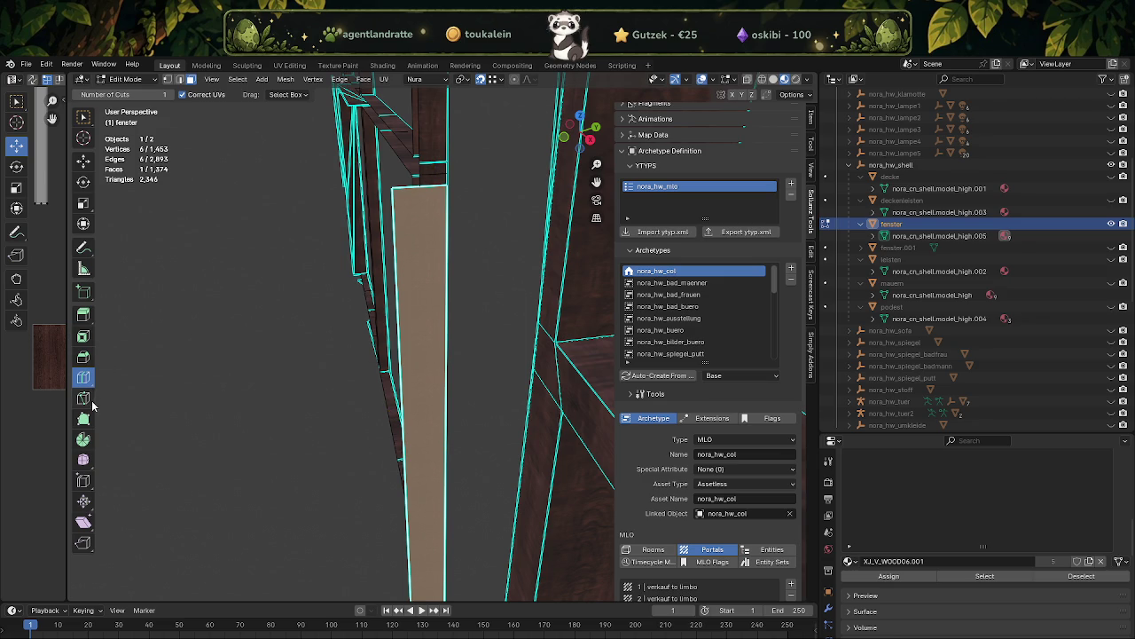
pyautogui.click(83, 403)
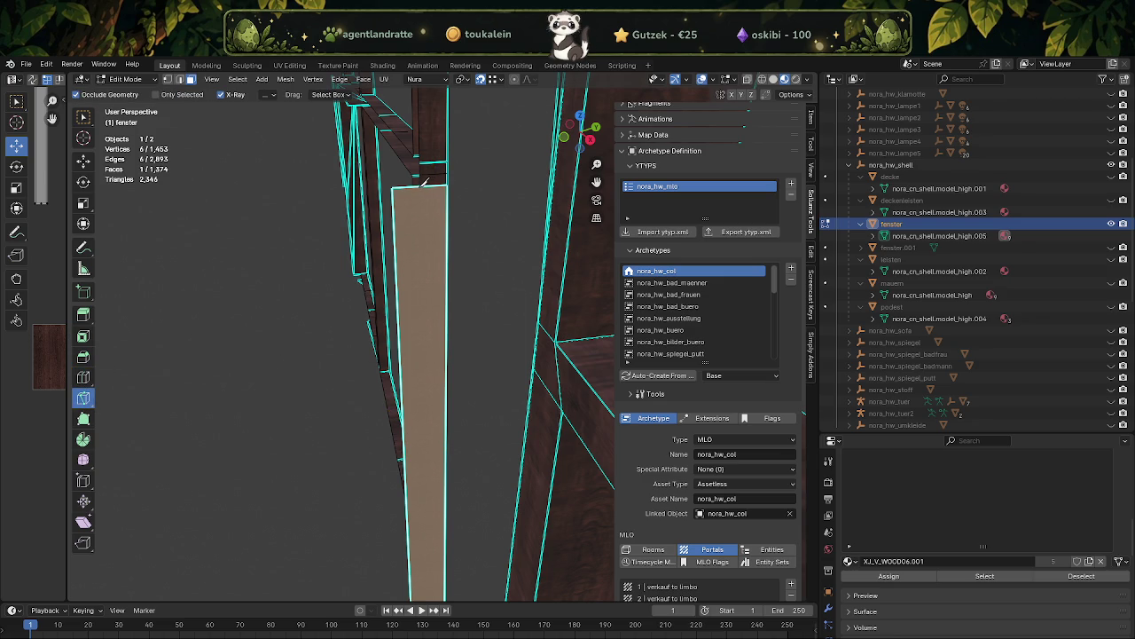
pyautogui.moveTo(430, 542); pyautogui.dragTo(438, 415)
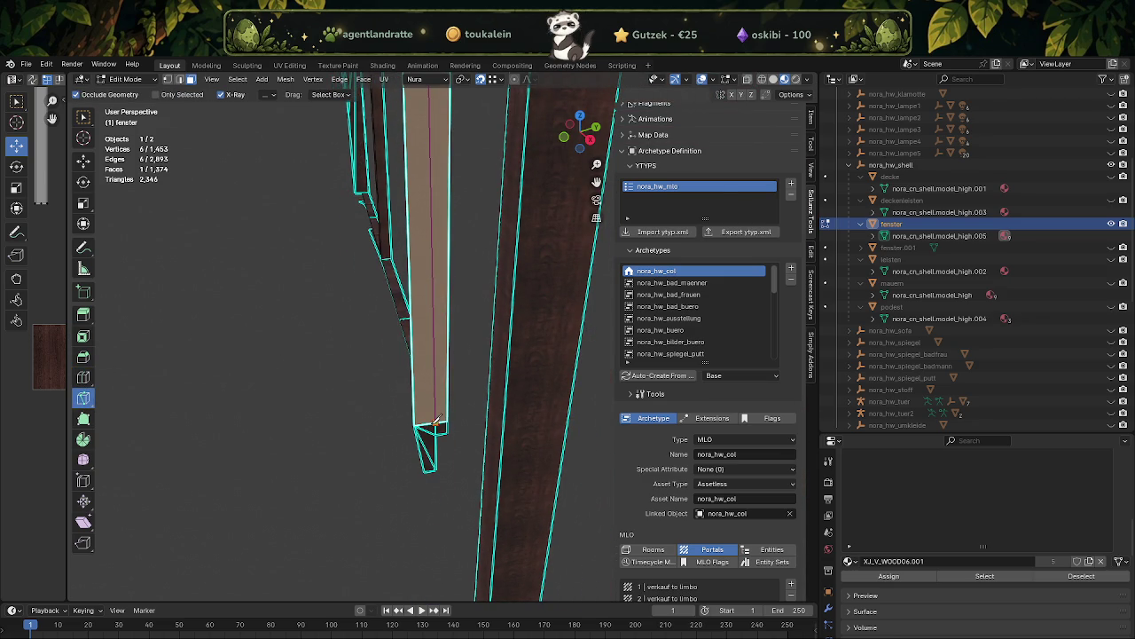
pyautogui.press('Return')
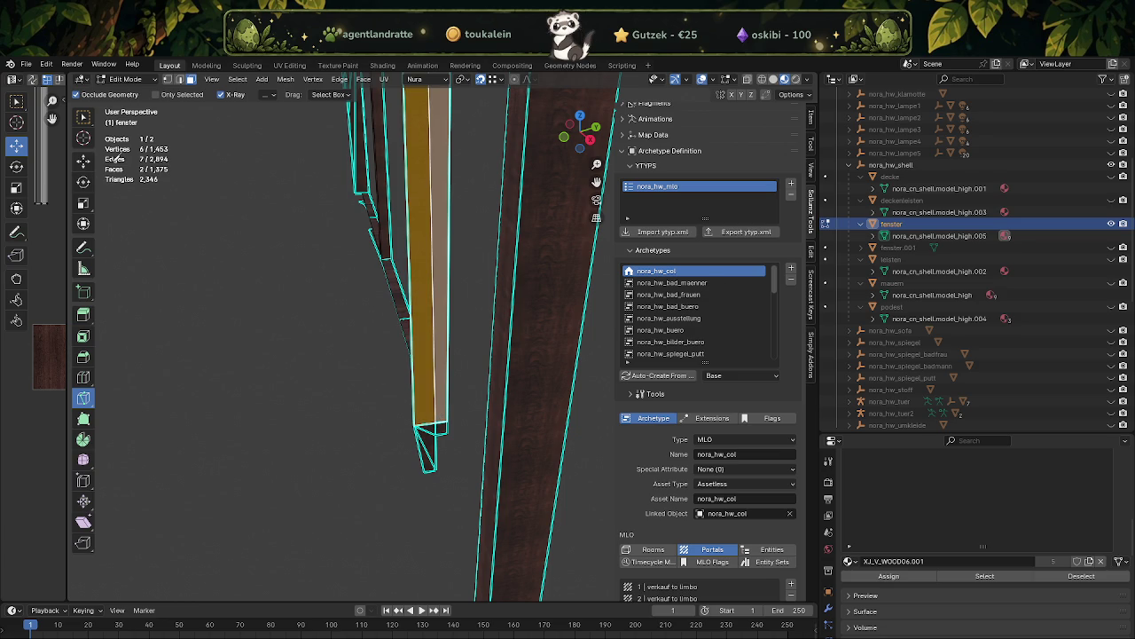
pyautogui.click(84, 160)
# - Select the four bottom-end tip faces and separate them into fenster.002
pyautogui.moveTo(426, 266); pyautogui.dragTo(462, 337)
pyautogui.scroll(3)
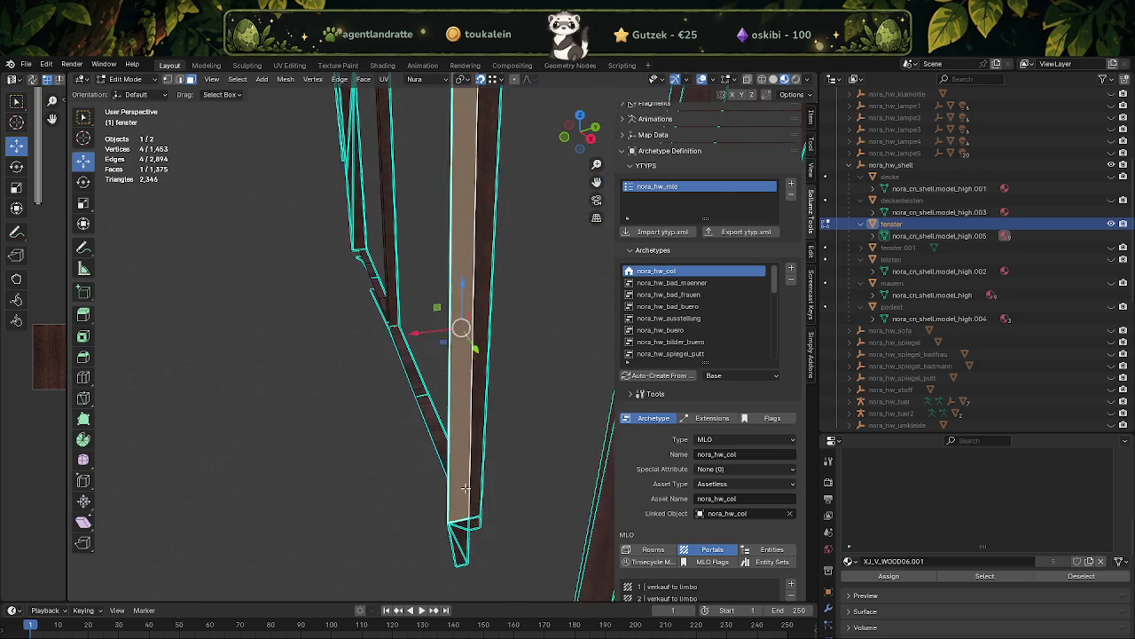
pyautogui.click(468, 438)
pyautogui.click(487, 467)
pyautogui.click(481, 498)
pyautogui.click(479, 511)
pyautogui.hotkey('ctrl', 'f')
pyautogui.moveTo(414, 505)
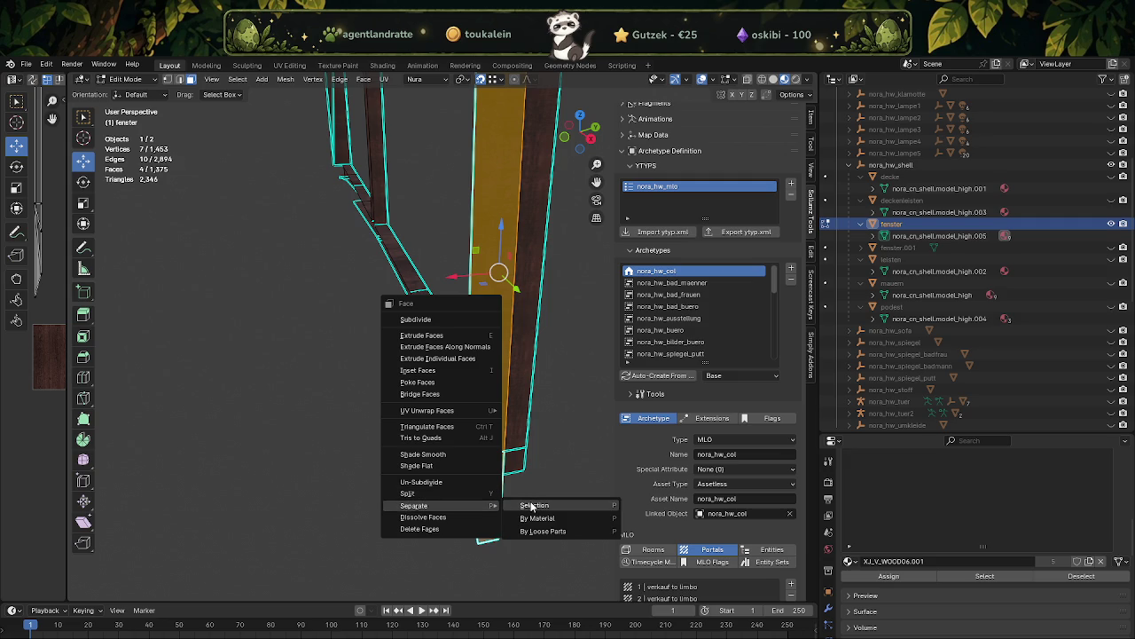
pyautogui.click(532, 506)
pyautogui.press('Tab')
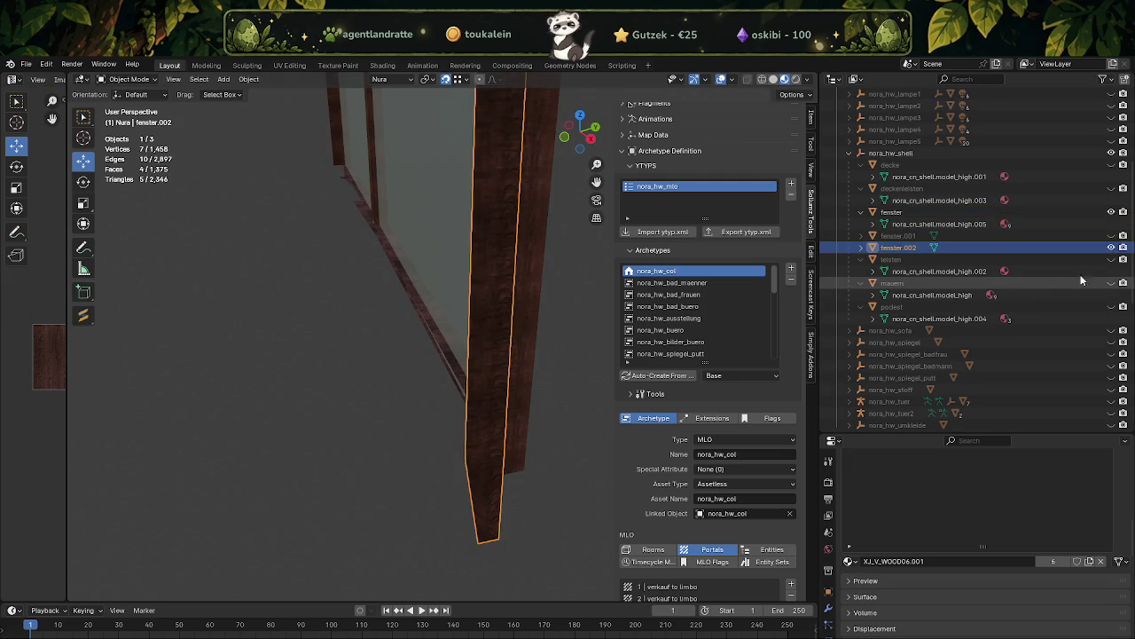
# - Join fenster.002 into fenster.001
pyautogui.click(489, 364)
pyautogui.click(450, 455)
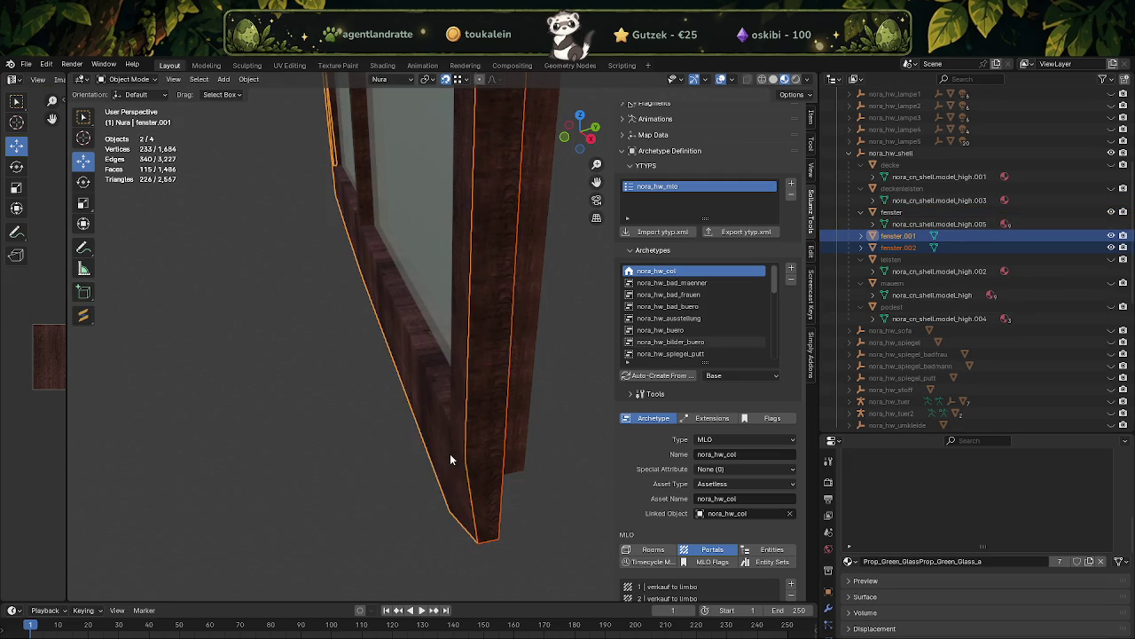
pyautogui.rightClick(450, 454)
pyautogui.click(380, 454)
pyautogui.moveTo(390, 443); pyautogui.dragTo(536, 355)
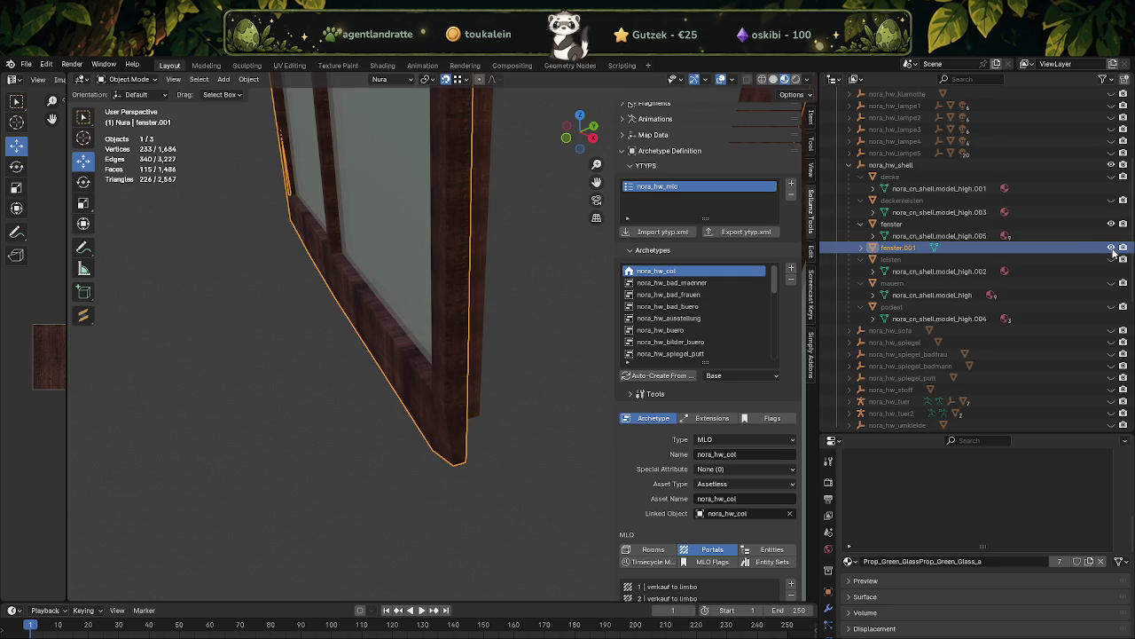
# - Isolate fenster.001 in local view and inspect it from the side
pyautogui.click(1113, 250)
pyautogui.press('KP_Divide')
pyautogui.moveTo(527, 365); pyautogui.dragTo(483, 331)
# - Edit fenster again and select a thin face on the frame
pyautogui.press('Tab')
pyautogui.click(479, 329)
pyautogui.scroll(3)
pyautogui.moveTo(331, 314); pyautogui.dragTo(386, 249)
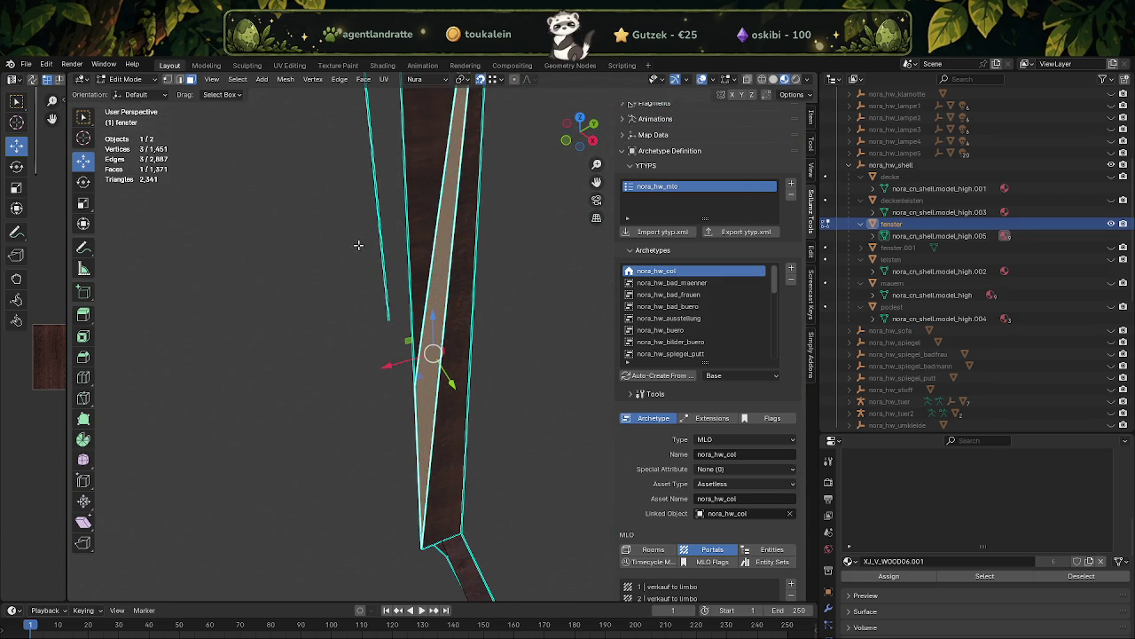
# - Dissolve the long thin triangle and two adjoining faces into a single face
pyautogui.moveTo(387, 263); pyautogui.dragTo(393, 268)
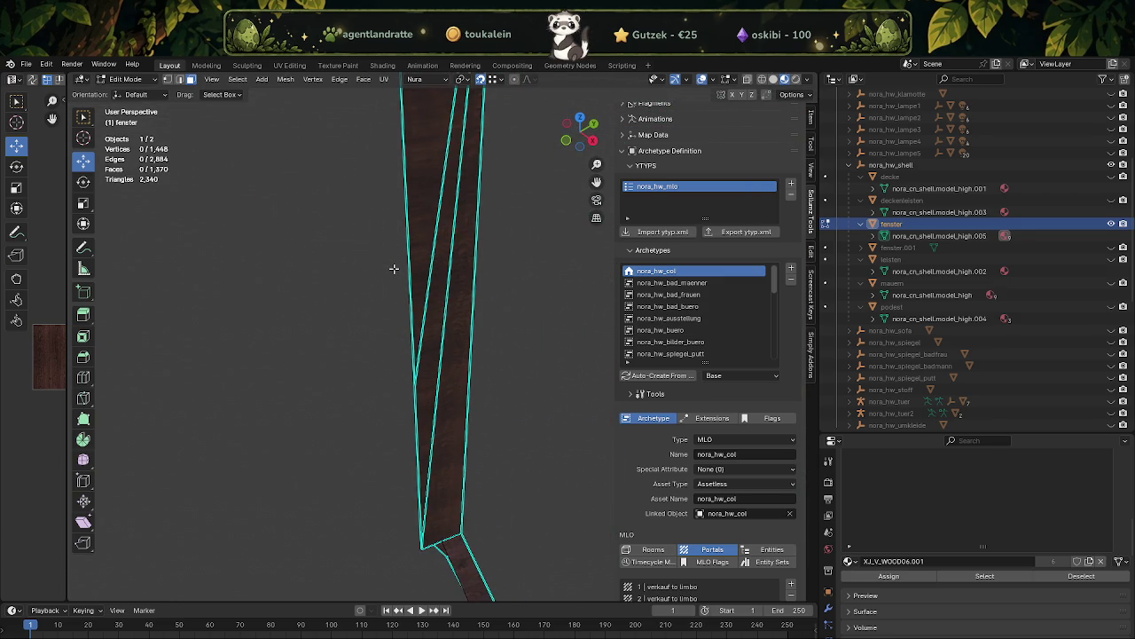
pyautogui.click(420, 225)
pyautogui.moveTo(419, 225); pyautogui.dragTo(433, 139)
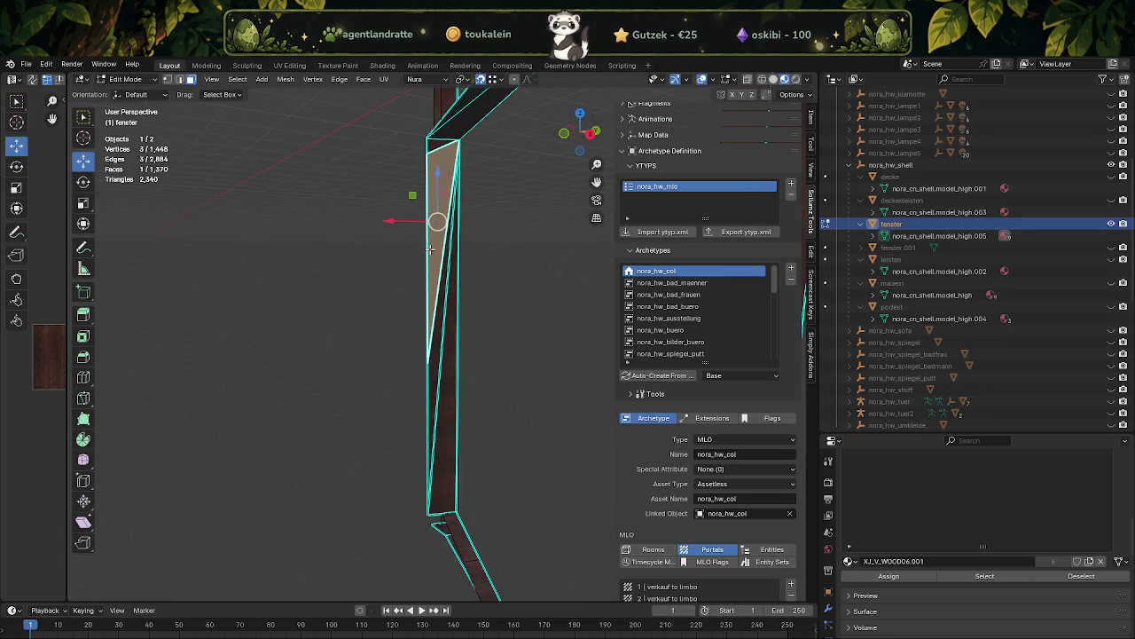
pyautogui.click(436, 240)
pyautogui.click(443, 341)
pyautogui.rightClick(450, 385)
pyautogui.click(393, 393)
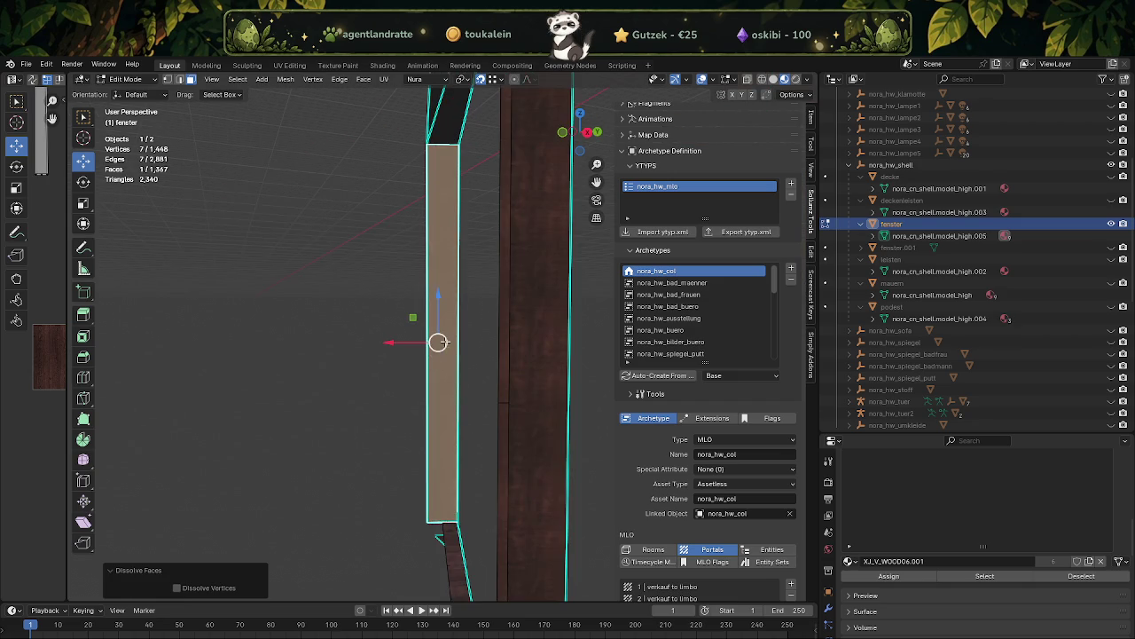
# - Separate the diagonal strip and left frame bar into a new object, fenster.002
pyautogui.moveTo(456, 247); pyautogui.dragTo(502, 268)
pyautogui.moveTo(492, 199); pyautogui.dragTo(466, 276)
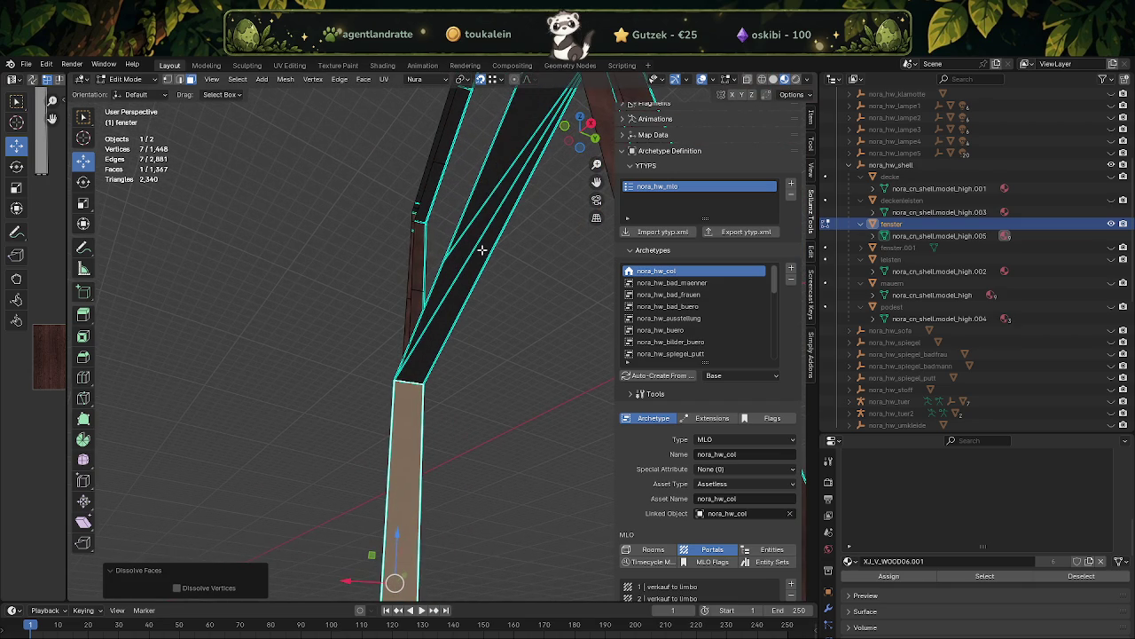
pyautogui.click(470, 235)
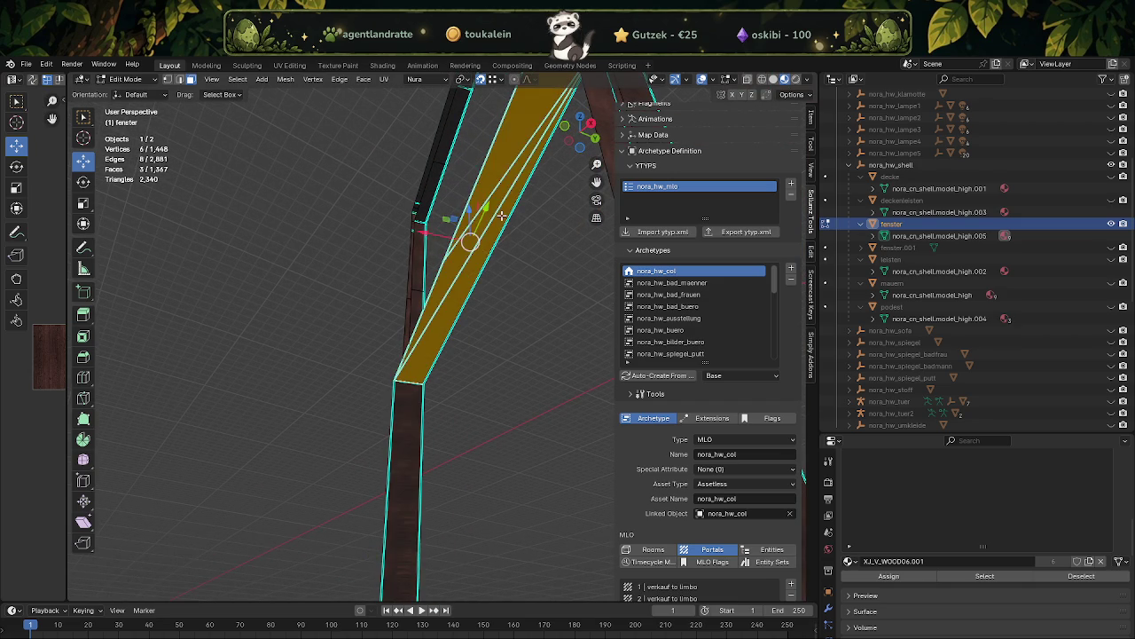
pyautogui.moveTo(464, 228); pyautogui.dragTo(462, 334)
pyautogui.click(469, 248)
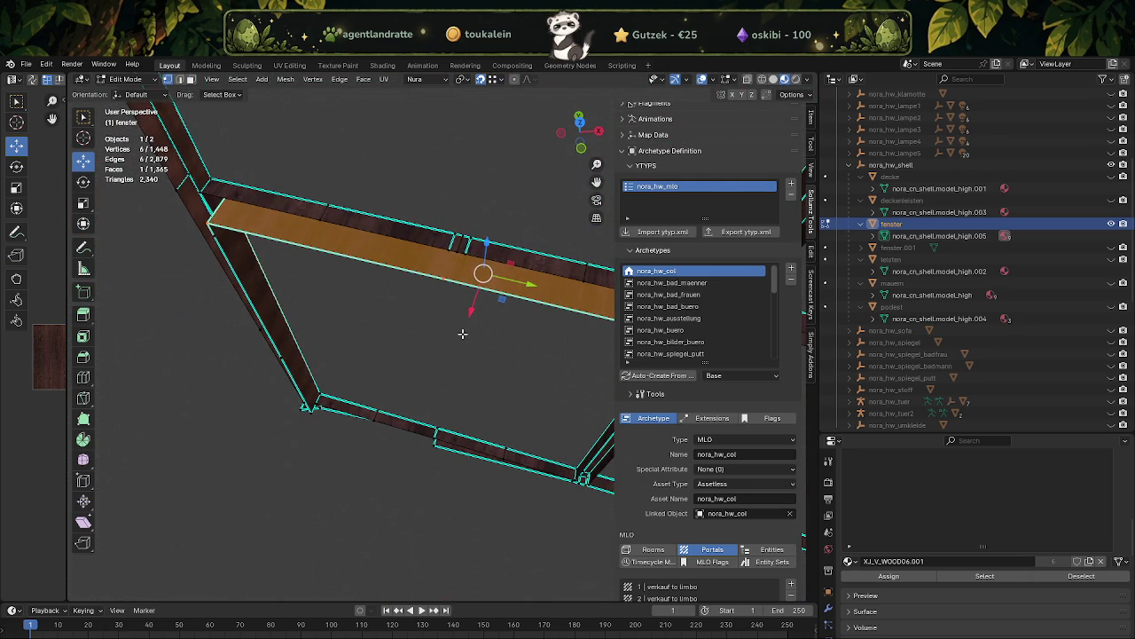
pyautogui.moveTo(446, 264); pyautogui.dragTo(329, 292)
pyautogui.click(299, 268)
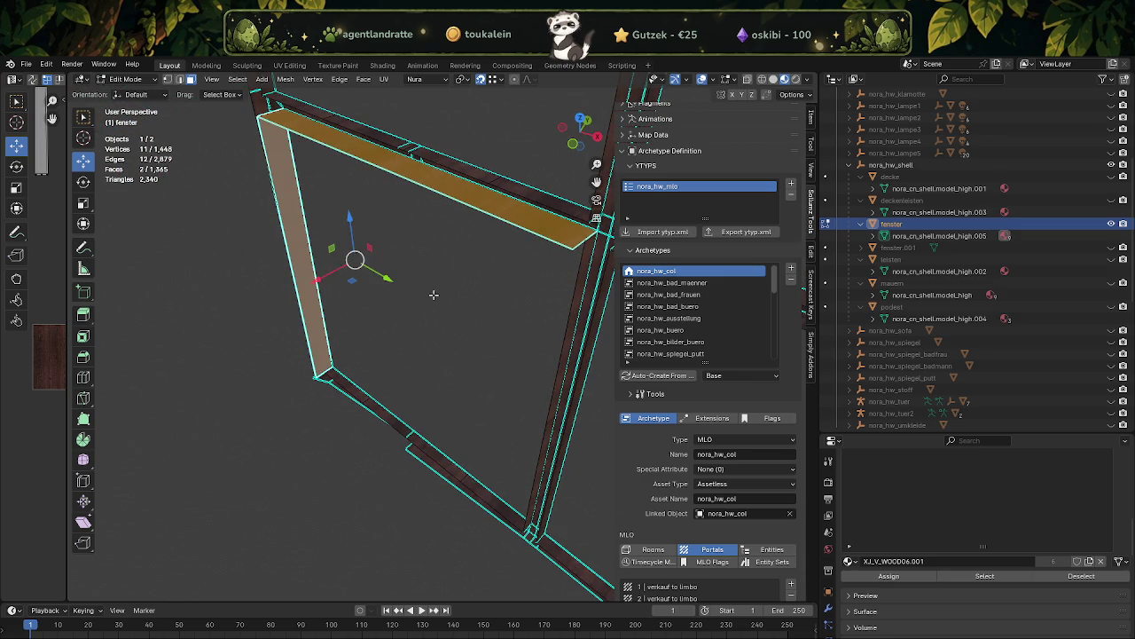
pyautogui.hotkey('ctrl', 'f')
pyautogui.click(491, 294)
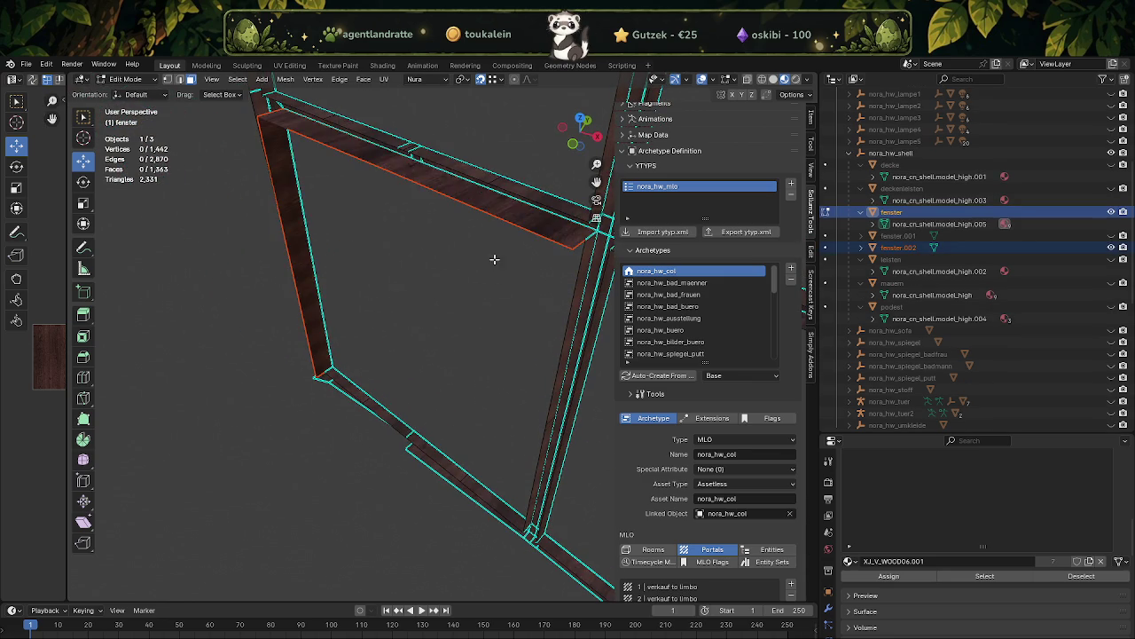
pyautogui.press('Tab')
# - Hide the fenster collection to isolate fenster.002 and edit its mesh
pyautogui.click(1020, 247)
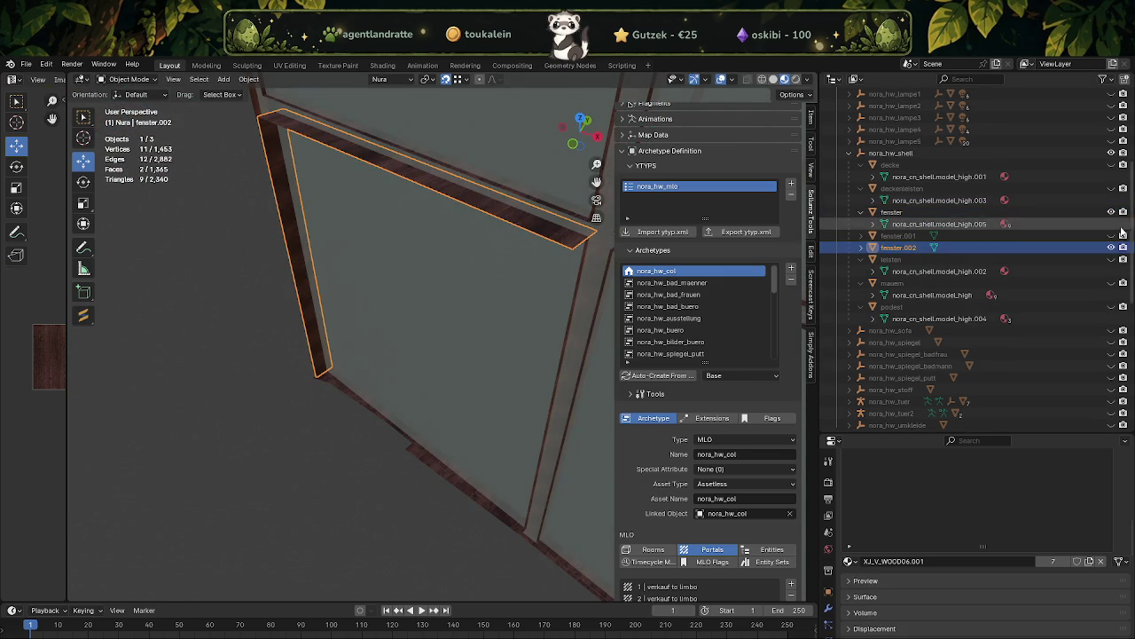
pyautogui.click(1111, 212)
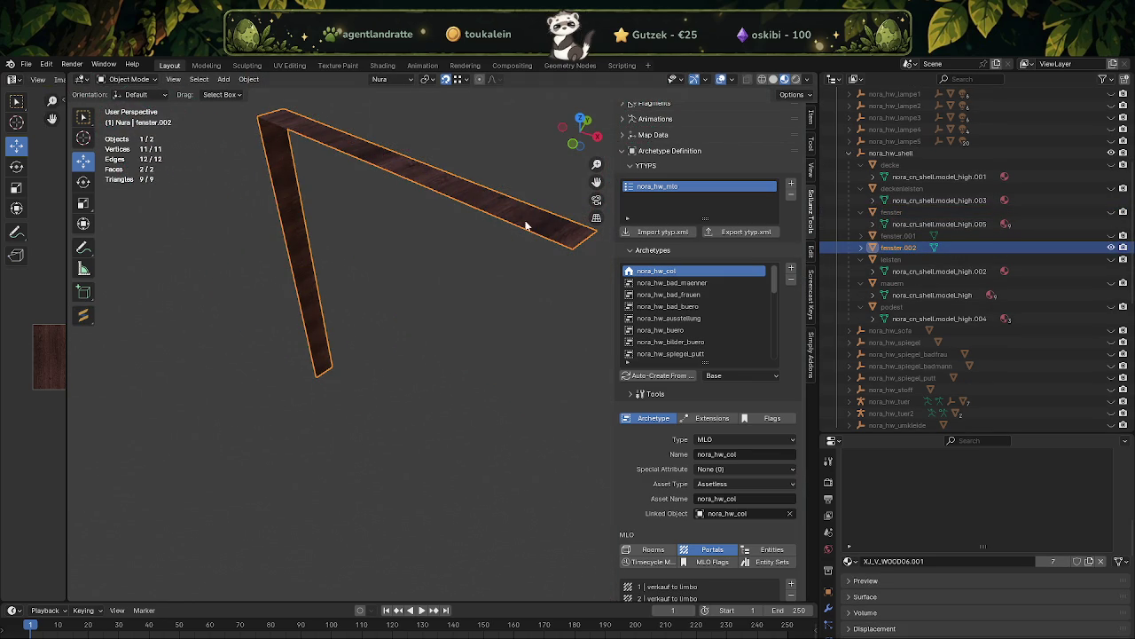
pyautogui.press('Tab')
pyautogui.scroll(3)
pyautogui.scroll(-3)
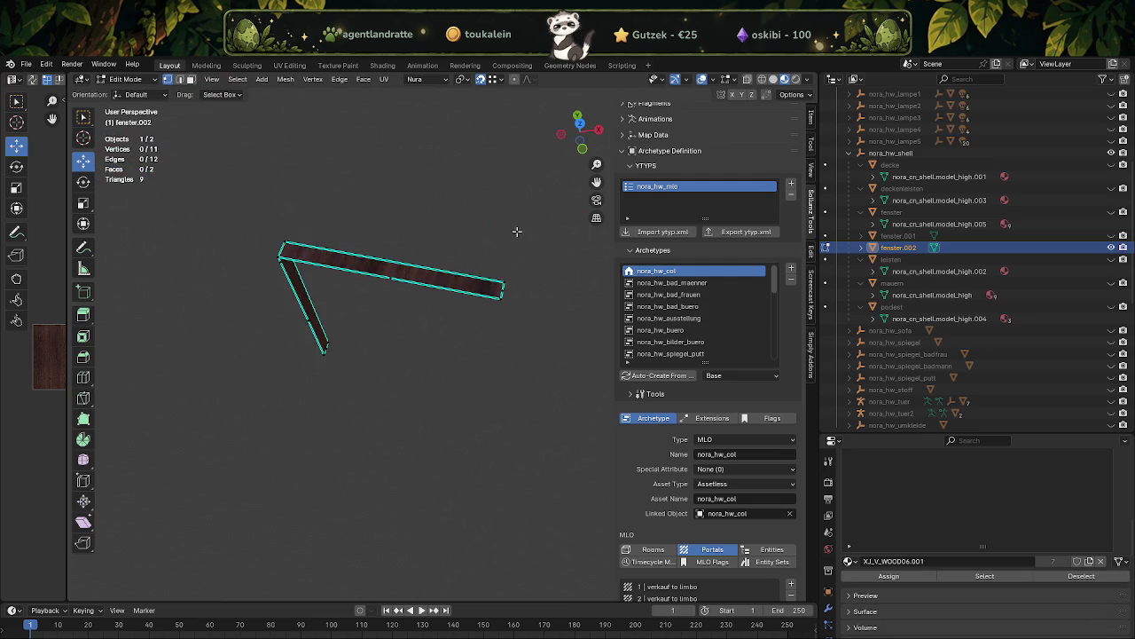
pyautogui.scroll(3)
# - Dissolve the extra corner vertices of the fenster.002 frame bar
pyautogui.click(554, 251)
pyautogui.press('a')
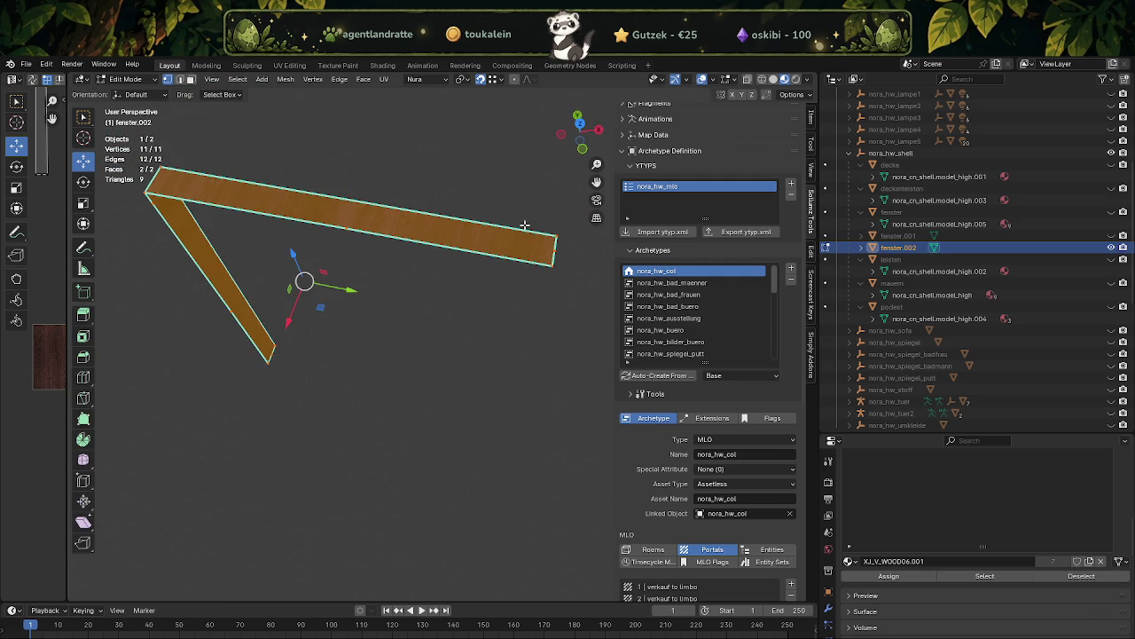
pyautogui.moveTo(532, 224); pyautogui.dragTo(531, 252)
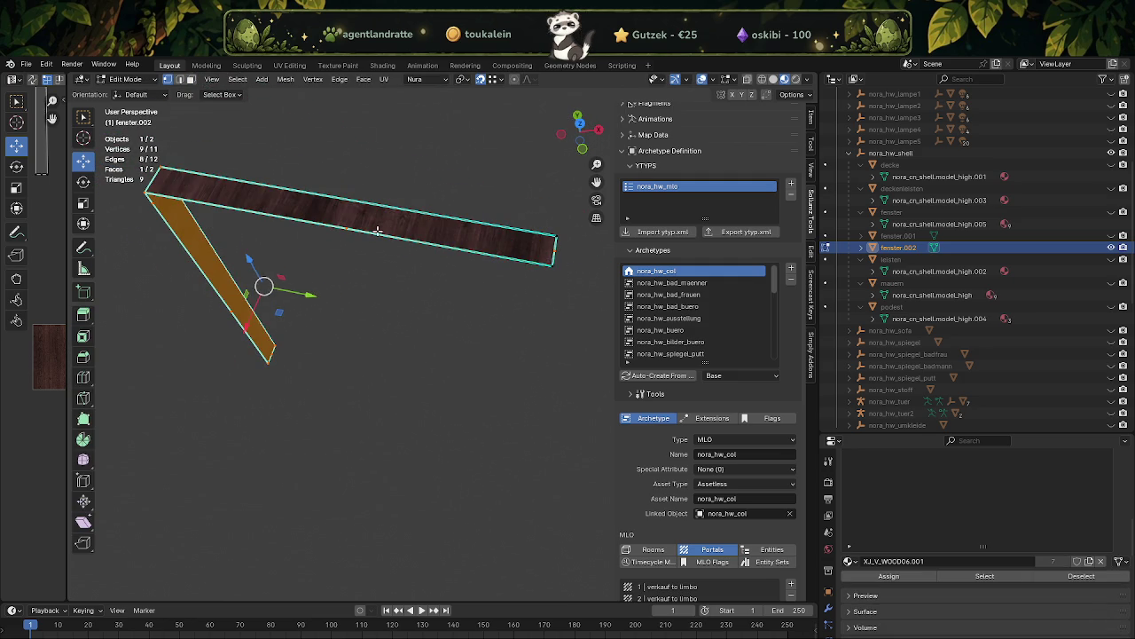
pyautogui.moveTo(420, 246); pyautogui.dragTo(497, 254)
pyautogui.moveTo(383, 202); pyautogui.dragTo(409, 258)
pyautogui.moveTo(409, 259); pyautogui.dragTo(361, 414)
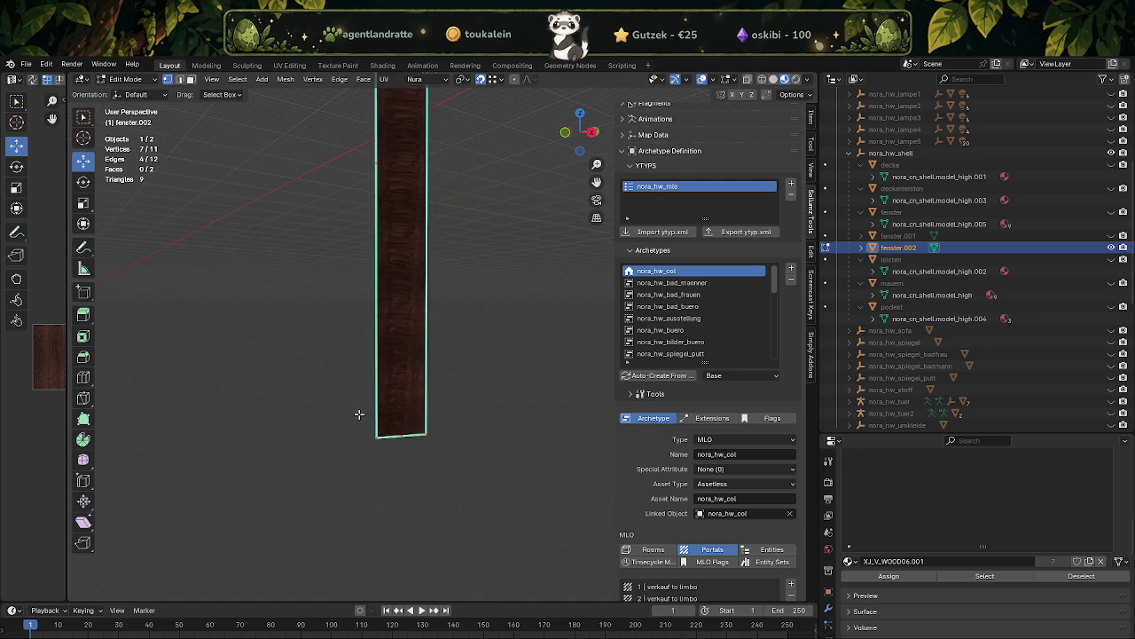
pyautogui.moveTo(360, 410); pyautogui.dragTo(414, 406)
pyautogui.press('x')
pyautogui.click(423, 382)
pyautogui.moveTo(422, 381); pyautogui.dragTo(414, 256)
# - Subdivide the entire fenster.002 frame mesh
pyautogui.press('a')
pyautogui.rightClick(449, 255)
pyautogui.click(443, 256)
pyautogui.press('3')
# - Separate the left vertical strip's faces into fenster.003 and return to Object Mode
pyautogui.hotkey('alt', 'a')
pyautogui.click(426, 277)
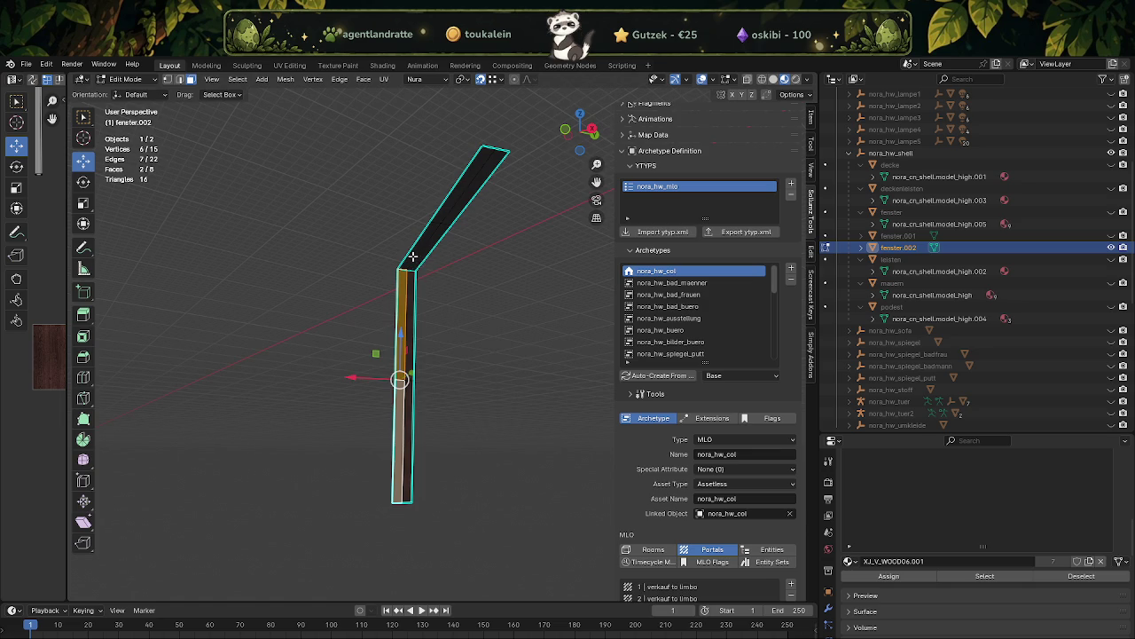
pyautogui.click(427, 242)
pyautogui.click(460, 186)
pyautogui.hotkey('ctrl', 'f')
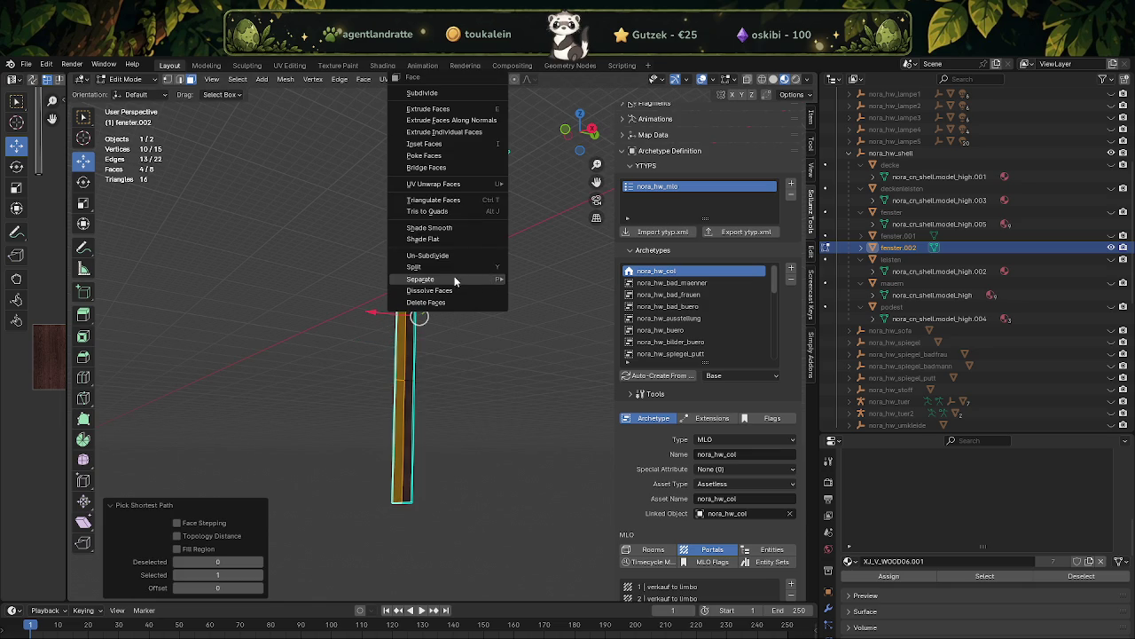
pyautogui.click(537, 280)
pyautogui.press('Tab')
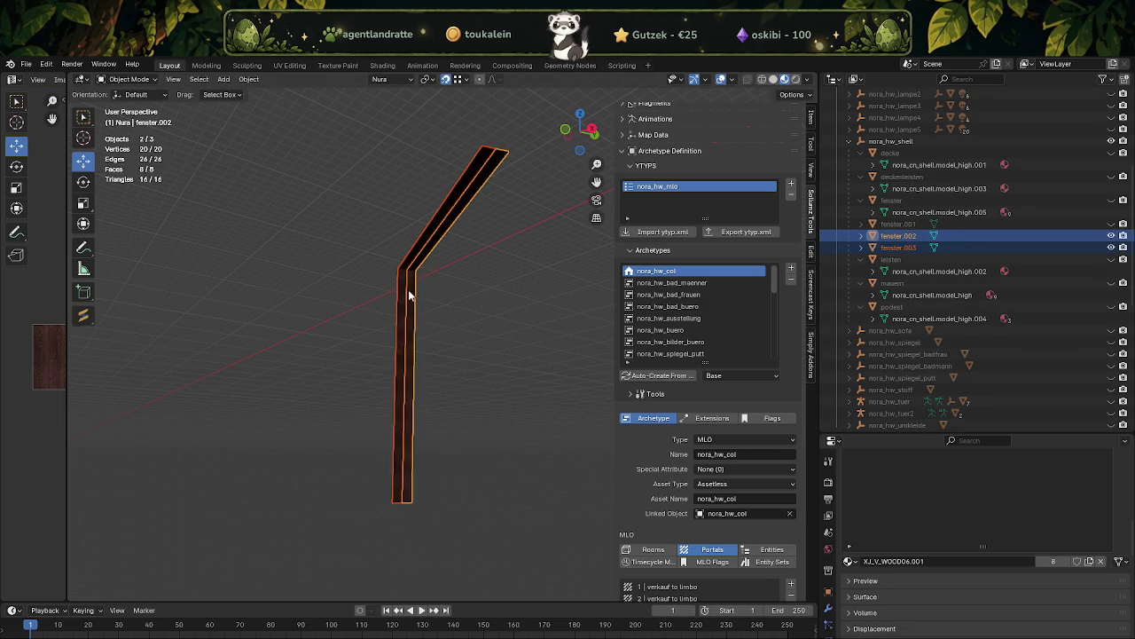
# - Unhide fenster.001, join fenster.003 into it, then hide it again
pyautogui.click(980, 250)
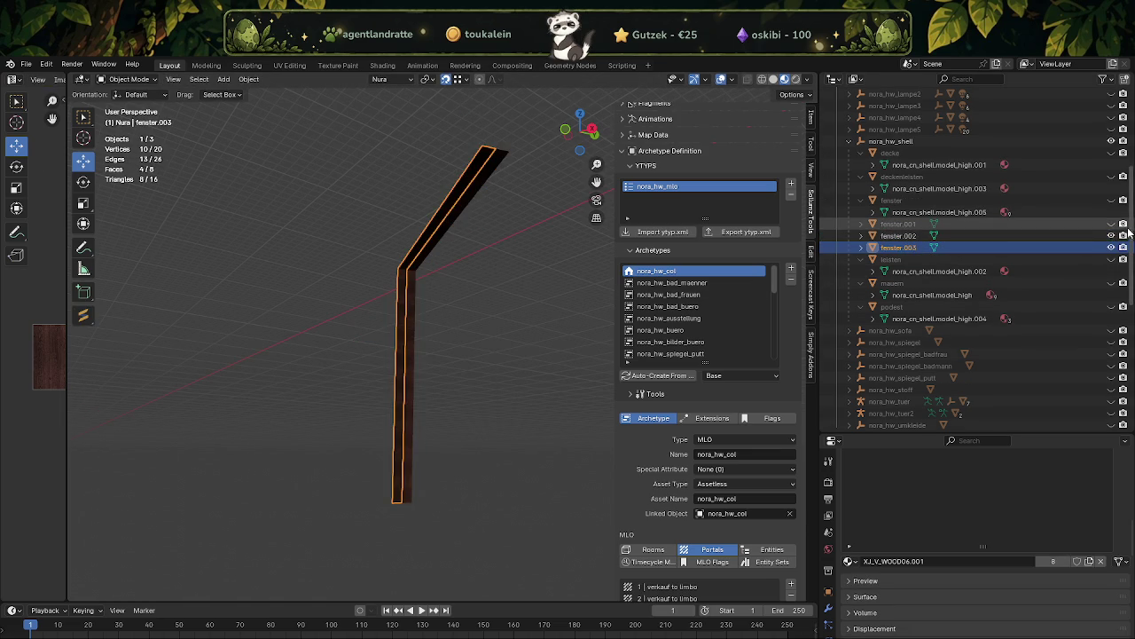
pyautogui.click(1111, 223)
pyautogui.moveTo(514, 319); pyautogui.dragTo(417, 444)
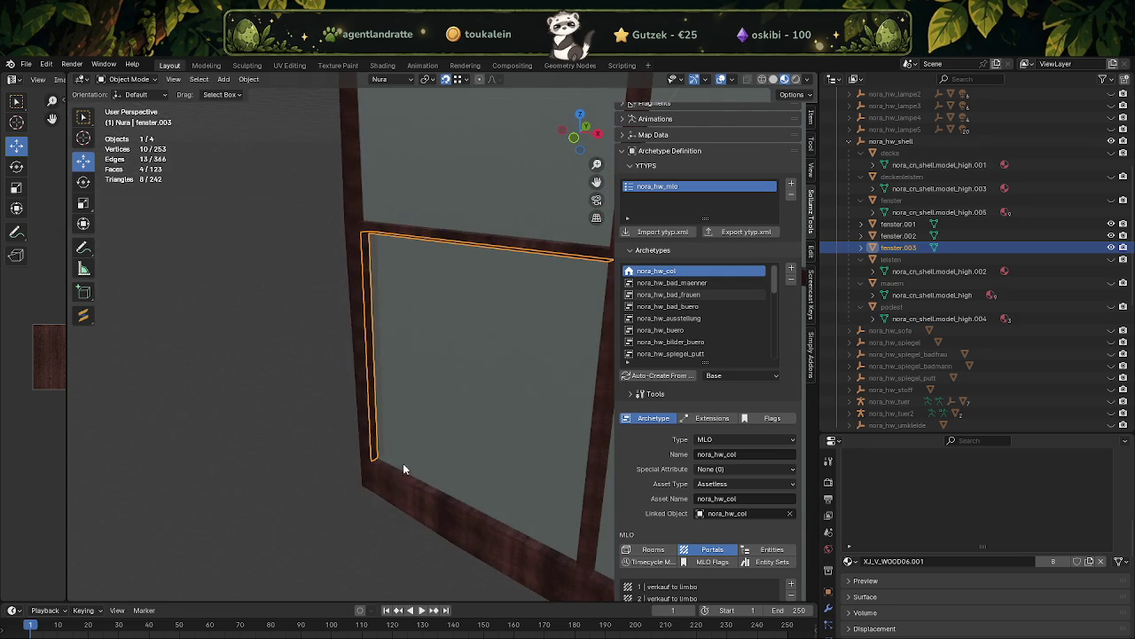
pyautogui.click(395, 483)
pyautogui.rightClick(395, 486)
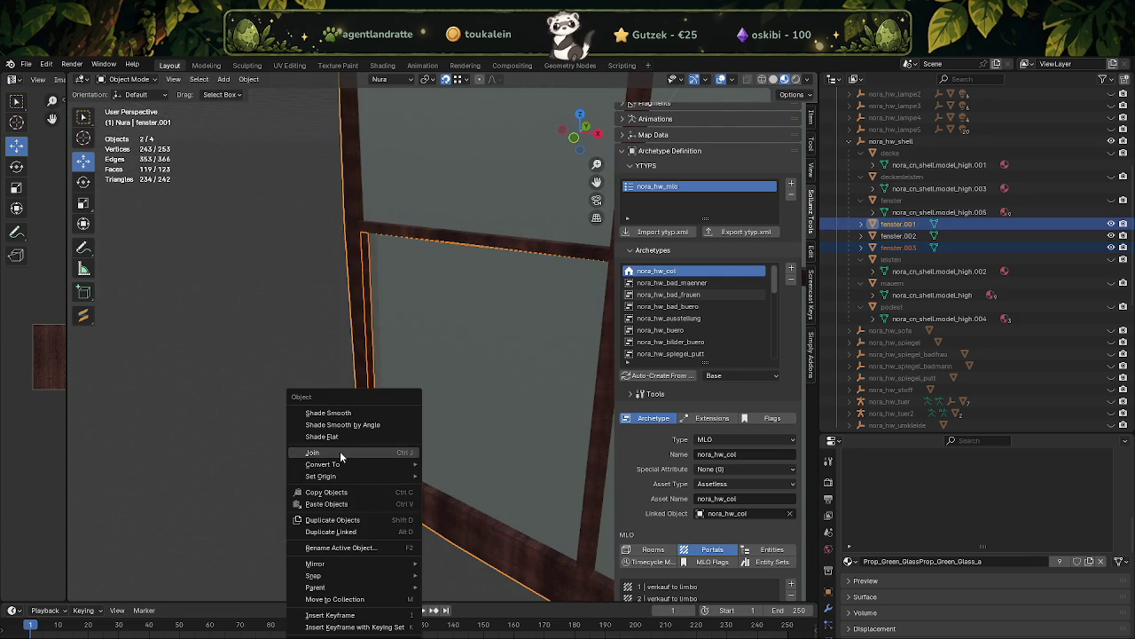
pyautogui.click(340, 450)
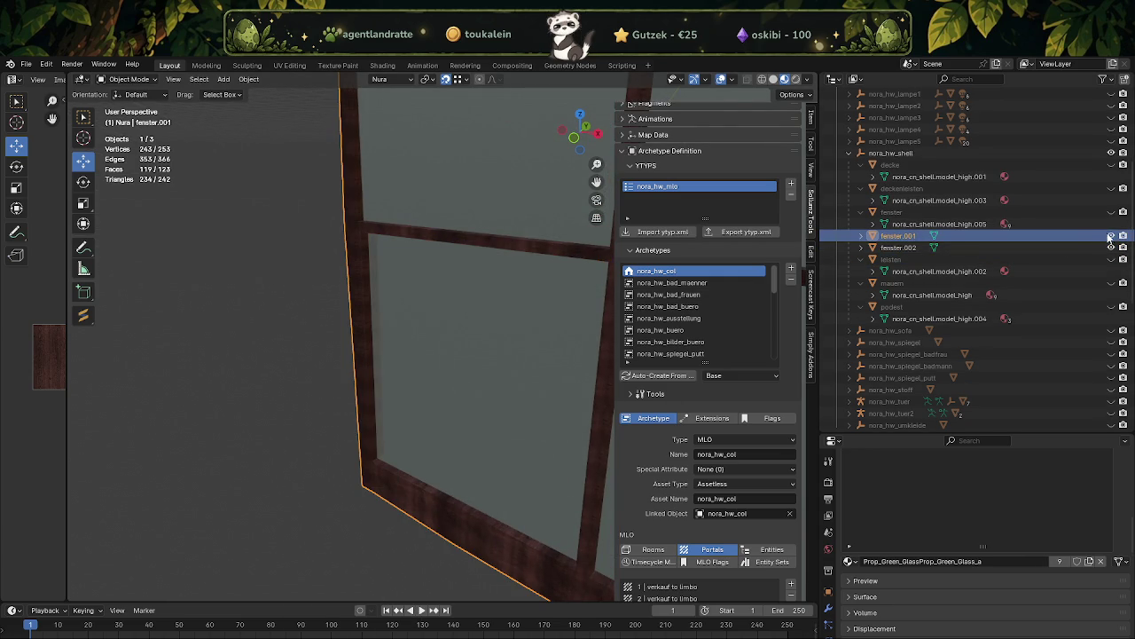
pyautogui.click(1112, 236)
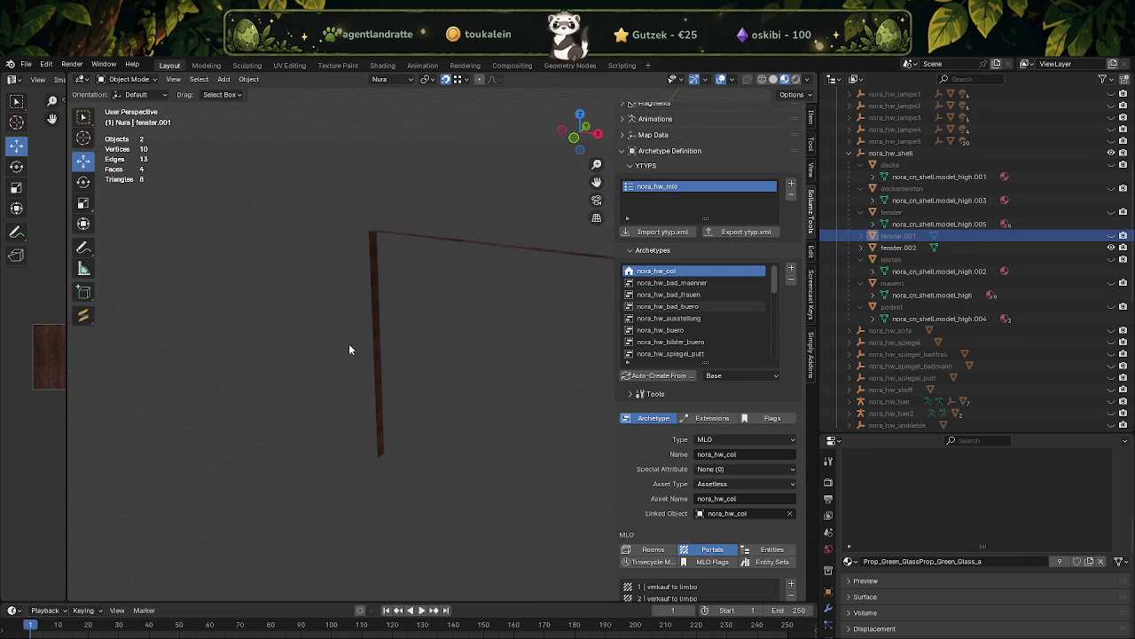
# - Unhide the fenster collection and join fenster.002 into fenster
pyautogui.click(1112, 212)
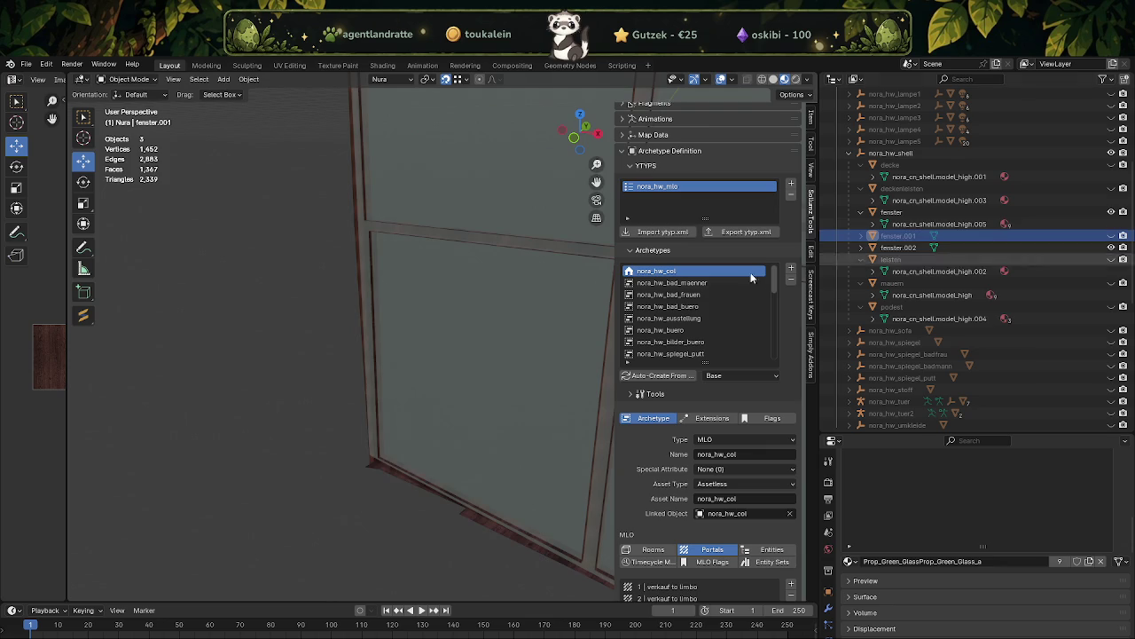
pyautogui.scroll(3)
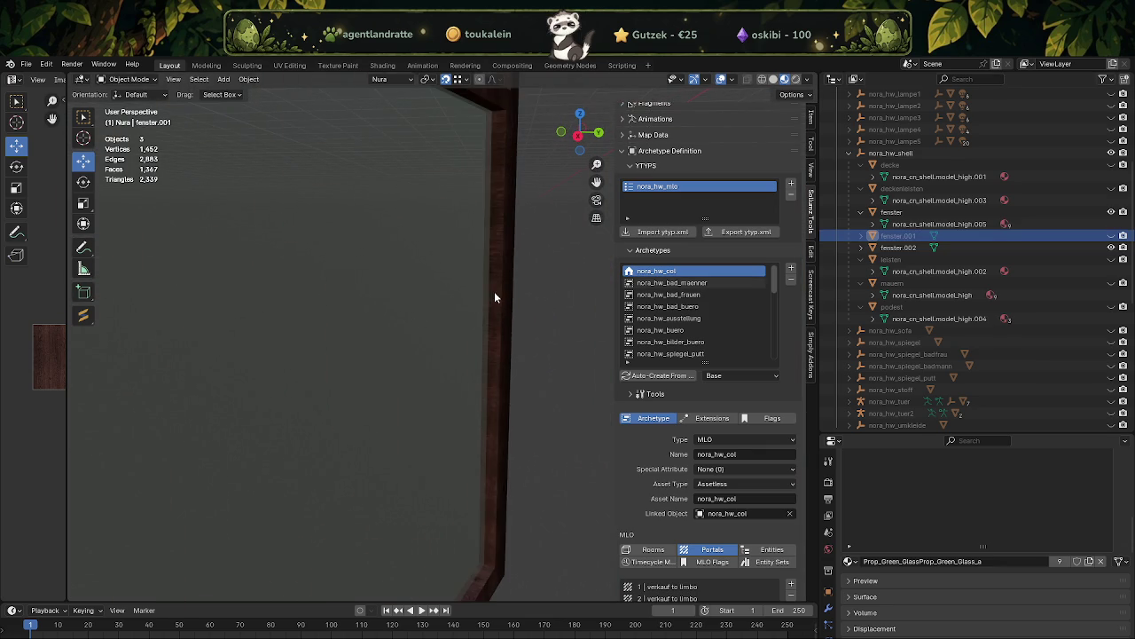
pyautogui.click(494, 293)
pyautogui.scroll(-3)
pyautogui.moveTo(478, 310); pyautogui.dragTo(392, 354)
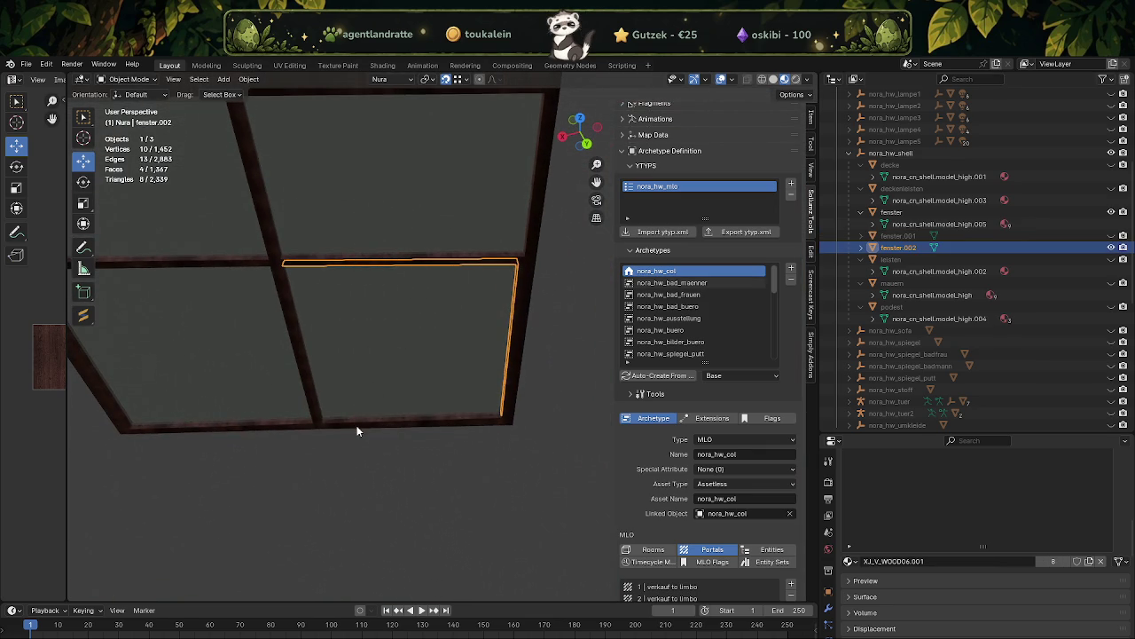
pyautogui.click(361, 428)
pyautogui.rightClick(364, 419)
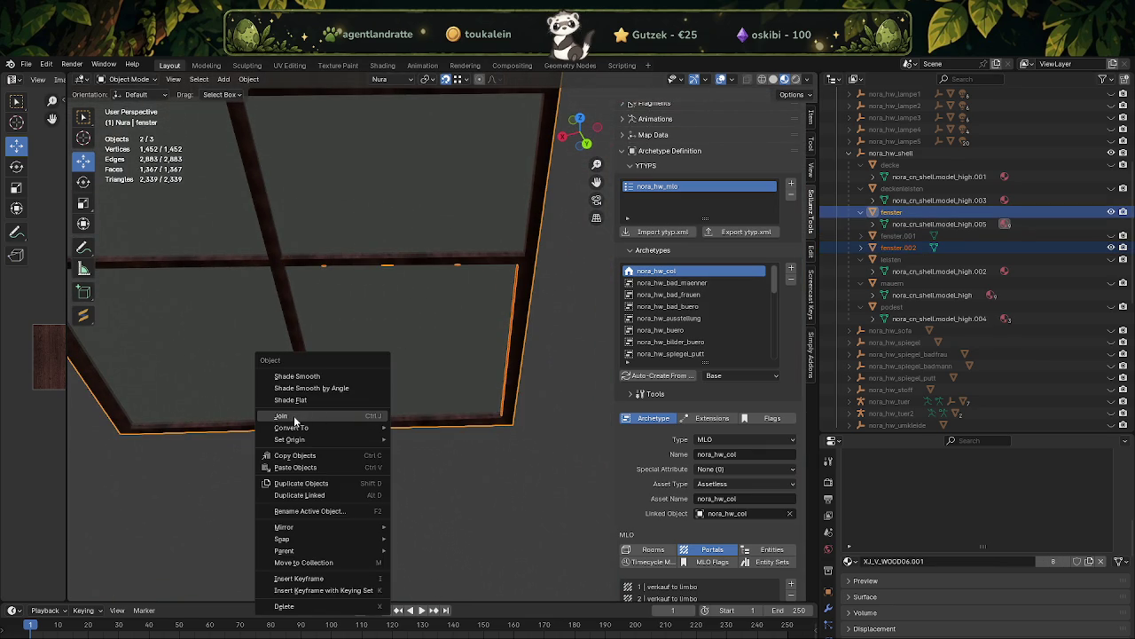
pyautogui.click(295, 416)
pyautogui.moveTo(294, 415); pyautogui.dragTo(455, 286)
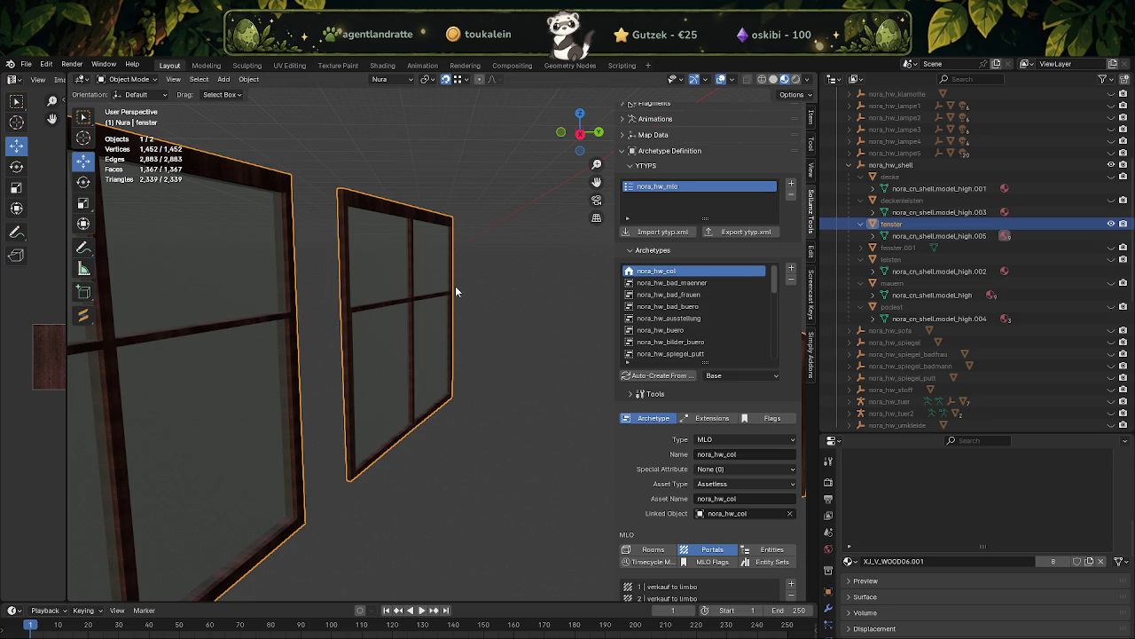
# - Enter Edit Mode on the fenster mesh and orbit to an oblique view of both windows
pyautogui.moveTo(376, 407); pyautogui.dragTo(413, 404)
pyautogui.press('Tab')
pyautogui.scroll(-3)
pyautogui.moveTo(448, 354); pyautogui.dragTo(515, 232)
# - Select the top frame bar faces and extend down the right vertical bar, undoing one stray face
pyautogui.click(377, 189)
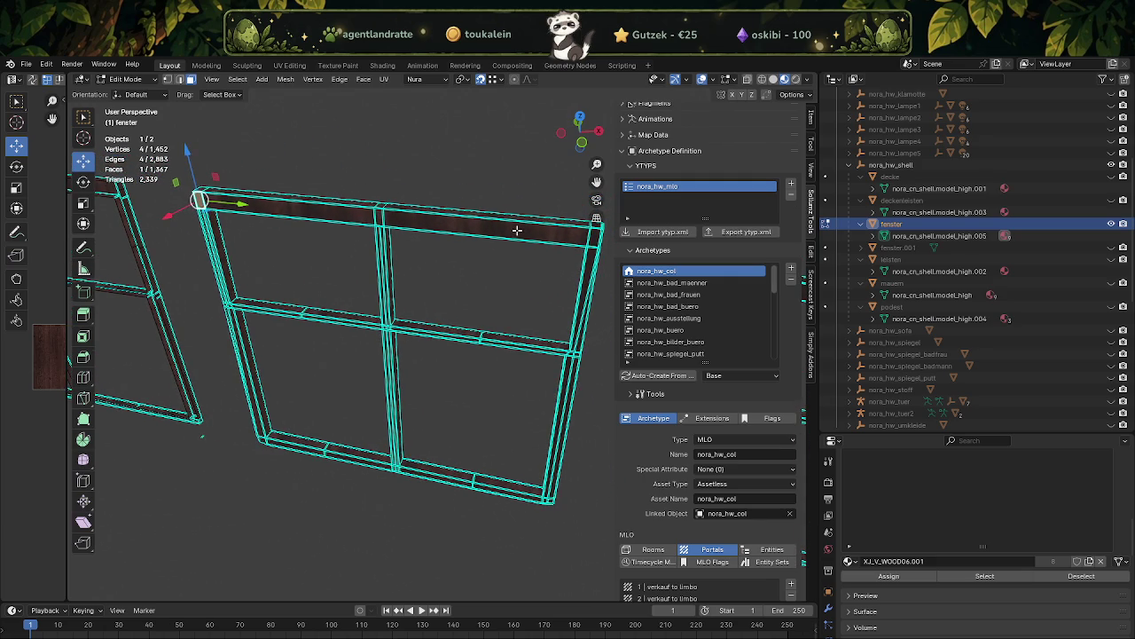
pyautogui.click(515, 233)
pyautogui.click(591, 239)
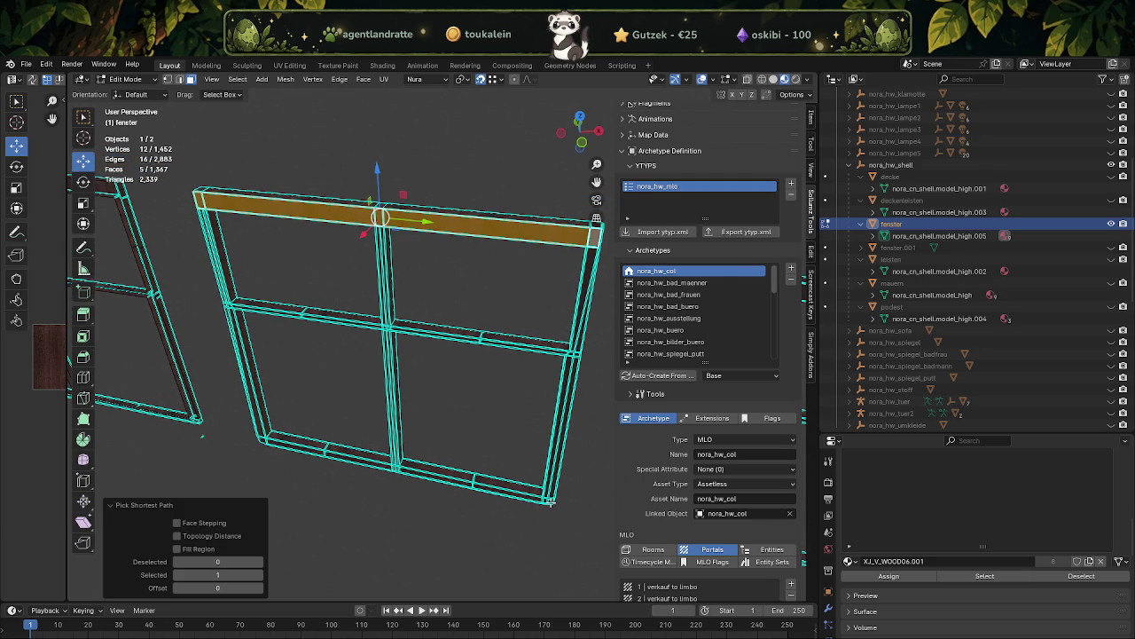
pyautogui.click(551, 501)
pyautogui.click(546, 502)
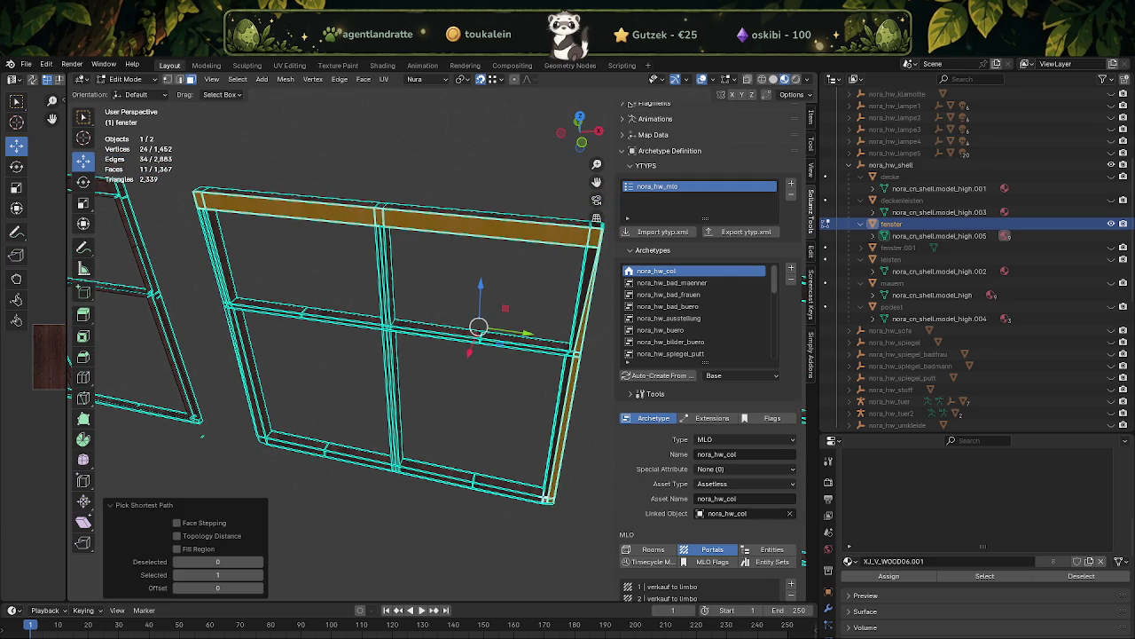
pyautogui.hotkey('ctrl', 'z')
# - Add the upper and lower parts of the right vertical bar to the face selection
pyautogui.moveTo(479, 320); pyautogui.dragTo(501, 306)
pyautogui.scroll(3)
pyautogui.scroll(3)
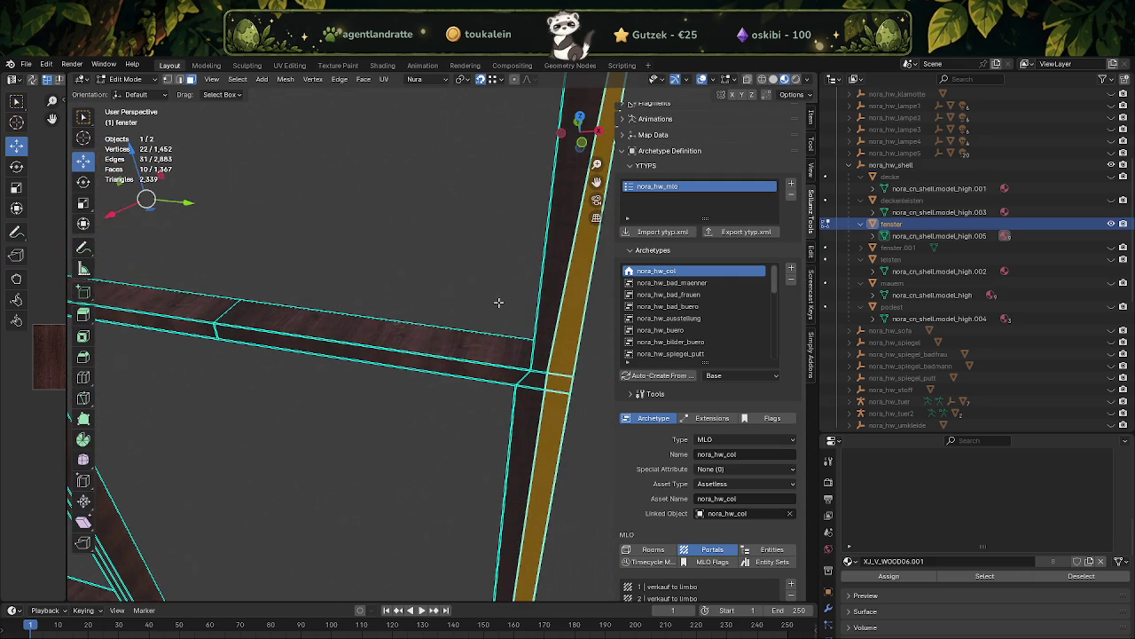
pyautogui.click(542, 284)
pyautogui.click(536, 383)
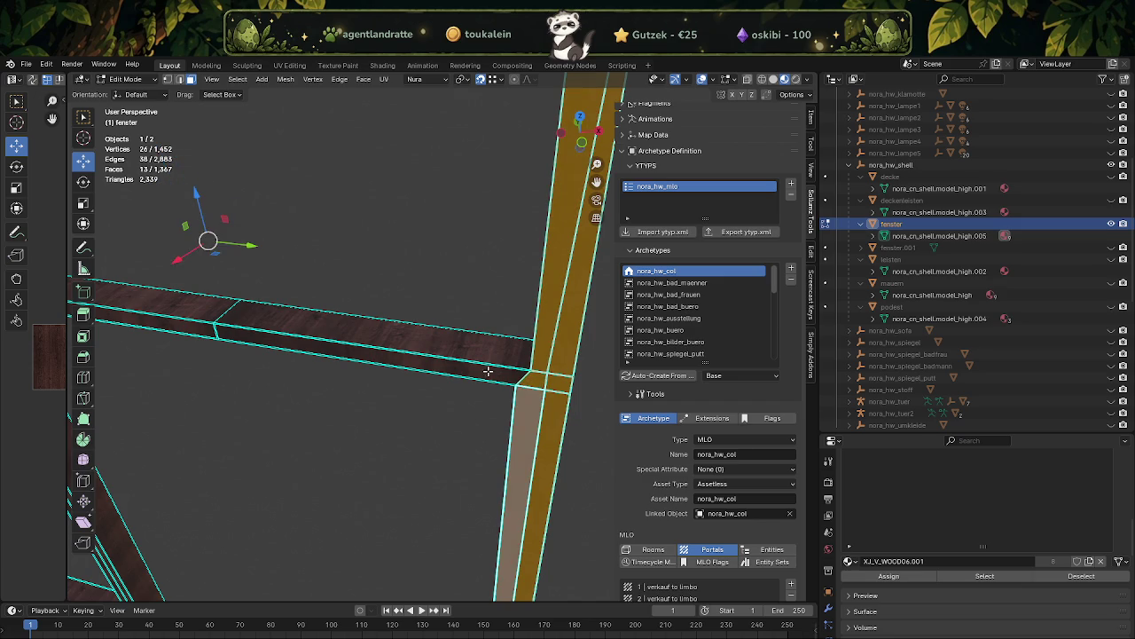
pyautogui.scroll(-3)
pyautogui.moveTo(381, 320); pyautogui.dragTo(446, 346)
pyautogui.click(446, 346)
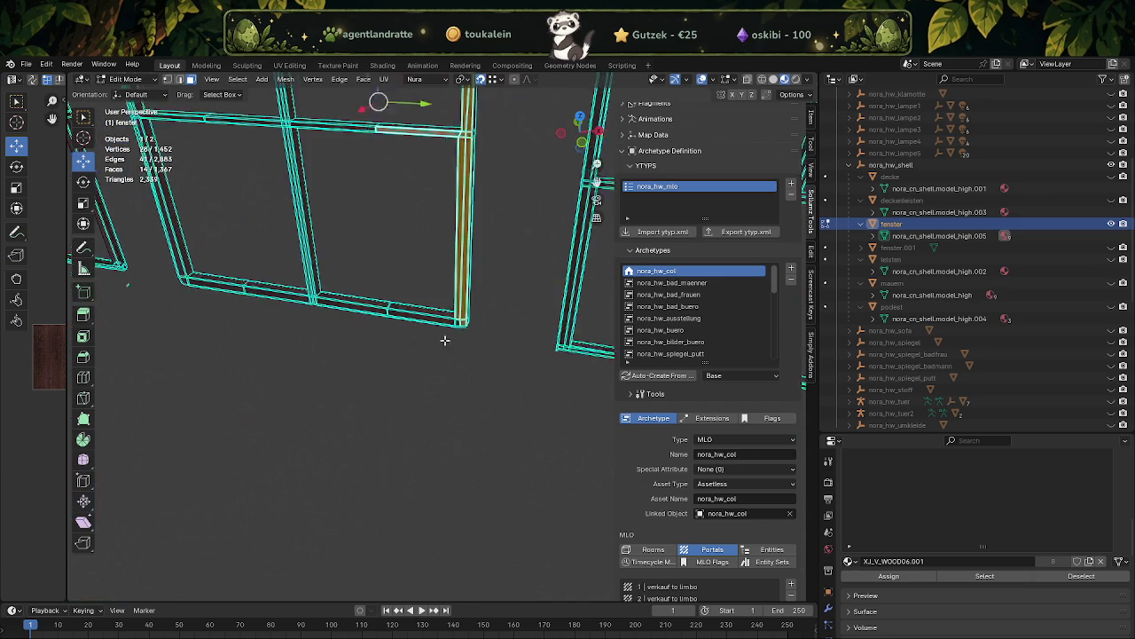
# - Add the bottom bar, a horizontal bar and a vertical bar to the selection
pyautogui.scroll(3)
pyautogui.click(498, 245)
pyautogui.scroll(-3)
pyautogui.scroll(3)
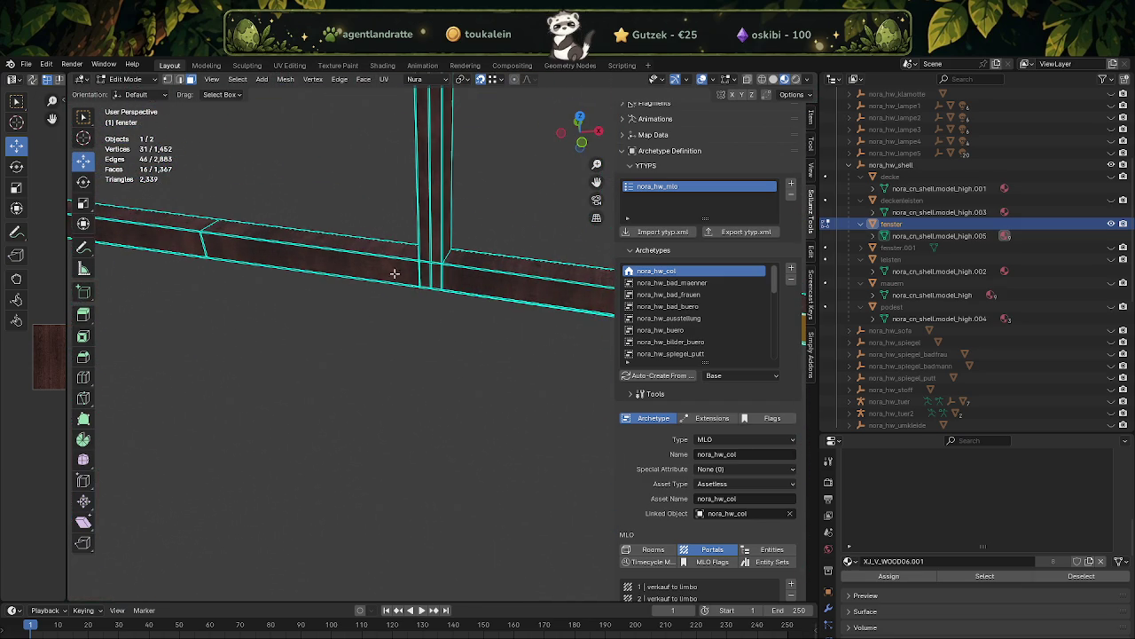
pyautogui.click(468, 282)
pyautogui.scroll(-3)
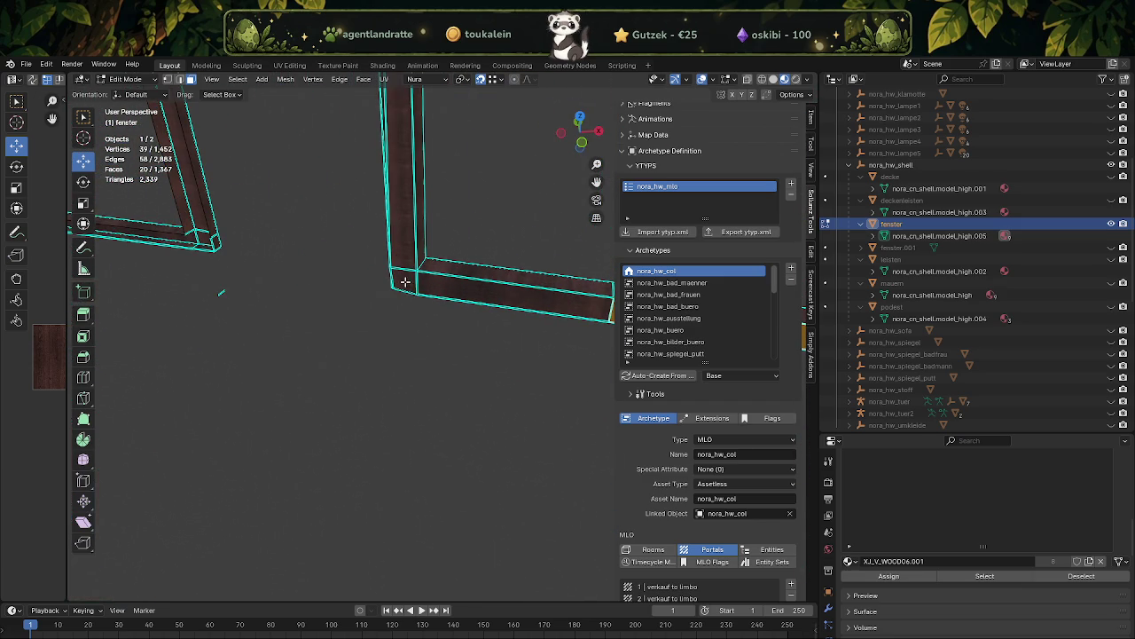
pyautogui.click(409, 284)
pyautogui.click(413, 217)
# - From a new angle, add another vertical bar, the corner faces and horizontal bar faces
pyautogui.moveTo(413, 217); pyautogui.dragTo(395, 337)
pyautogui.click(519, 254)
pyautogui.click(410, 334)
pyautogui.click(409, 304)
pyautogui.click(400, 299)
pyautogui.scroll(-3)
# - Add the horizontal and vertical bar faces meeting at a bar crossing
pyautogui.moveTo(476, 271); pyautogui.dragTo(363, 264)
pyautogui.scroll(3)
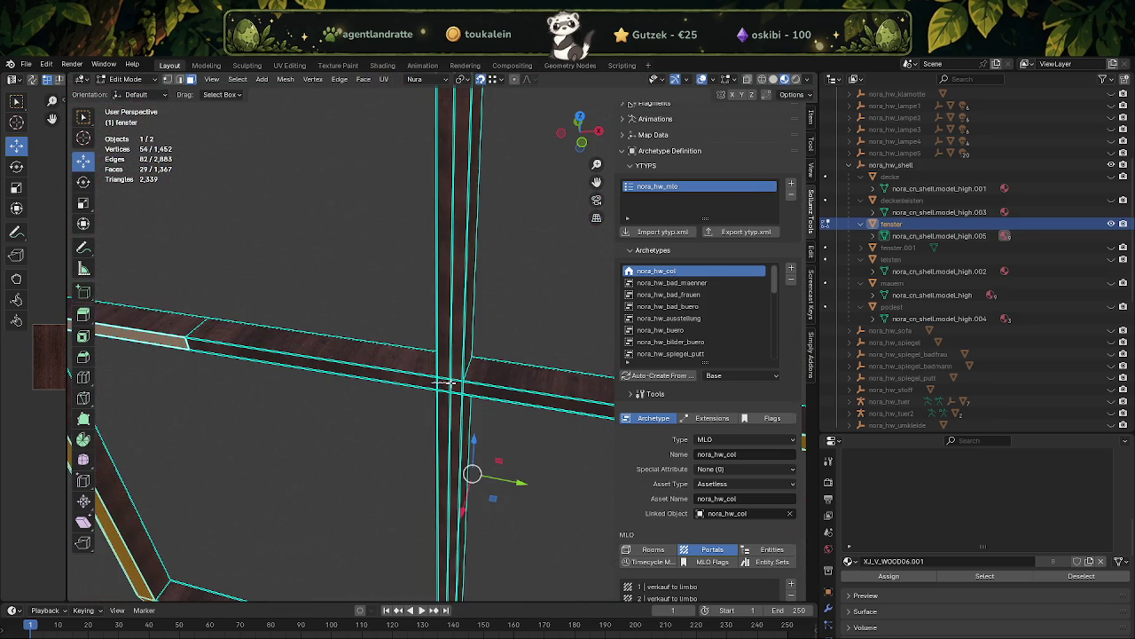
pyautogui.click(444, 381)
pyautogui.click(448, 363)
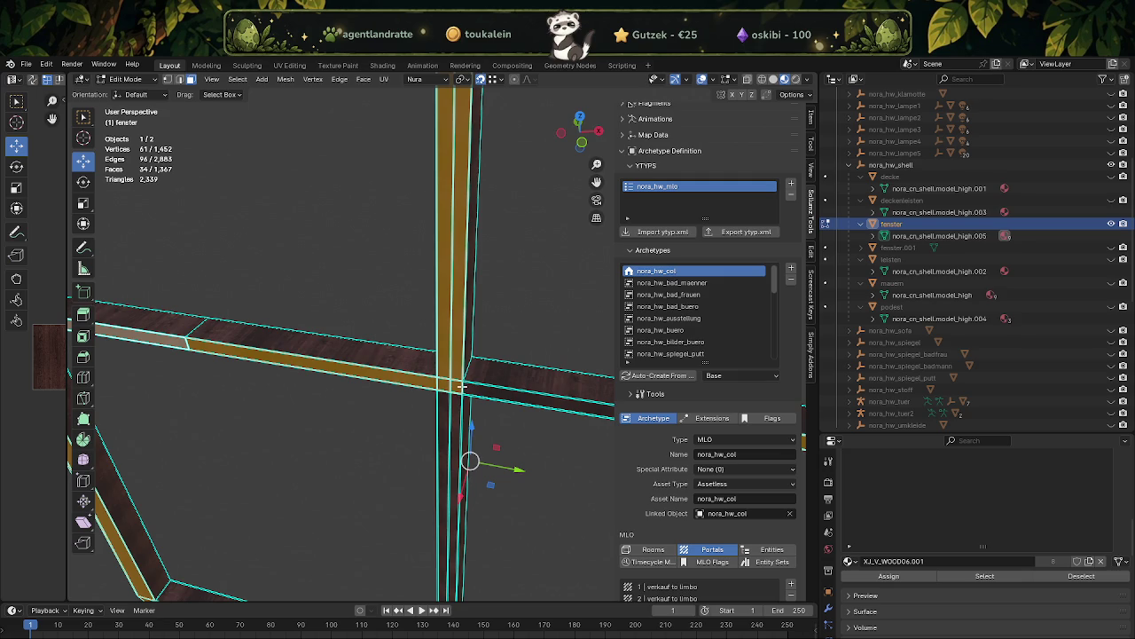
pyautogui.click(468, 390)
pyautogui.click(448, 412)
pyautogui.scroll(-3)
pyautogui.scroll(3)
# - Box-select the top bar faces into the selection
pyautogui.moveTo(497, 393); pyautogui.dragTo(393, 398)
pyautogui.scroll(3)
pyautogui.moveTo(379, 294); pyautogui.dragTo(428, 362)
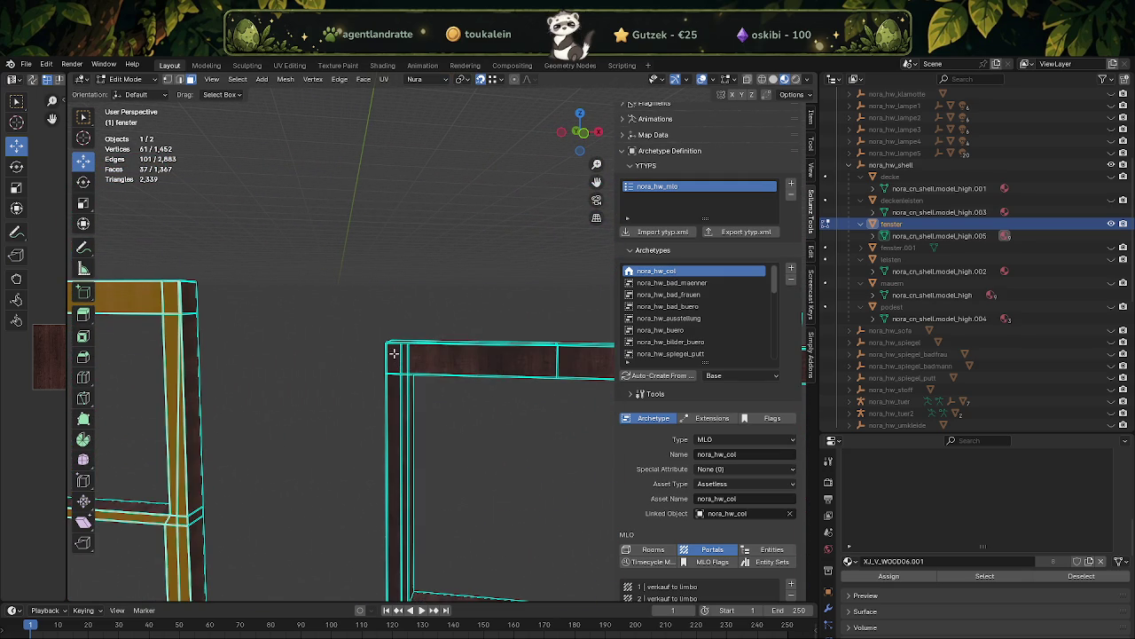
pyautogui.scroll(-3)
pyautogui.moveTo(393, 355); pyautogui.dragTo(558, 382)
pyautogui.scroll(-3)
pyautogui.scroll(-3)
pyautogui.moveTo(417, 362); pyautogui.dragTo(510, 362)
pyautogui.scroll(-3)
pyautogui.scroll(-3)
pyautogui.scroll(-3)
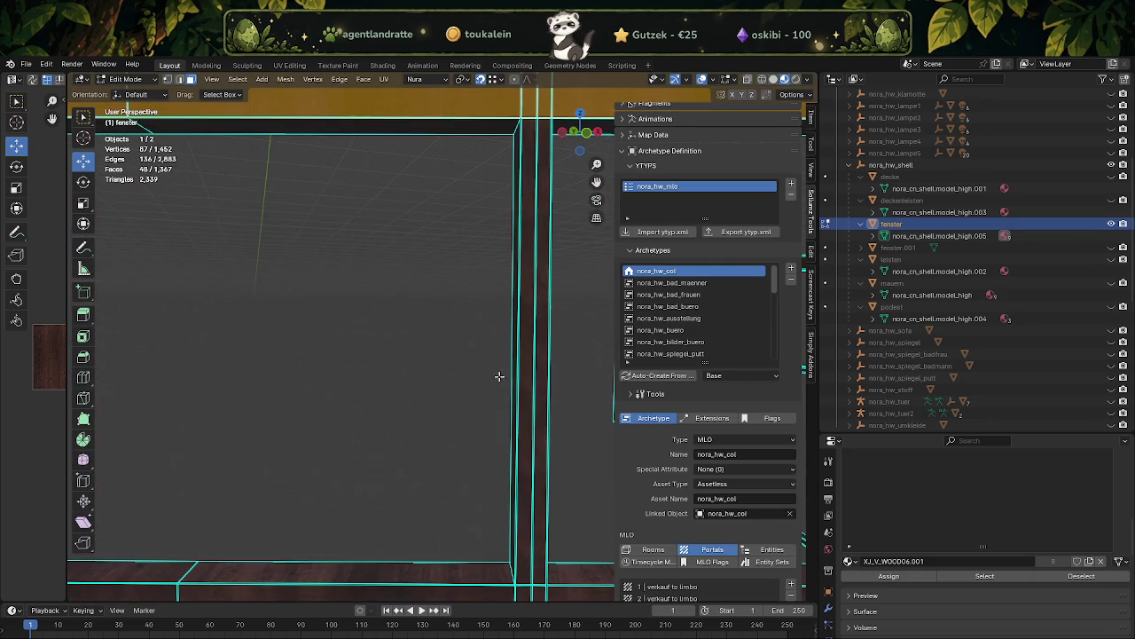
# - Add the vertical bar's faces and its next segment to the selection
pyautogui.moveTo(537, 389); pyautogui.dragTo(537, 388)
pyautogui.scroll(-3)
pyautogui.scroll(-3)
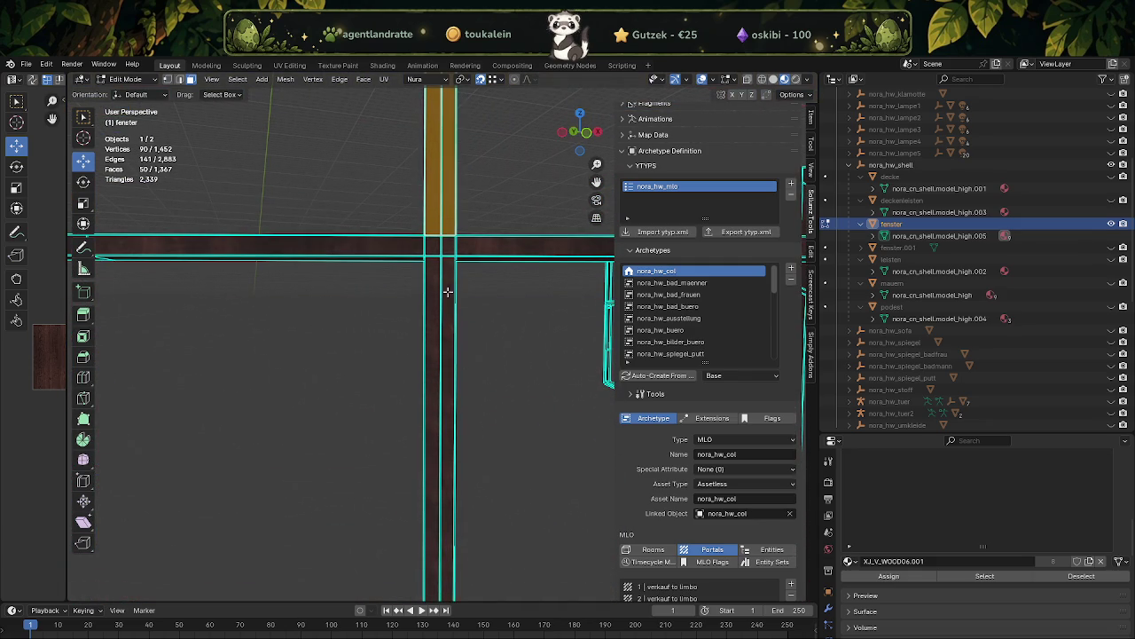
pyautogui.moveTo(433, 250); pyautogui.dragTo(418, 376)
pyautogui.scroll(3)
pyautogui.scroll(3)
pyautogui.scroll(3)
pyautogui.scroll(3)
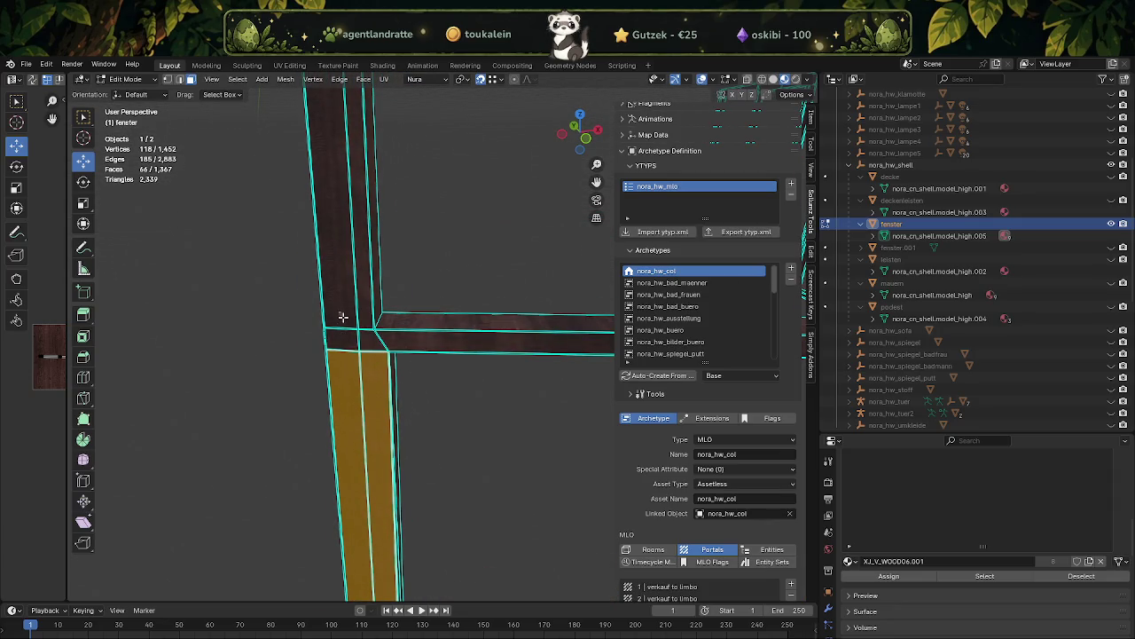
# - Box-select the upper vertical and horizontal bar faces, plus faces along the horizontal bar
pyautogui.moveTo(353, 321); pyautogui.dragTo(417, 326)
pyautogui.scroll(3)
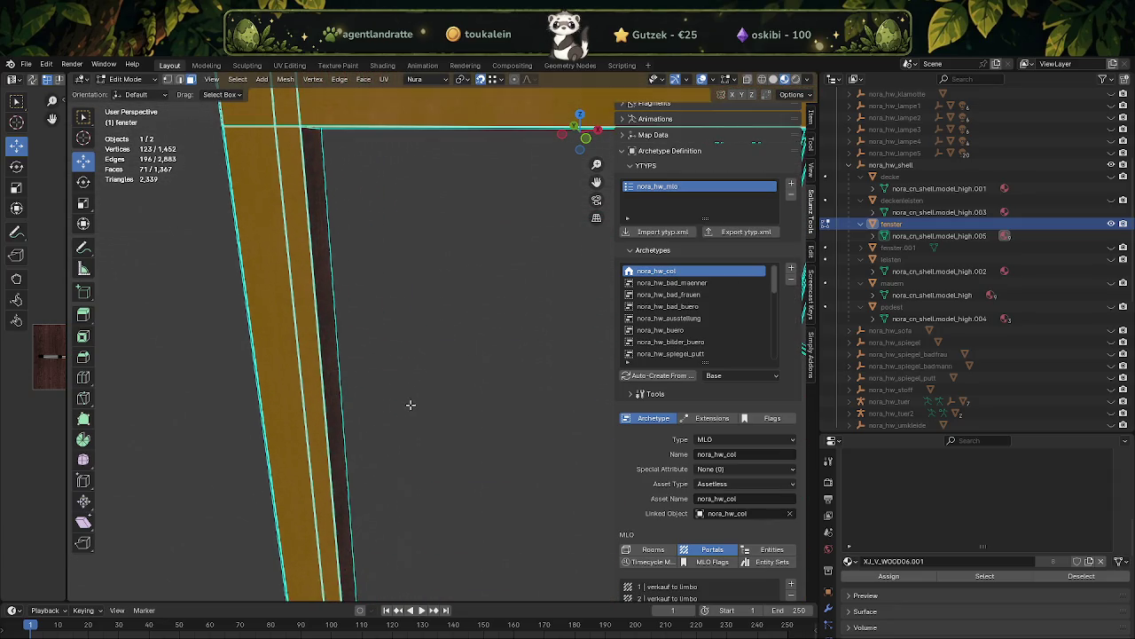
pyautogui.scroll(-3)
pyautogui.scroll(3)
pyautogui.scroll(3)
pyautogui.scroll(3)
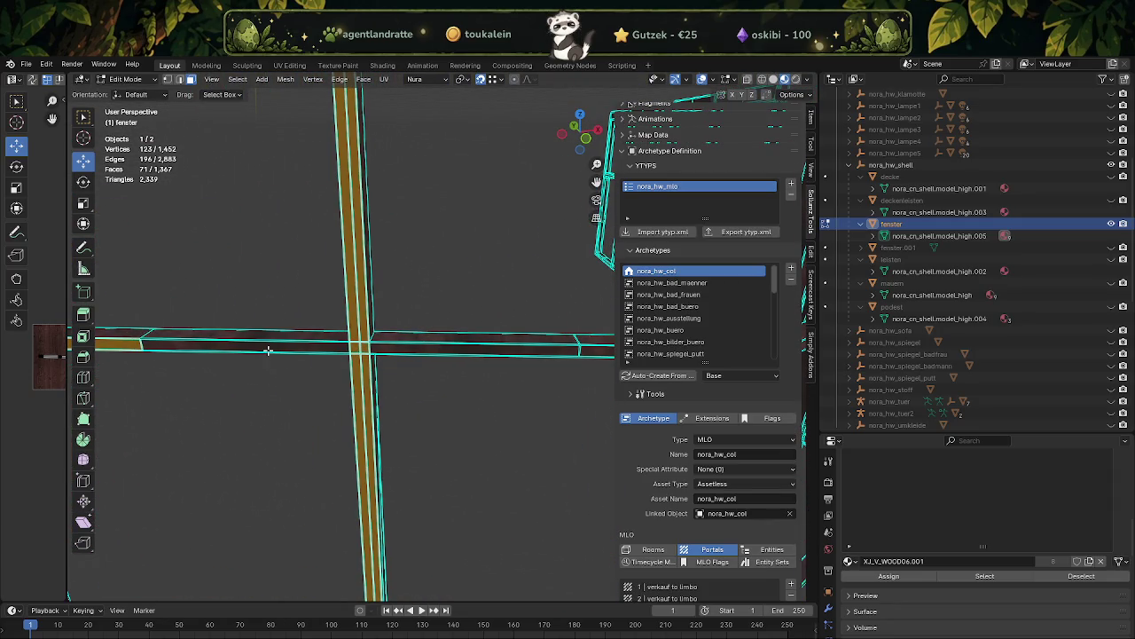
pyautogui.click(267, 350)
# - Add more horizontal bar faces plus the upper and lower vertical bars
pyautogui.click(412, 349)
pyautogui.moveTo(412, 349); pyautogui.dragTo(398, 347)
pyautogui.click(459, 349)
pyautogui.click(489, 342)
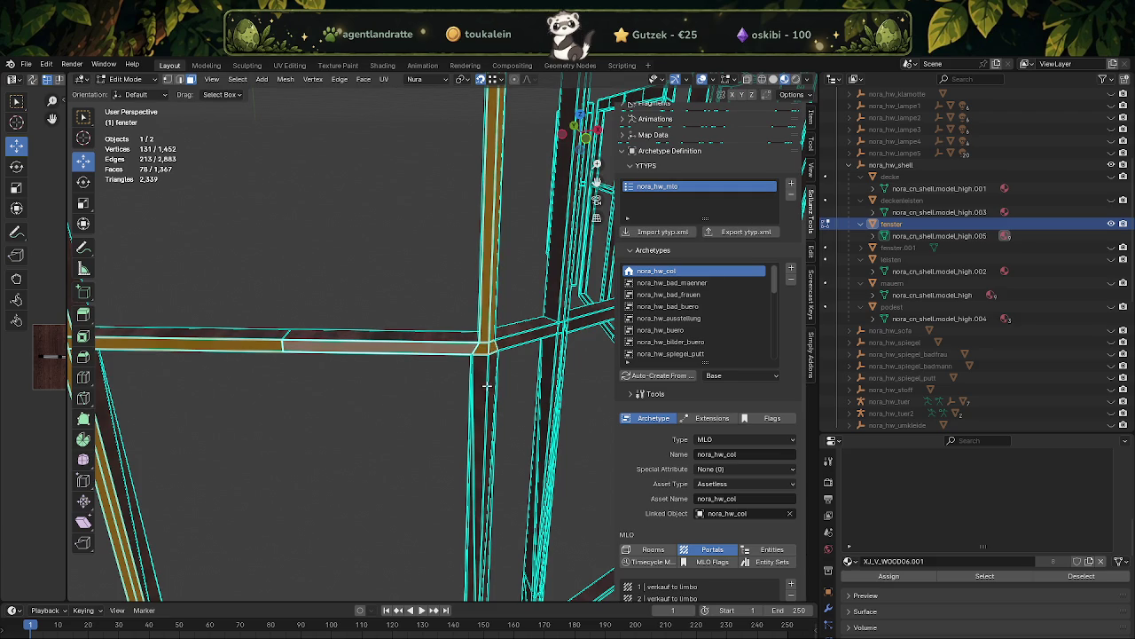
pyautogui.click(484, 394)
# - Add the bottom bar segment faces and one more frame face
pyautogui.moveTo(484, 395); pyautogui.dragTo(428, 355)
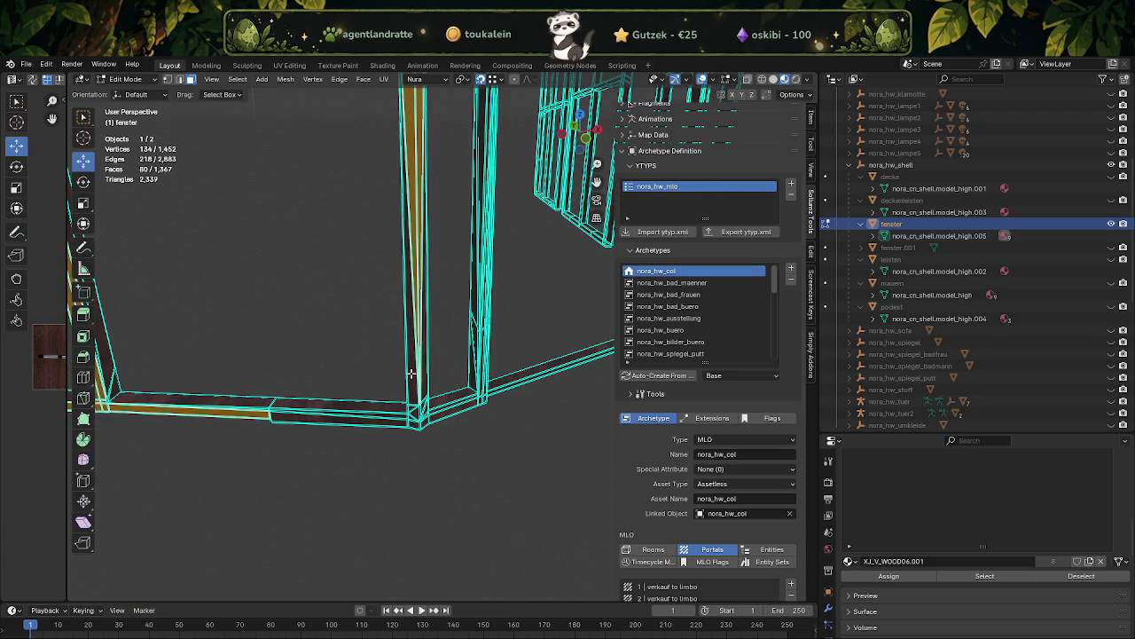
pyautogui.click(423, 424)
pyautogui.click(359, 420)
pyautogui.moveTo(362, 417); pyautogui.dragTo(393, 372)
pyautogui.scroll(-3)
pyautogui.scroll(3)
pyautogui.moveTo(526, 448); pyautogui.dragTo(330, 392)
pyautogui.click(513, 424)
# - Add the frame's remaining bottom bar faces and the right vertical piece
pyautogui.scroll(-3)
pyautogui.scroll(3)
pyautogui.moveTo(421, 451); pyautogui.dragTo(329, 402)
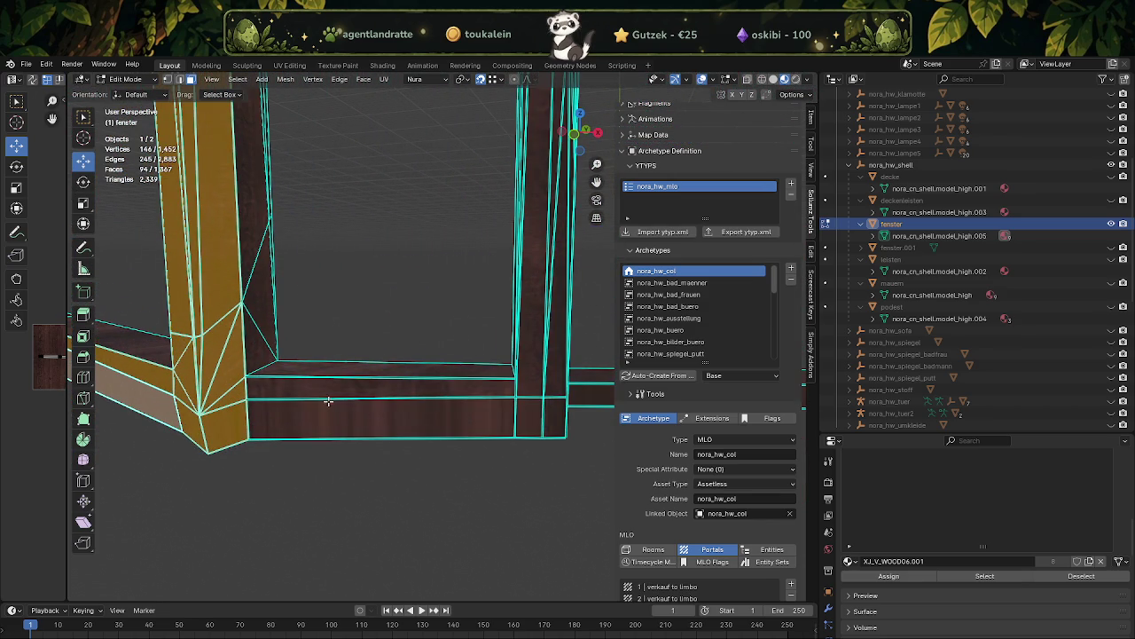
pyautogui.click(321, 393)
pyautogui.click(531, 394)
# - Box-select the right vertical post faces and a long strip of frame faces
pyautogui.moveTo(545, 405); pyautogui.dragTo(437, 409)
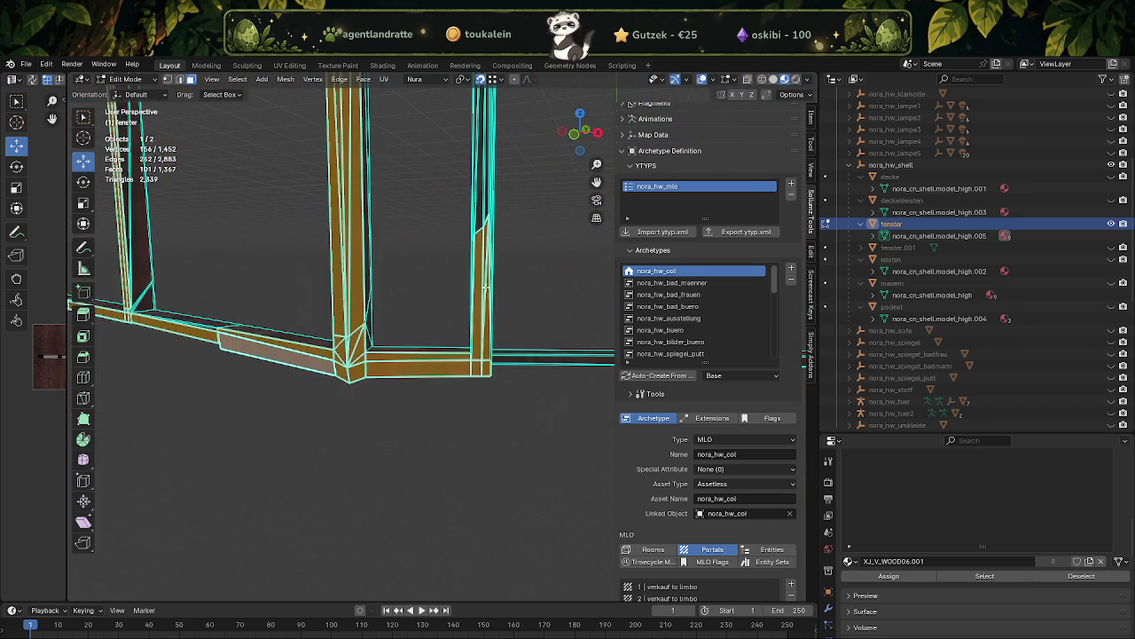
pyautogui.scroll(3)
pyautogui.scroll(3)
pyautogui.moveTo(434, 287); pyautogui.dragTo(476, 364)
pyautogui.moveTo(476, 363); pyautogui.dragTo(375, 410)
pyautogui.click(512, 438)
# - With the bars turned vertical, add faces on the right and horizontal bars
pyautogui.moveTo(513, 438); pyautogui.dragTo(563, 339)
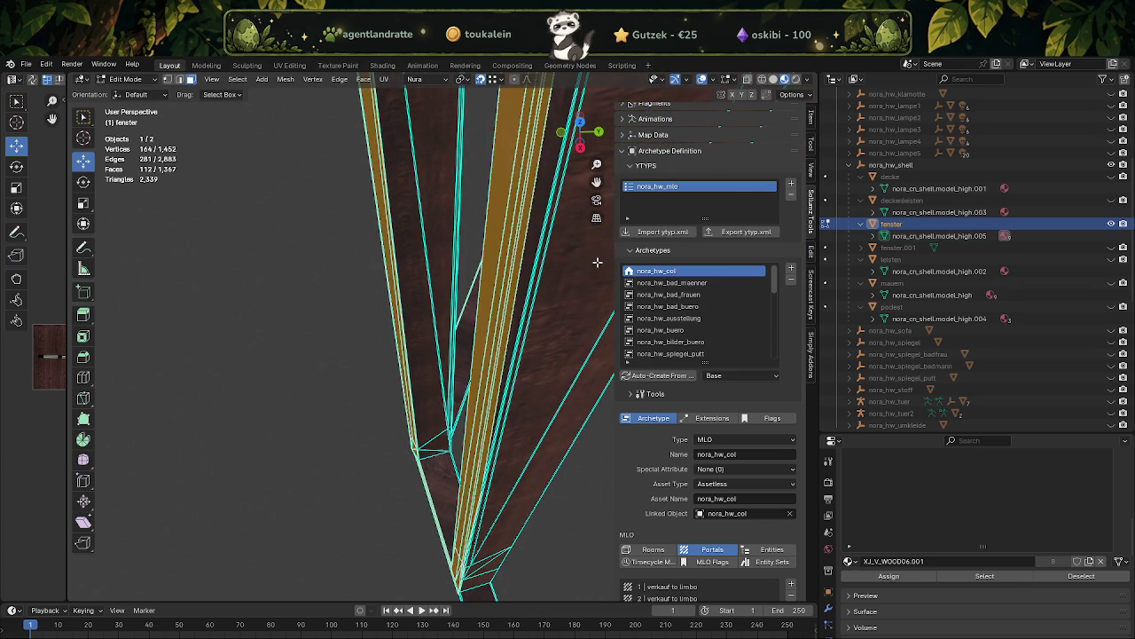
pyautogui.moveTo(520, 265); pyautogui.dragTo(505, 332)
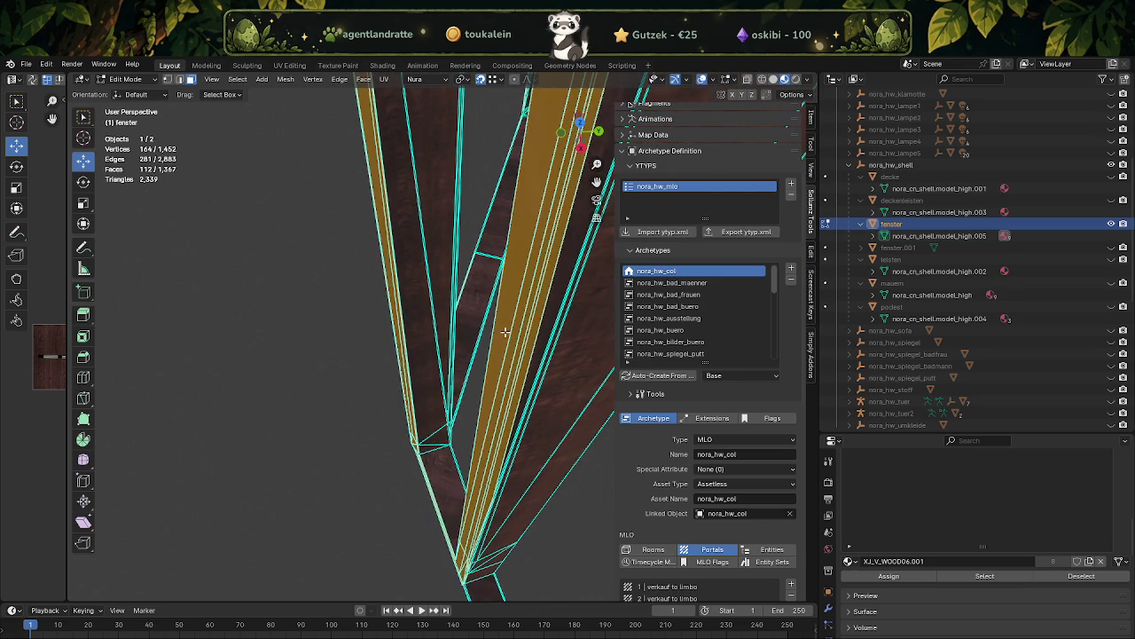
pyautogui.moveTo(564, 295); pyautogui.dragTo(522, 317)
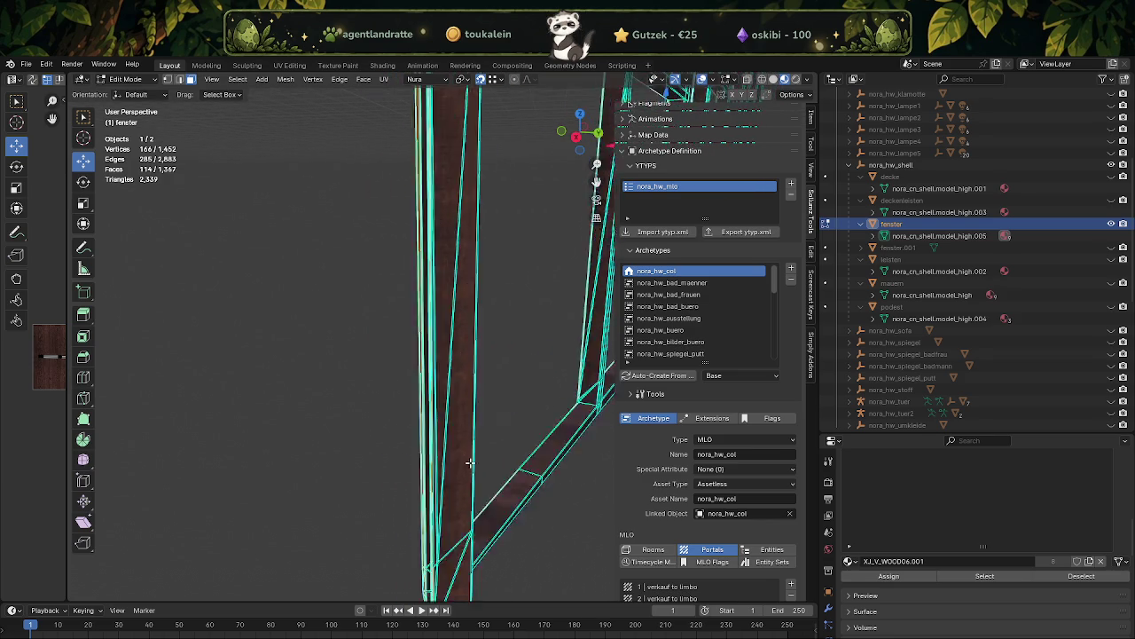
pyautogui.scroll(3)
pyautogui.scroll(3)
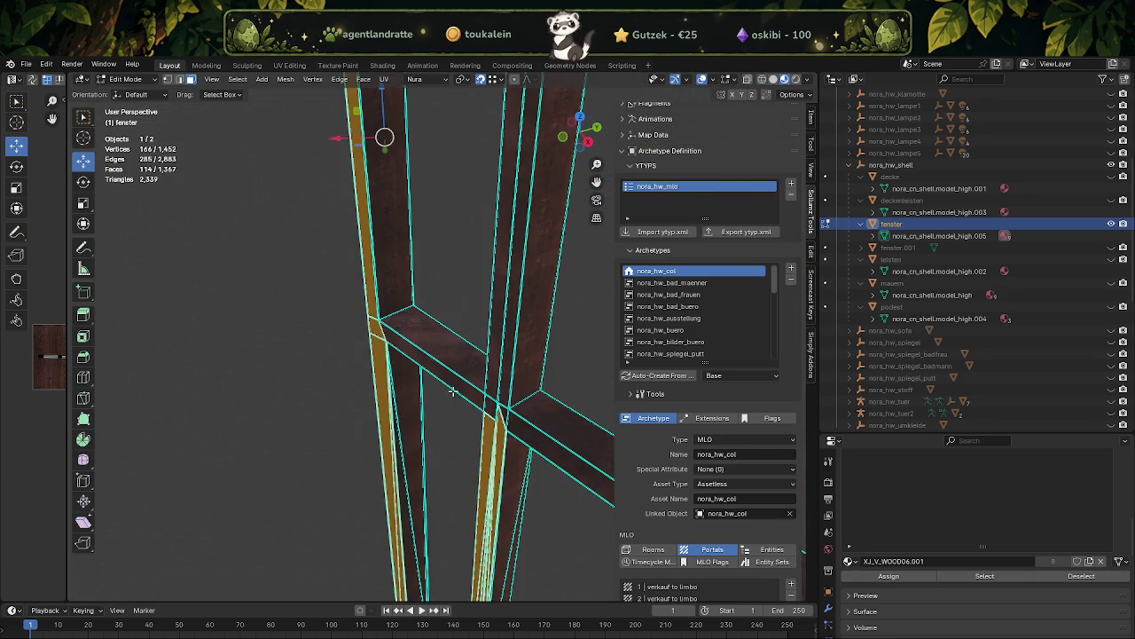
pyautogui.scroll(3)
pyautogui.click(587, 351)
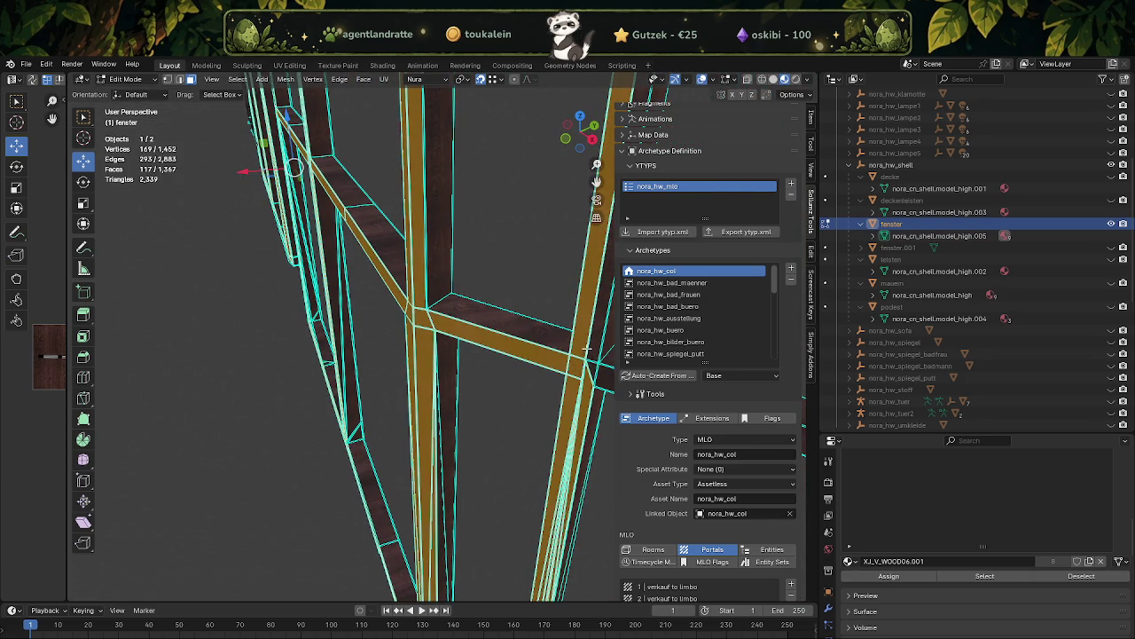
# - Add the vertical bar faces and the top beam, including its right section
pyautogui.moveTo(578, 388); pyautogui.dragTo(420, 281)
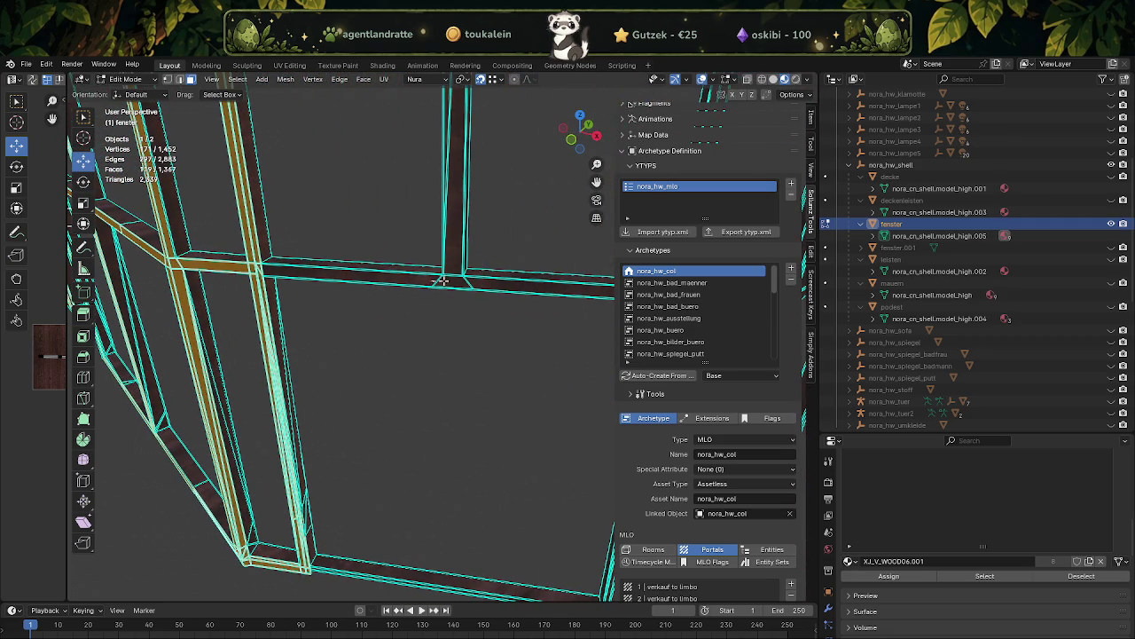
pyautogui.click(455, 244)
pyautogui.moveTo(455, 244); pyautogui.dragTo(424, 288)
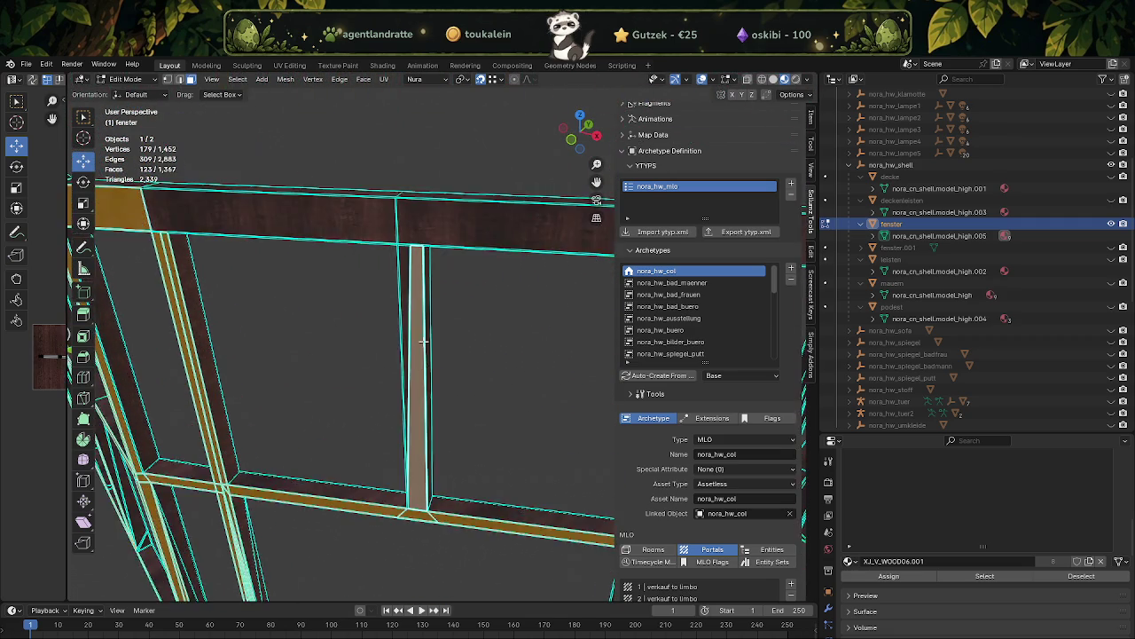
pyautogui.click(416, 286)
pyautogui.moveTo(432, 255); pyautogui.dragTo(434, 256)
pyautogui.moveTo(434, 256); pyautogui.dragTo(369, 205)
pyautogui.moveTo(400, 170); pyautogui.dragTo(494, 177)
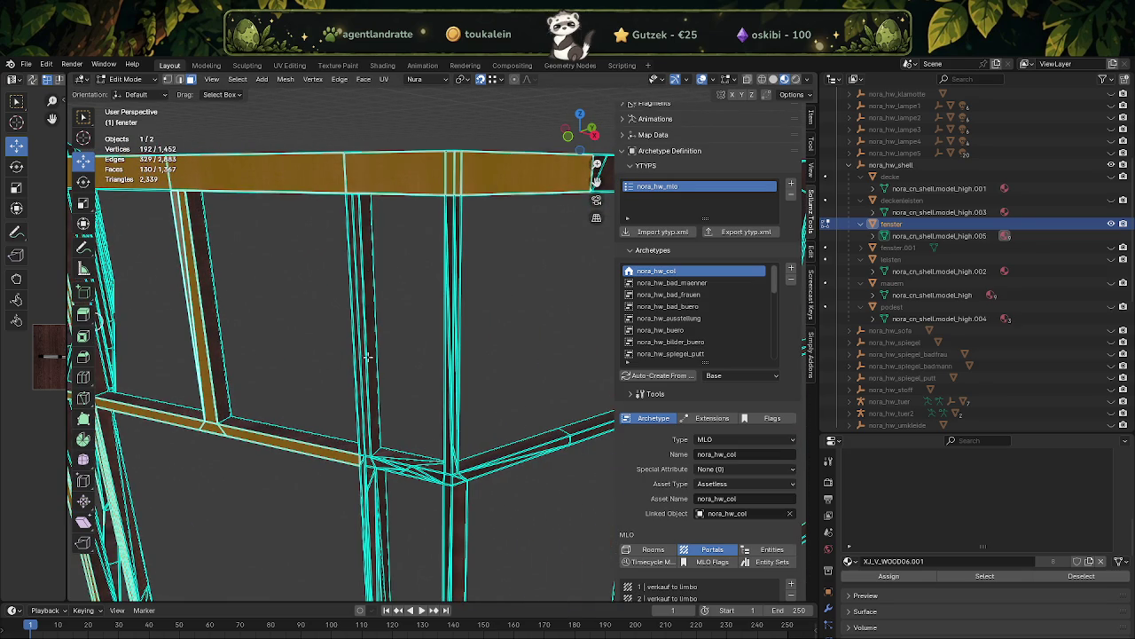
# - Add the faces at the frame's corners, including the bottom corner
pyautogui.moveTo(359, 331); pyautogui.dragTo(418, 388)
pyautogui.scroll(3)
pyautogui.moveTo(522, 414); pyautogui.dragTo(549, 449)
pyautogui.scroll(-3)
pyautogui.scroll(3)
pyautogui.scroll(-3)
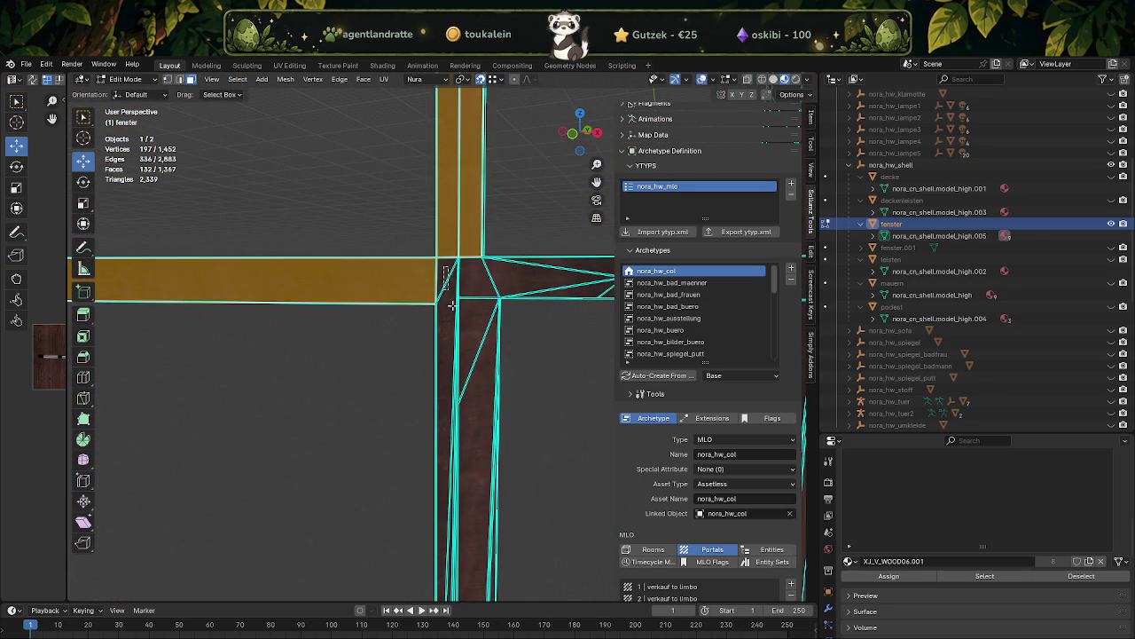
pyautogui.moveTo(444, 264); pyautogui.dragTo(481, 421)
pyautogui.scroll(-3)
pyautogui.moveTo(469, 473); pyautogui.dragTo(479, 373)
pyautogui.scroll(3)
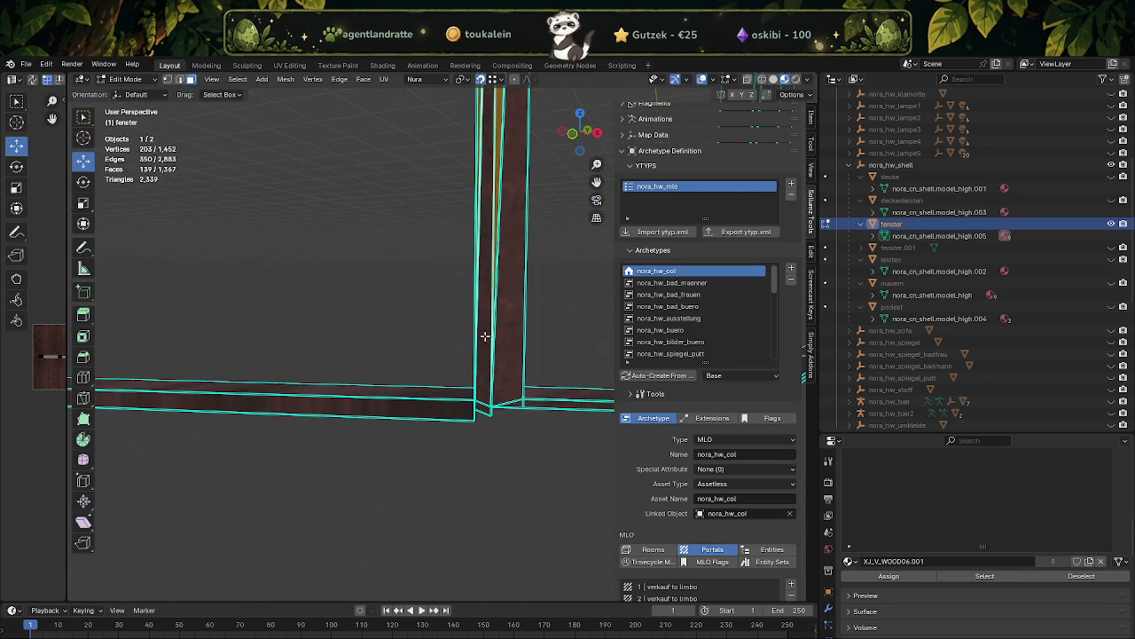
# - Add the vertical post faces and the long bottom face
pyautogui.moveTo(512, 357); pyautogui.dragTo(484, 404)
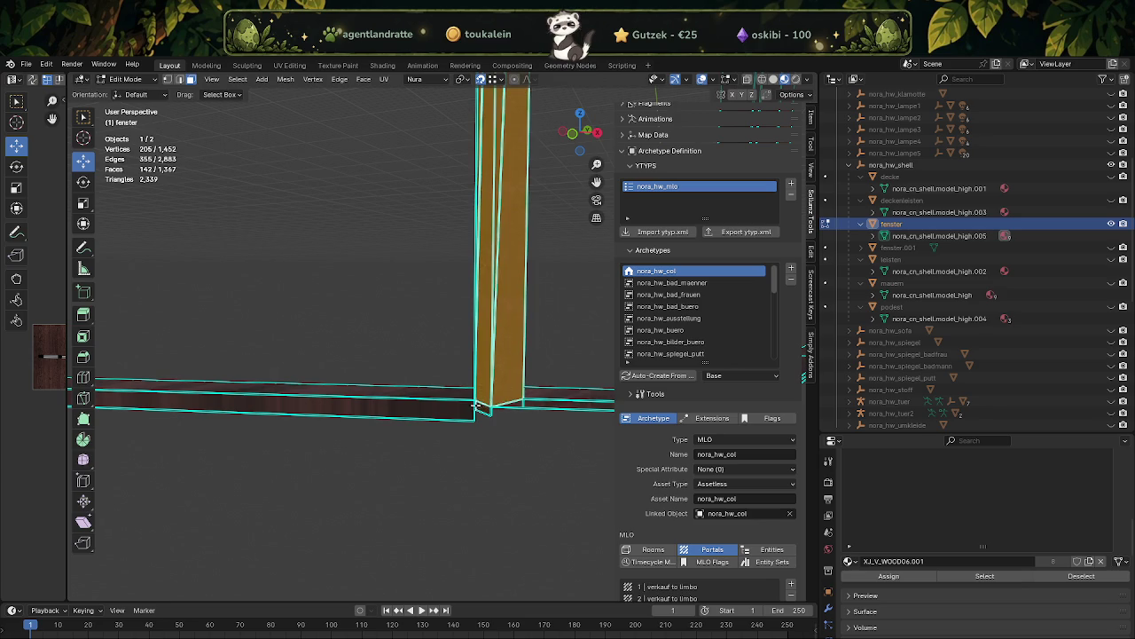
pyautogui.click(448, 409)
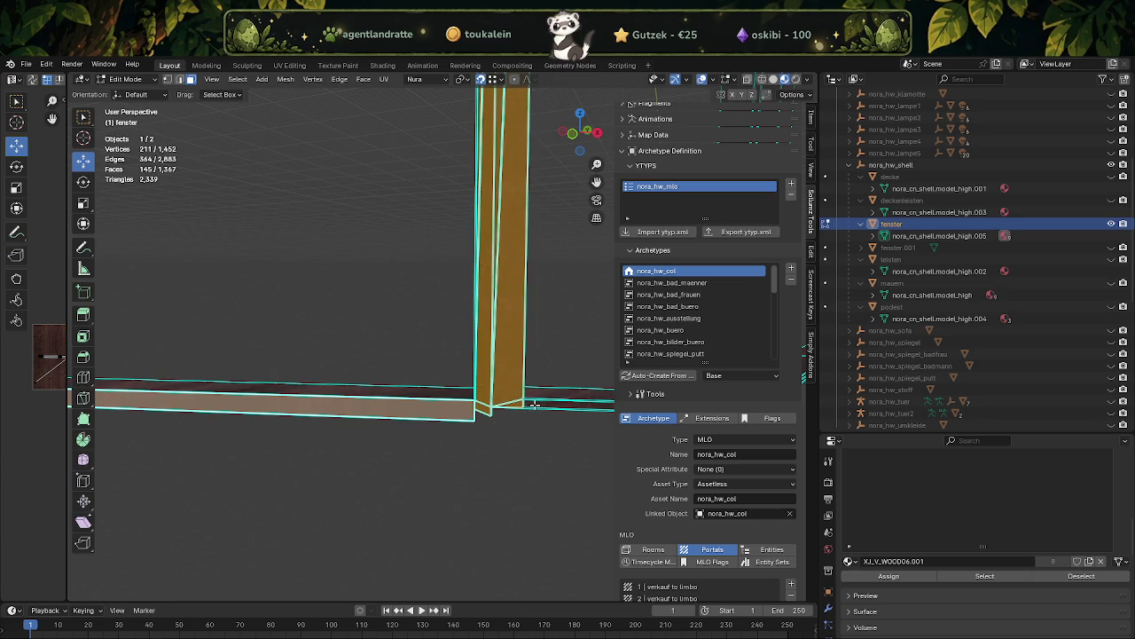
pyautogui.click(534, 404)
pyautogui.scroll(-3)
pyautogui.moveTo(398, 399); pyautogui.dragTo(367, 400)
pyautogui.scroll(3)
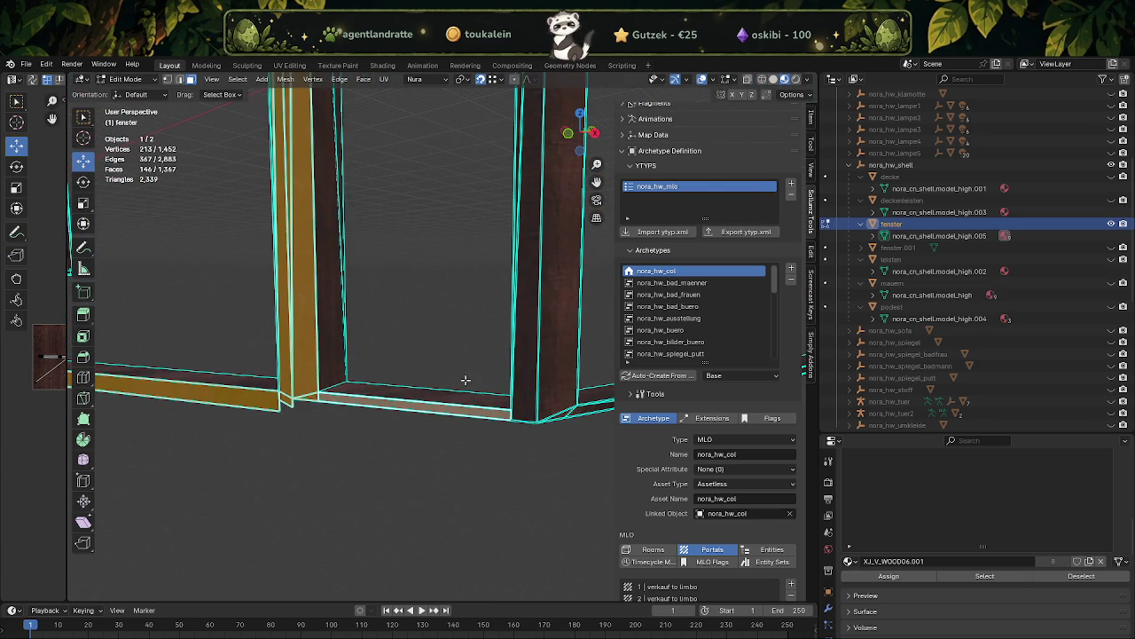
pyautogui.moveTo(523, 381); pyautogui.dragTo(572, 414)
pyautogui.scroll(3)
# - Add the beam crossing faces, five more beam faces and the right post faces
pyautogui.moveTo(501, 262); pyautogui.dragTo(301, 311)
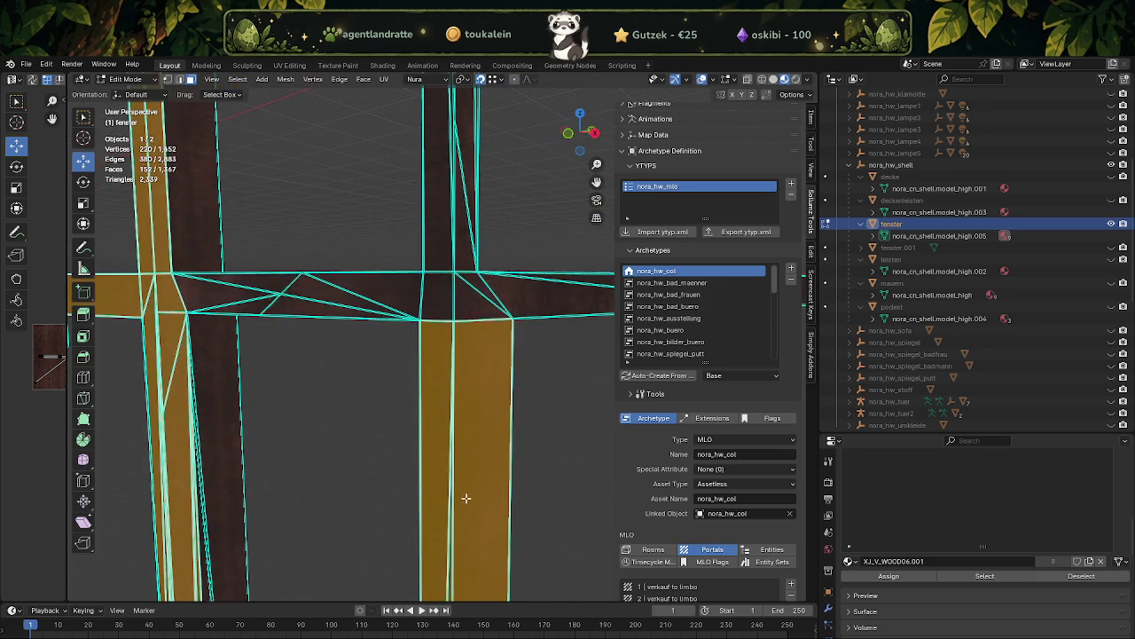
pyautogui.moveTo(248, 285); pyautogui.dragTo(320, 304)
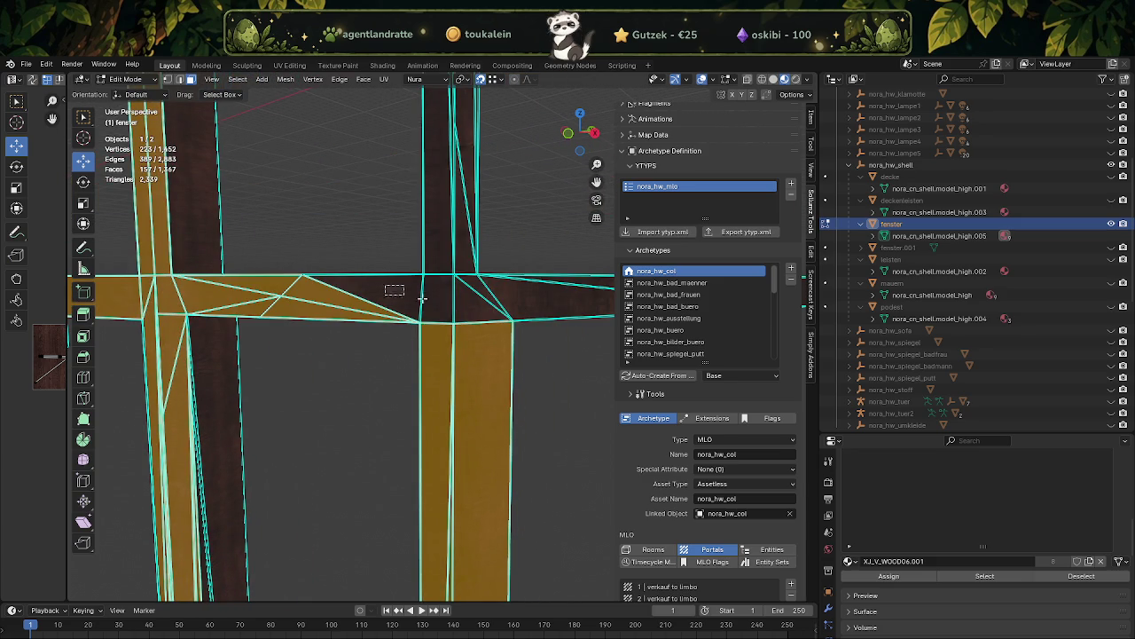
pyautogui.moveTo(492, 307); pyautogui.dragTo(503, 312)
pyautogui.moveTo(463, 210); pyautogui.dragTo(463, 211)
pyautogui.moveTo(463, 211); pyautogui.dragTo(416, 251)
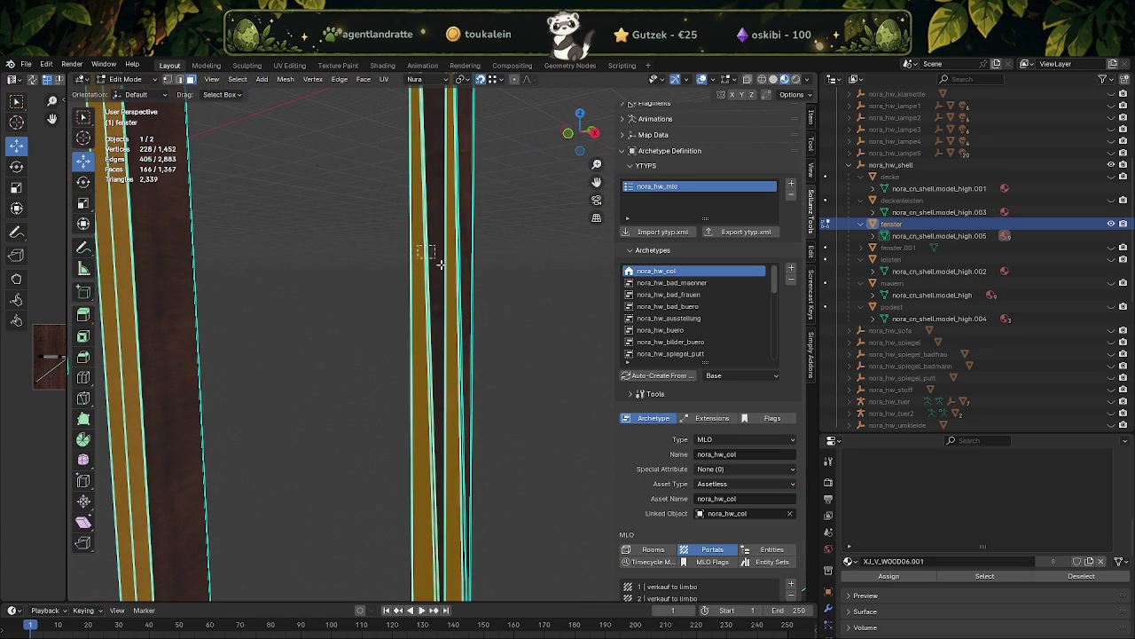
pyautogui.moveTo(465, 281); pyautogui.dragTo(464, 282)
pyautogui.moveTo(446, 325); pyautogui.dragTo(408, 374)
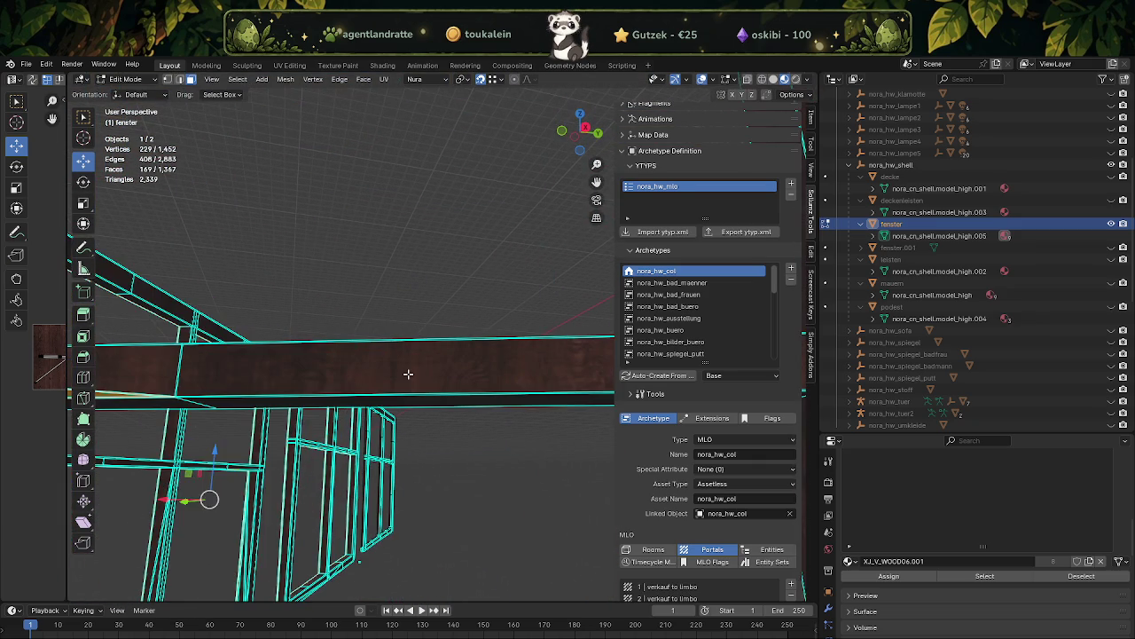
# - Add the top beam's right part, the vertical beams and the horizontal beam, then zoom out
pyautogui.click(174, 362)
pyautogui.moveTo(287, 370); pyautogui.dragTo(375, 284)
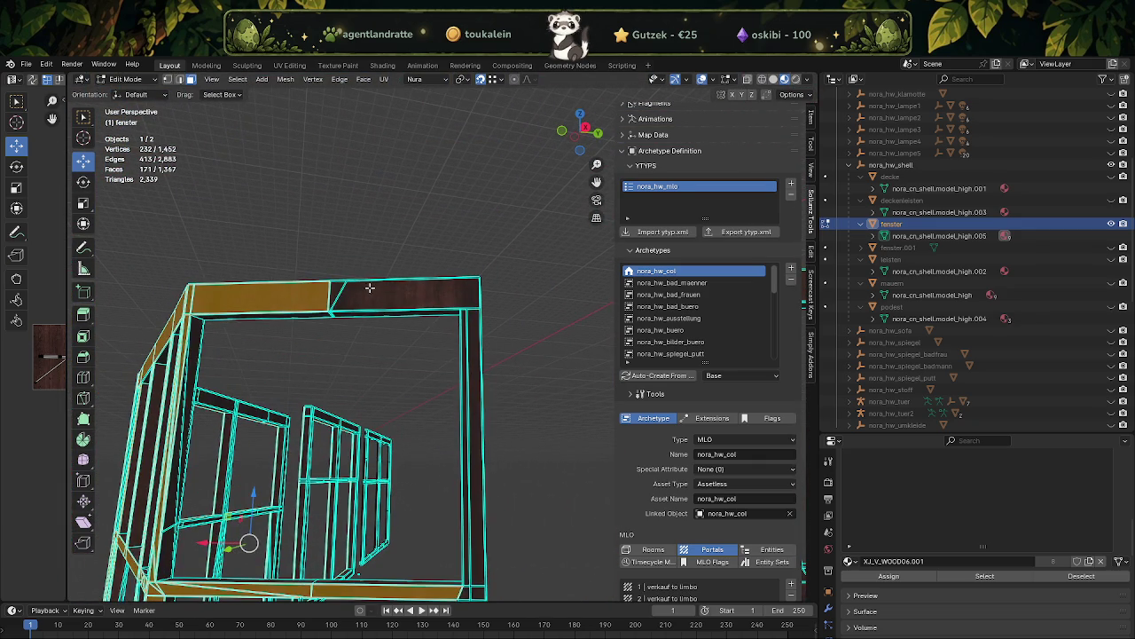
pyautogui.moveTo(337, 286); pyautogui.dragTo(501, 329)
pyautogui.scroll(3)
pyautogui.moveTo(501, 330); pyautogui.dragTo(439, 327)
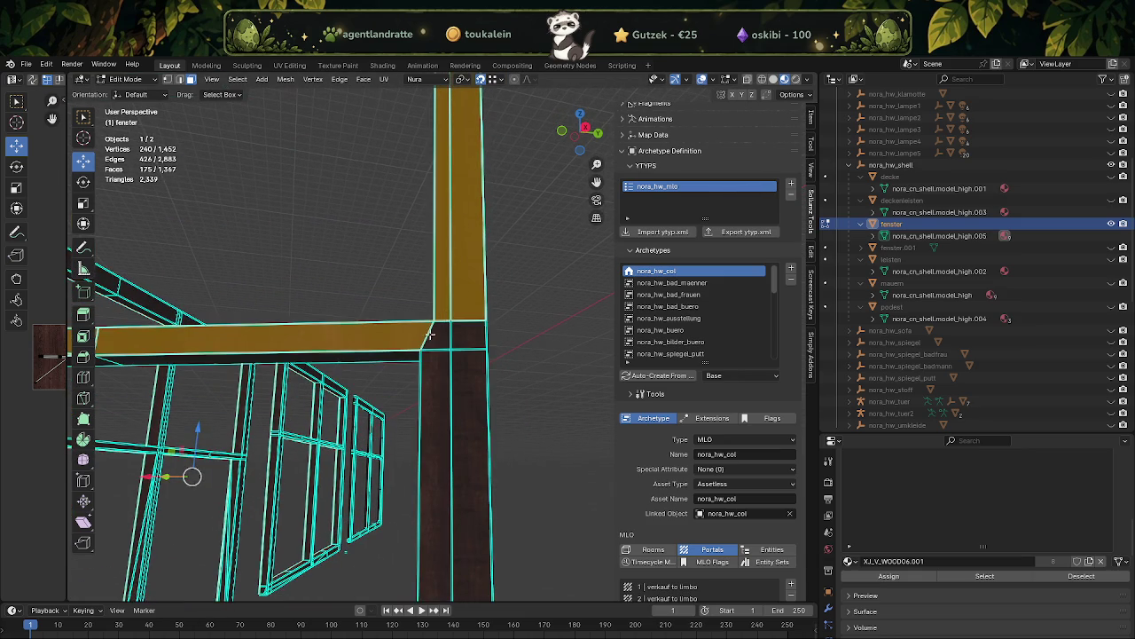
pyautogui.moveTo(454, 382); pyautogui.dragTo(454, 382)
pyautogui.moveTo(454, 382); pyautogui.dragTo(479, 397)
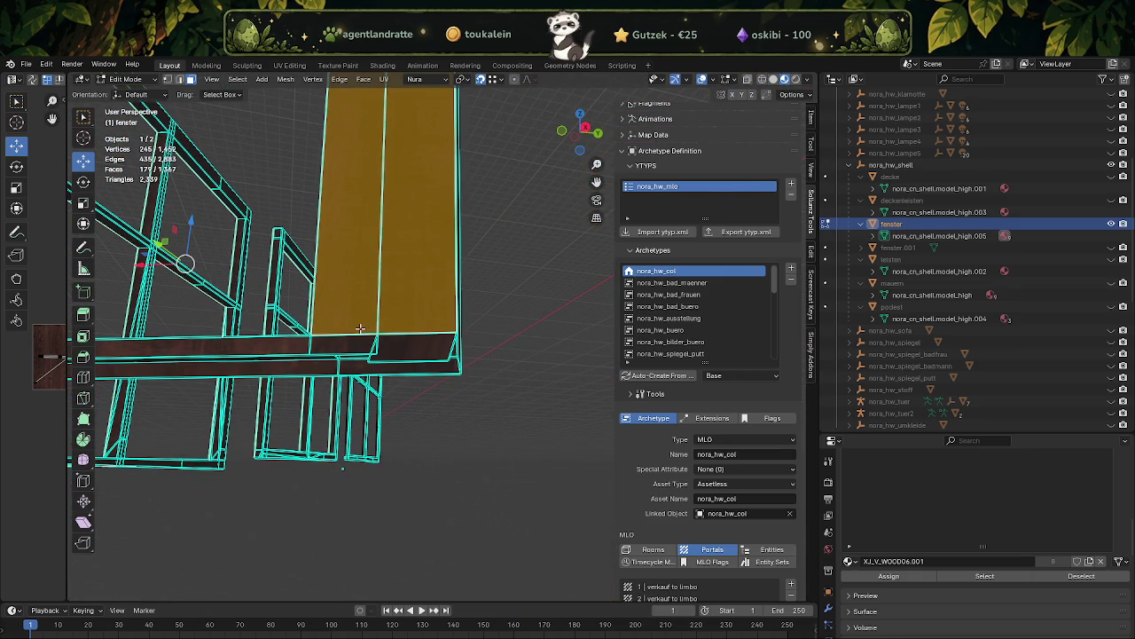
pyautogui.moveTo(388, 345); pyautogui.dragTo(388, 345)
pyautogui.moveTo(387, 345); pyautogui.dragTo(301, 400)
pyautogui.click(448, 379)
pyautogui.scroll(-3)
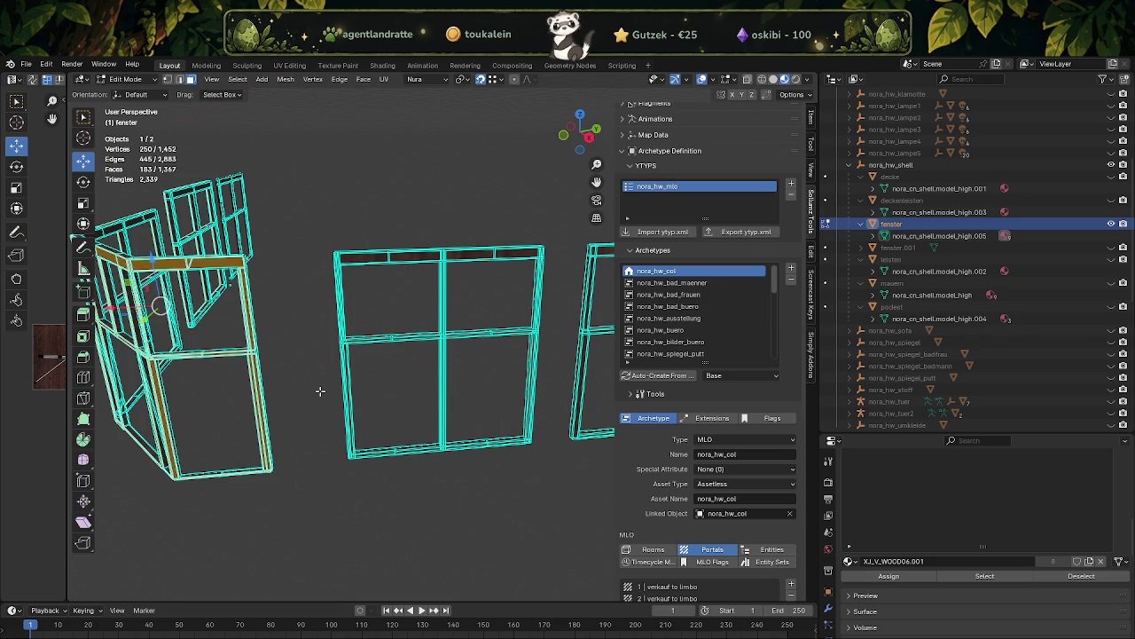
# - Select the top frame faces plus the upper vertical, horizontal and lower vertical frame strips
pyautogui.scroll(3)
pyautogui.scroll(3)
pyautogui.scroll(3)
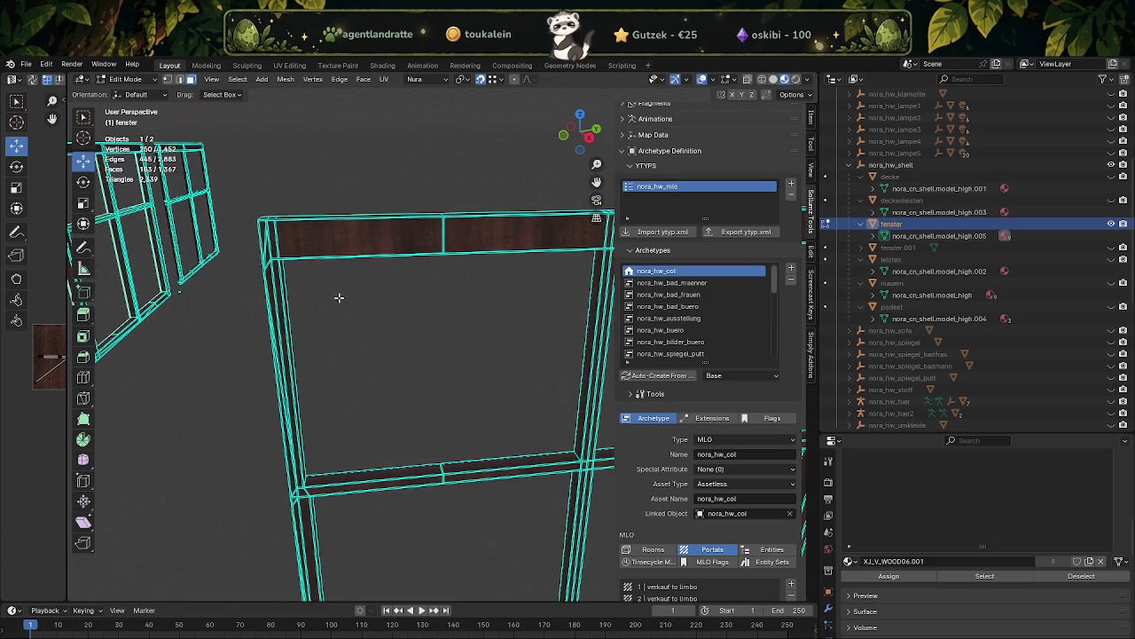
pyautogui.click(289, 237)
pyautogui.moveTo(289, 236); pyautogui.dragTo(373, 239)
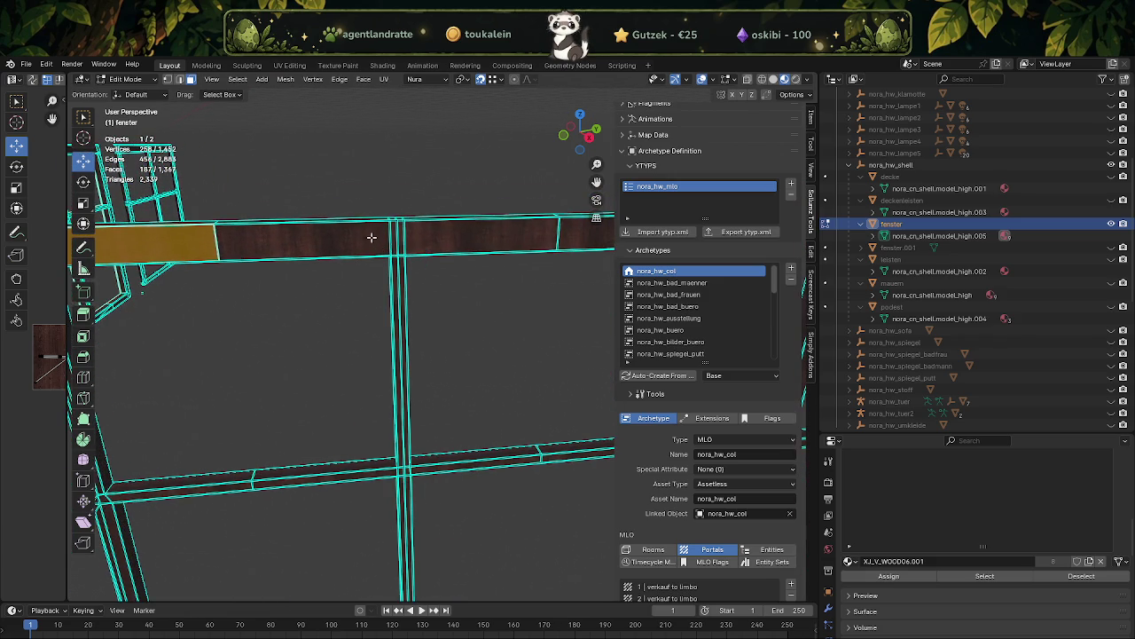
pyautogui.moveTo(360, 231); pyautogui.dragTo(458, 238)
pyautogui.moveTo(458, 238); pyautogui.dragTo(281, 251)
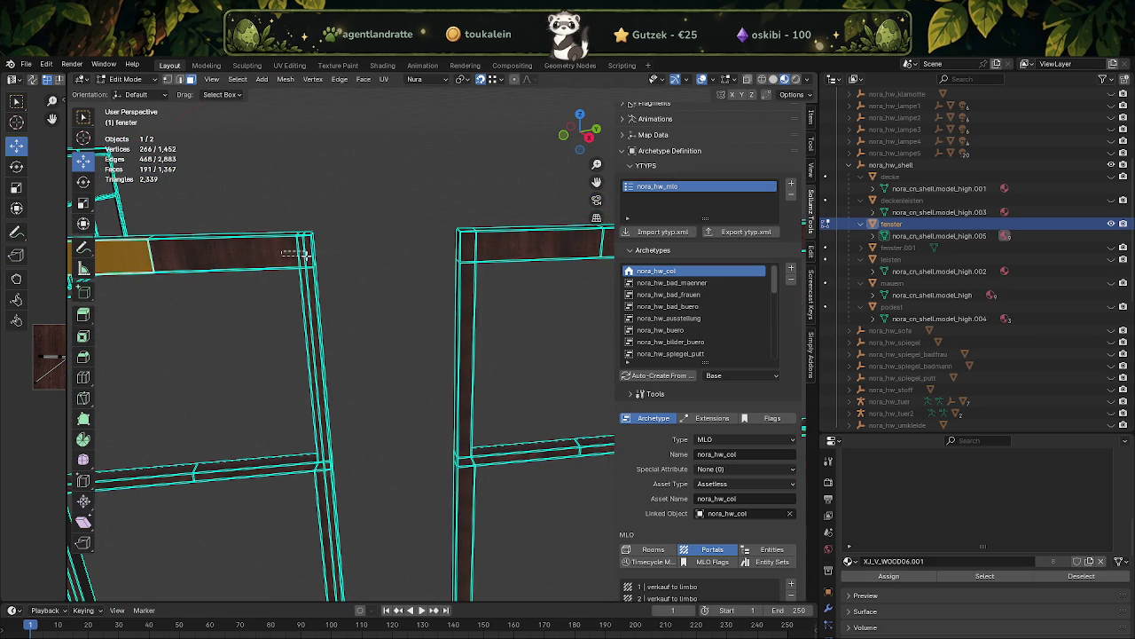
pyautogui.moveTo(305, 256); pyautogui.dragTo(305, 286)
pyautogui.click(311, 300)
pyautogui.moveTo(311, 300); pyautogui.dragTo(373, 321)
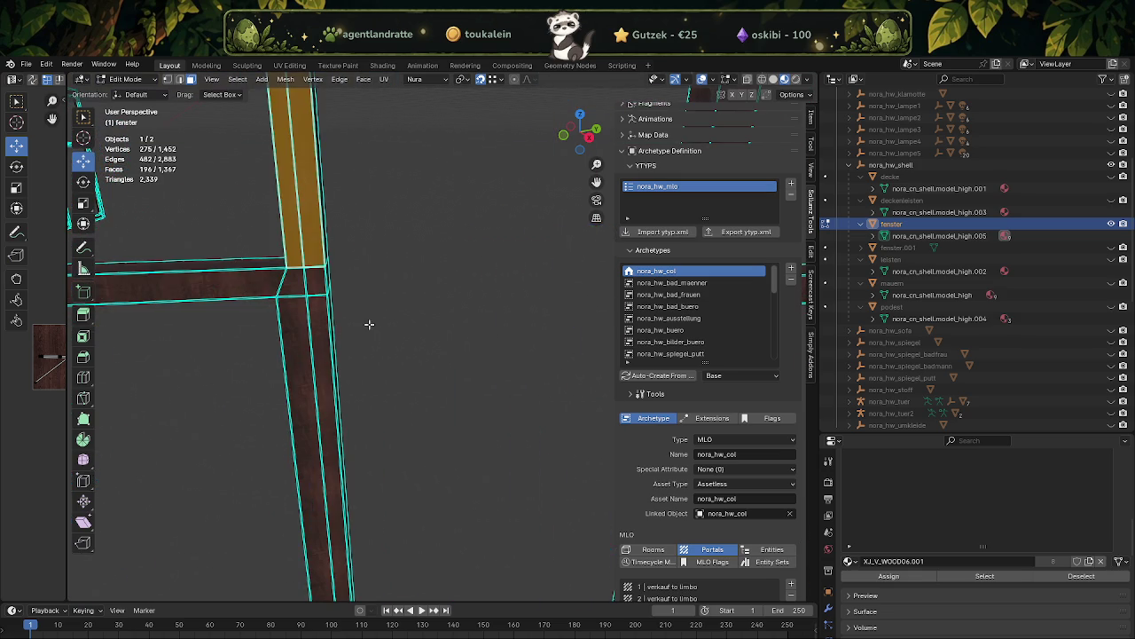
pyautogui.click(264, 282)
pyautogui.moveTo(312, 349); pyautogui.dragTo(323, 372)
# - Add the bottom frame strip, the left frame strips and the corner's vertical strip faces
pyautogui.moveTo(304, 444); pyautogui.dragTo(393, 333)
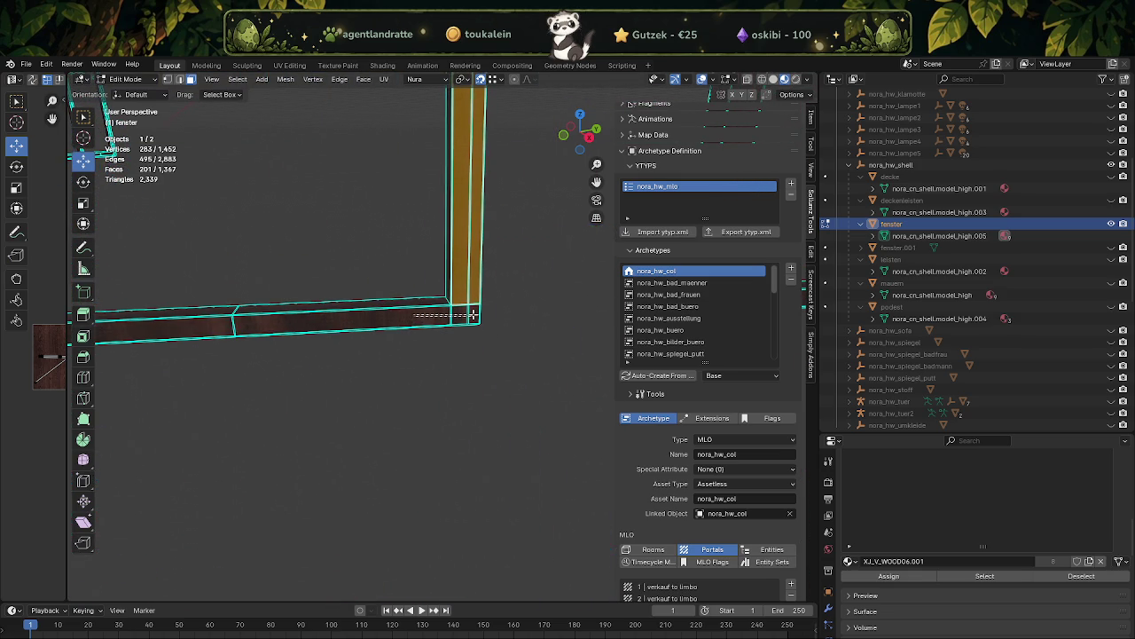
pyautogui.moveTo(474, 314); pyautogui.dragTo(474, 316)
pyautogui.click(220, 330)
pyautogui.moveTo(222, 334); pyautogui.dragTo(278, 324)
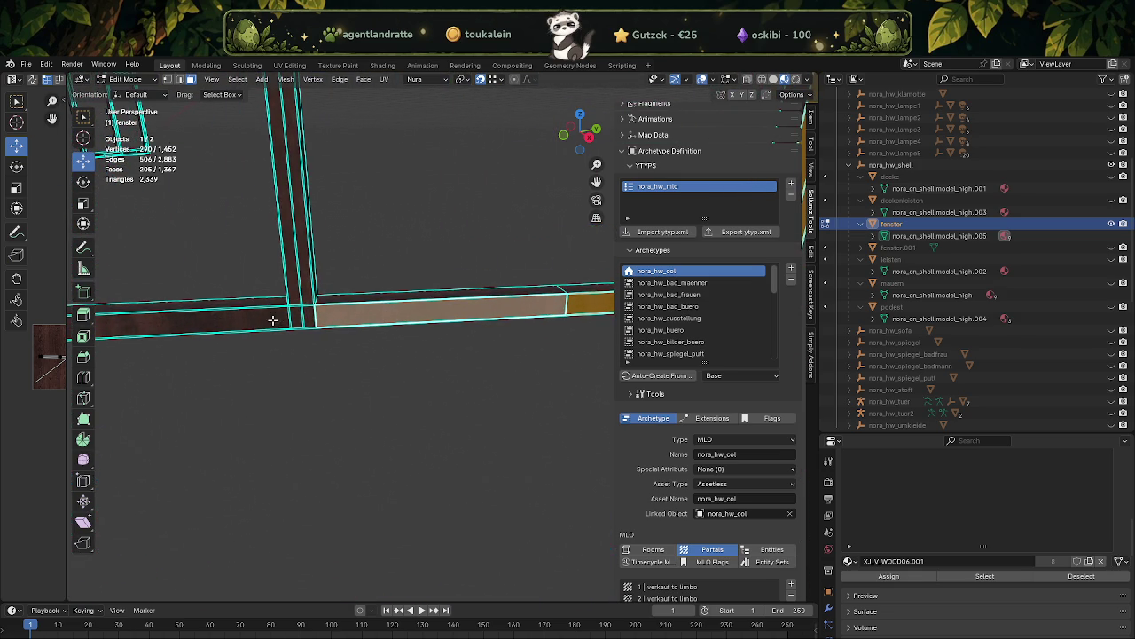
pyautogui.moveTo(325, 317); pyautogui.dragTo(325, 318)
pyautogui.click(296, 286)
pyautogui.moveTo(296, 285); pyautogui.dragTo(374, 357)
pyautogui.click(344, 334)
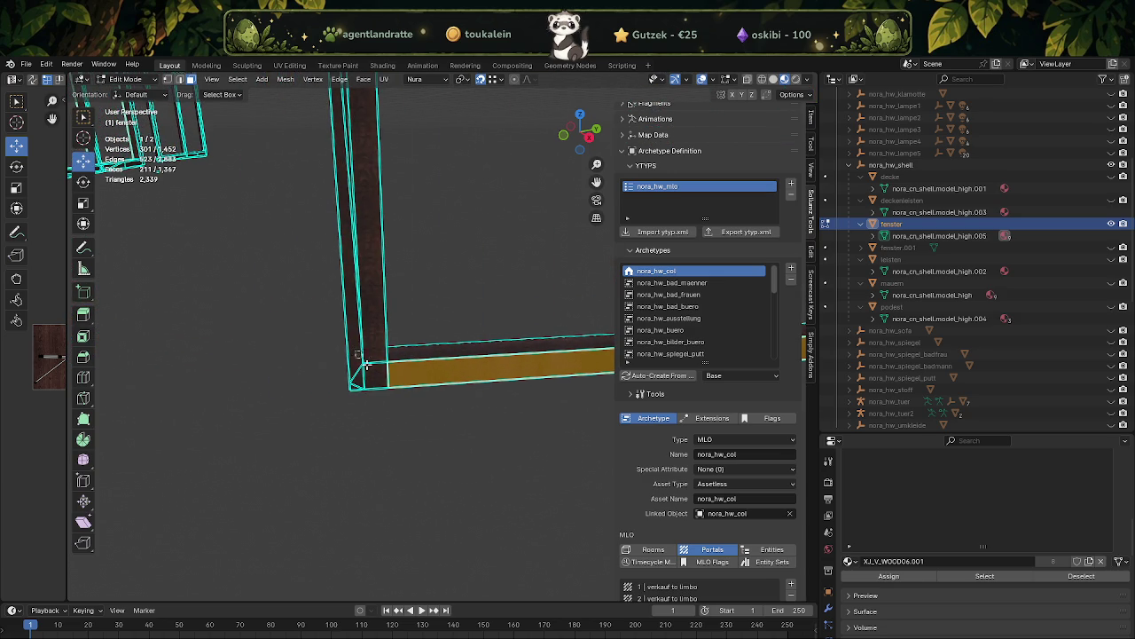
pyautogui.moveTo(383, 381); pyautogui.dragTo(382, 381)
pyautogui.moveTo(355, 315); pyautogui.dragTo(393, 373)
# - Add the junction faces, right horizontal face, vertical posts, lower horizontal face, baseboard and corner post
pyautogui.scroll(3)
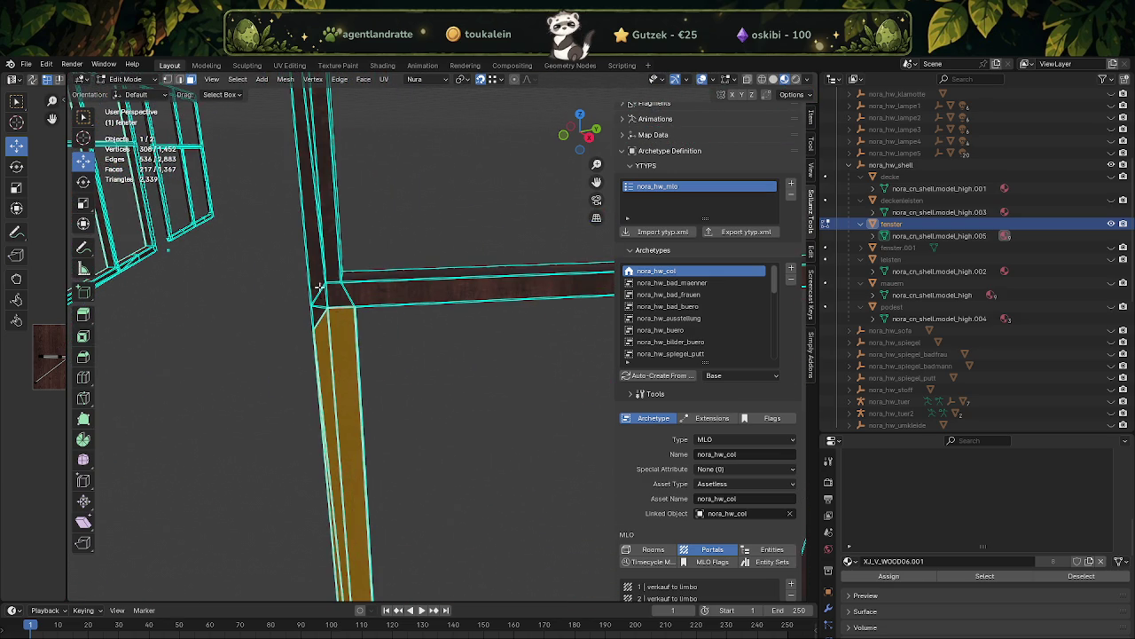
pyautogui.moveTo(317, 275); pyautogui.dragTo(326, 300)
pyautogui.moveTo(327, 300); pyautogui.dragTo(384, 404)
pyautogui.click(315, 340)
pyautogui.click(306, 333)
pyautogui.click(340, 336)
pyautogui.scroll(-3)
pyautogui.click(360, 470)
pyautogui.moveTo(360, 469); pyautogui.dragTo(488, 337)
pyautogui.click(466, 448)
pyautogui.click(510, 412)
pyautogui.click(336, 398)
pyautogui.click(484, 381)
# - Add the corner post, horizontal beam, post and beam-end faces to the fenster selection
pyautogui.click(489, 337)
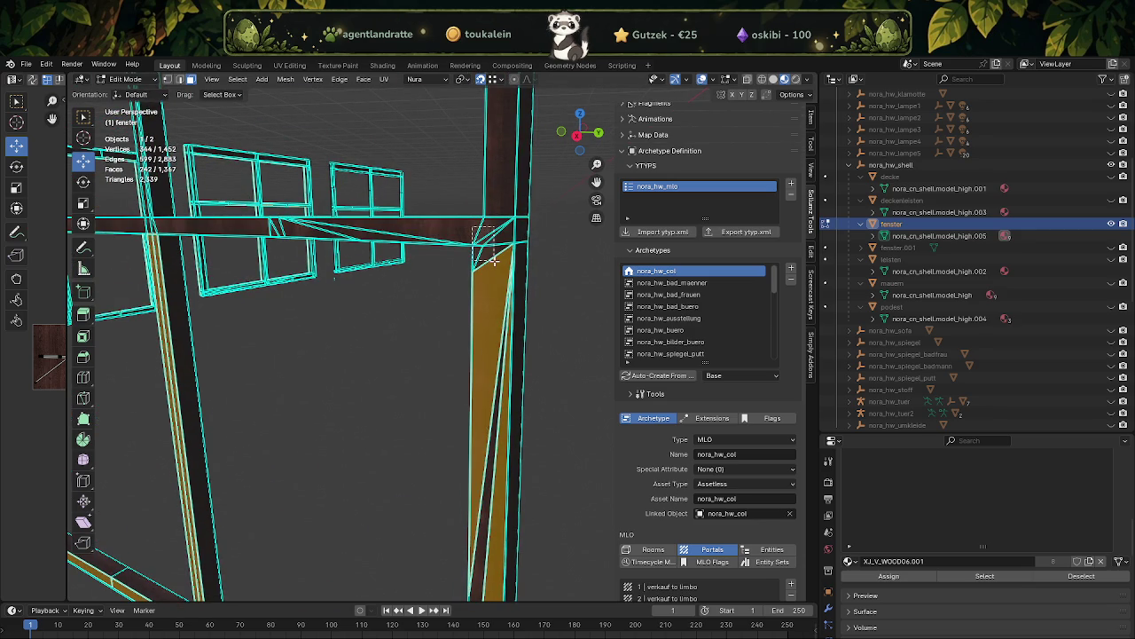
pyautogui.click(491, 246)
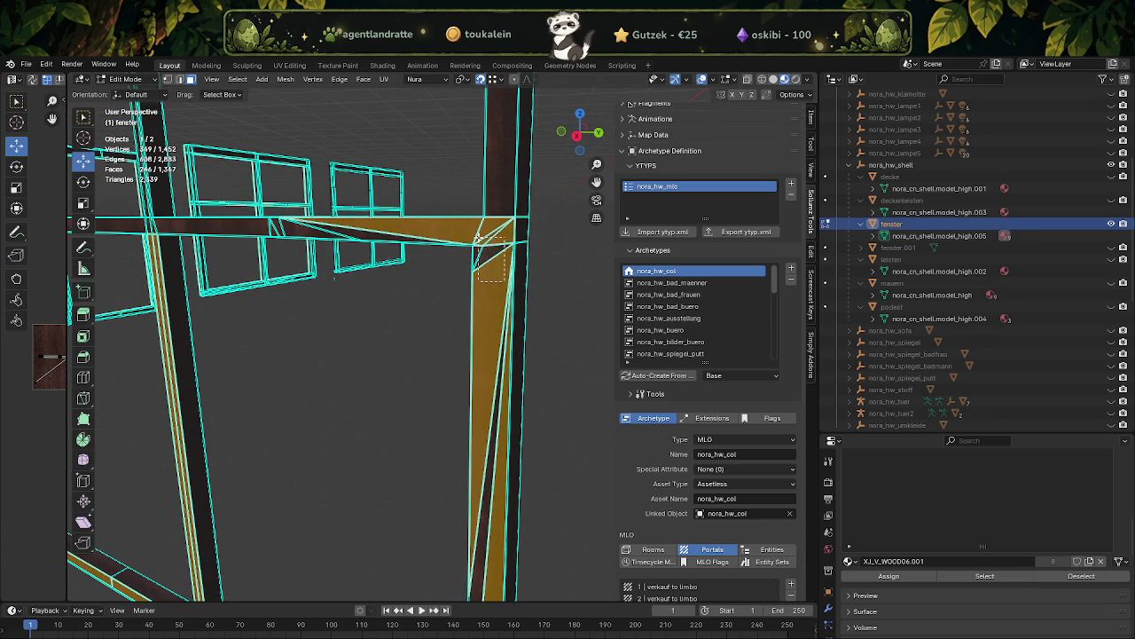
pyautogui.click(494, 436)
pyautogui.moveTo(494, 437); pyautogui.dragTo(494, 337)
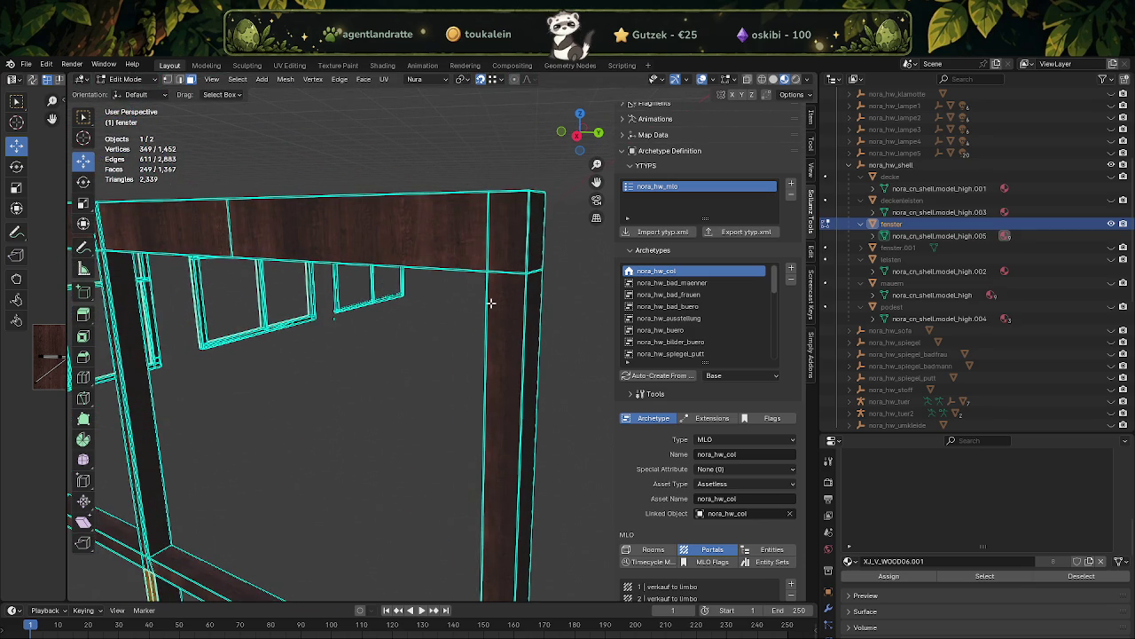
pyautogui.click(476, 234)
pyautogui.click(492, 253)
pyautogui.click(506, 315)
pyautogui.moveTo(452, 421); pyautogui.dragTo(499, 348)
pyautogui.click(545, 434)
# - Add the beam faces at the beam-post crossing, the upper post and two top-beam faces
pyautogui.moveTo(476, 305); pyautogui.dragTo(424, 313)
pyautogui.moveTo(229, 207); pyautogui.dragTo(231, 207)
pyautogui.moveTo(230, 208); pyautogui.dragTo(416, 281)
pyautogui.moveTo(522, 283); pyautogui.dragTo(490, 263)
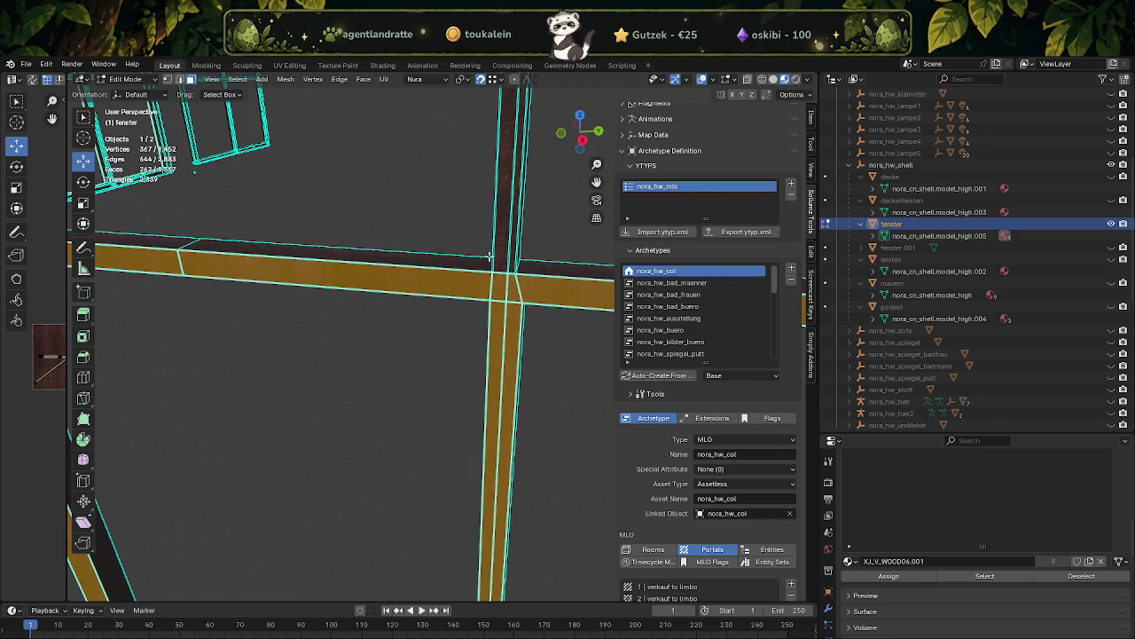
pyautogui.click(511, 255)
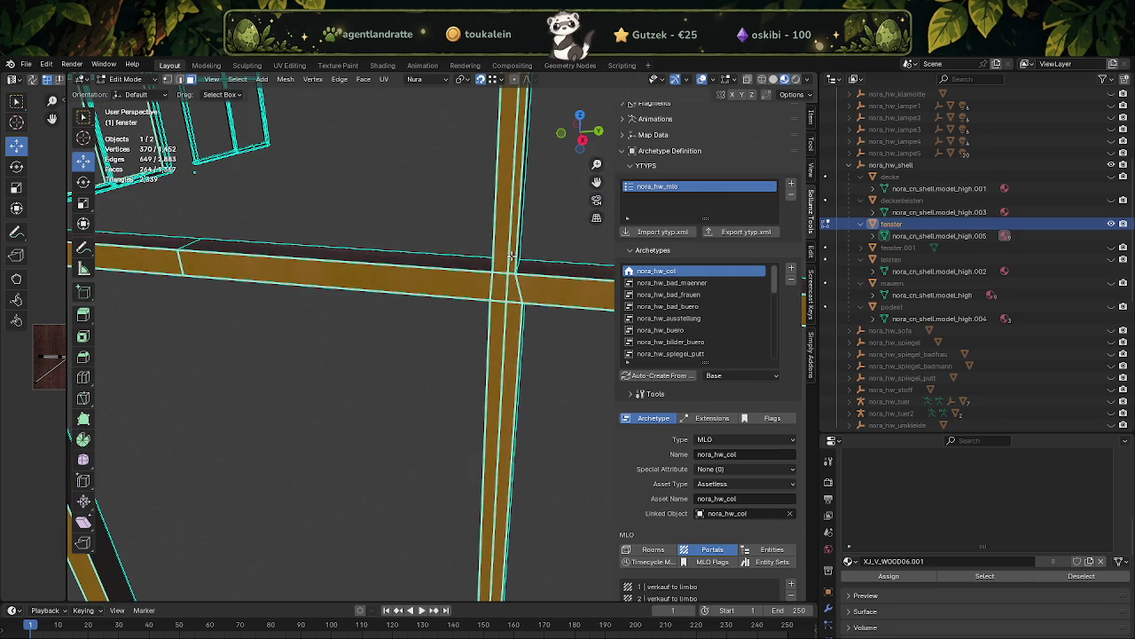
pyautogui.moveTo(511, 255); pyautogui.dragTo(293, 236)
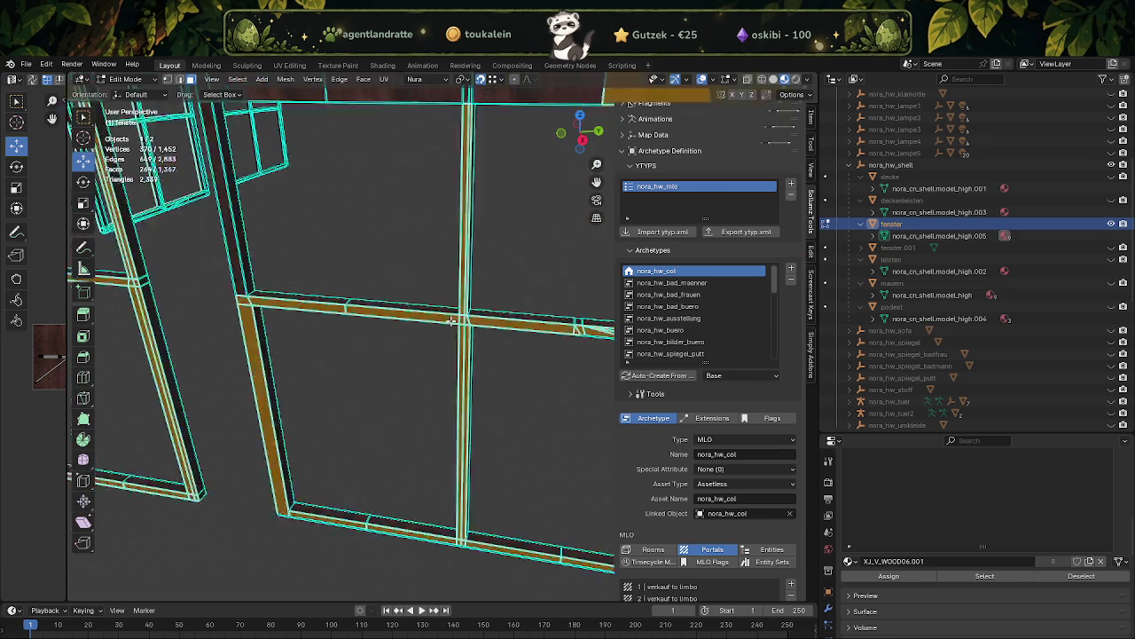
pyautogui.moveTo(316, 220); pyautogui.dragTo(386, 221)
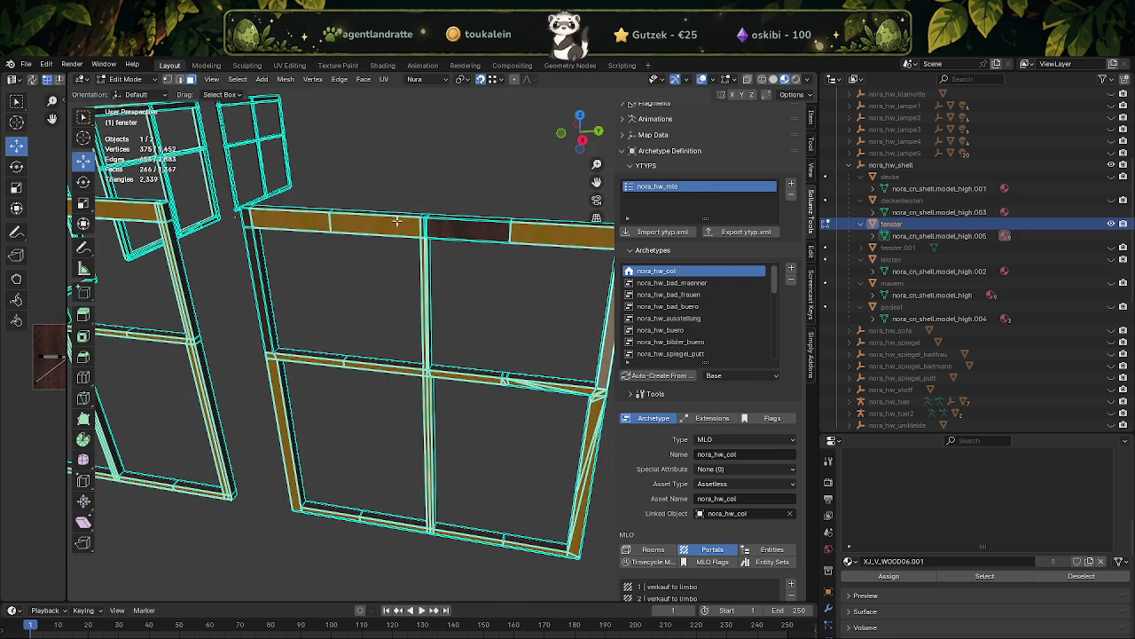
# - Orbit and zoom around the window walls to check the selection on all frame corners
pyautogui.moveTo(454, 229); pyautogui.dragTo(449, 312)
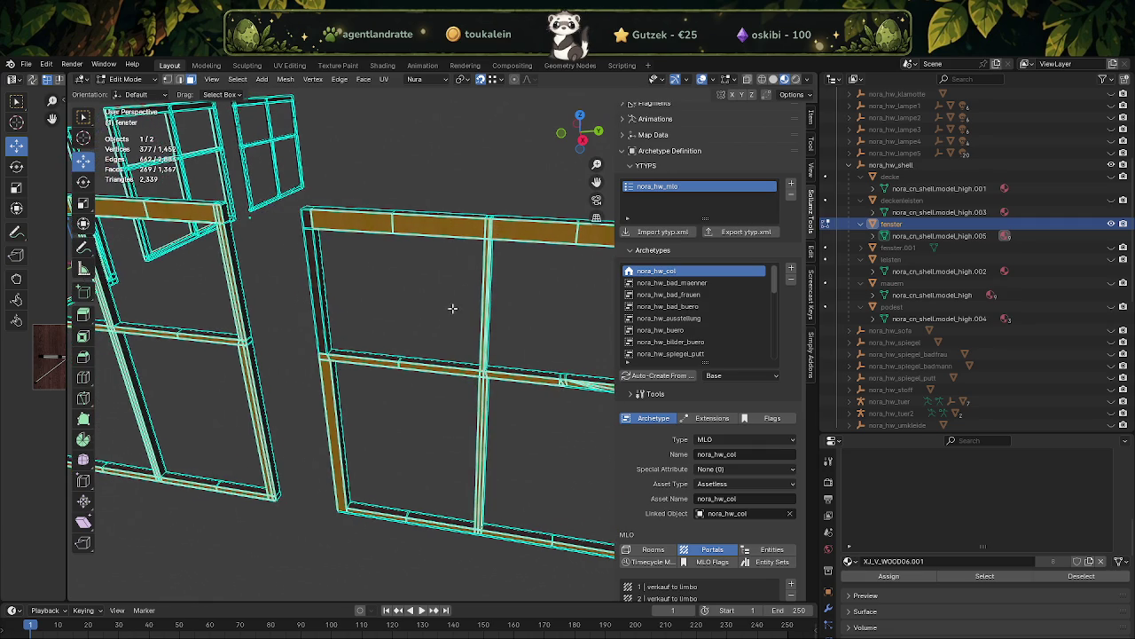
pyautogui.scroll(3)
pyautogui.scroll(3)
pyautogui.moveTo(455, 269); pyautogui.dragTo(411, 310)
pyautogui.scroll(-3)
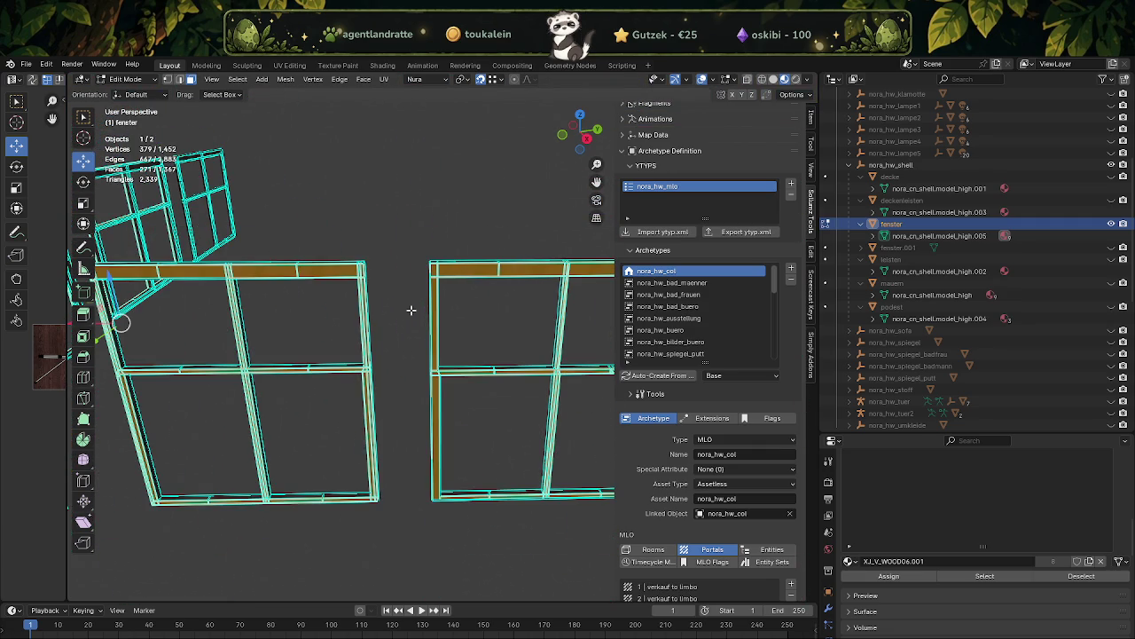
pyautogui.scroll(-3)
pyautogui.moveTo(411, 309); pyautogui.dragTo(392, 413)
pyautogui.scroll(3)
pyautogui.scroll(3)
pyautogui.scroll(-3)
# - Separate the selected frame faces into a new object and return to Object Mode
pyautogui.rightClick(323, 417)
pyautogui.moveTo(296, 393)
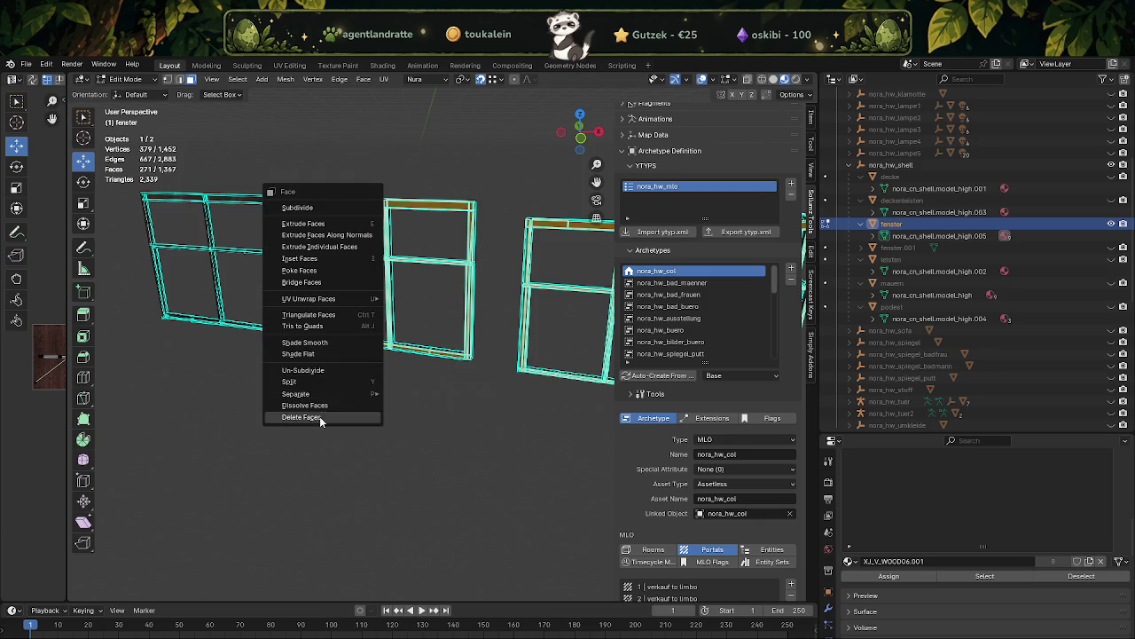
pyautogui.click(417, 394)
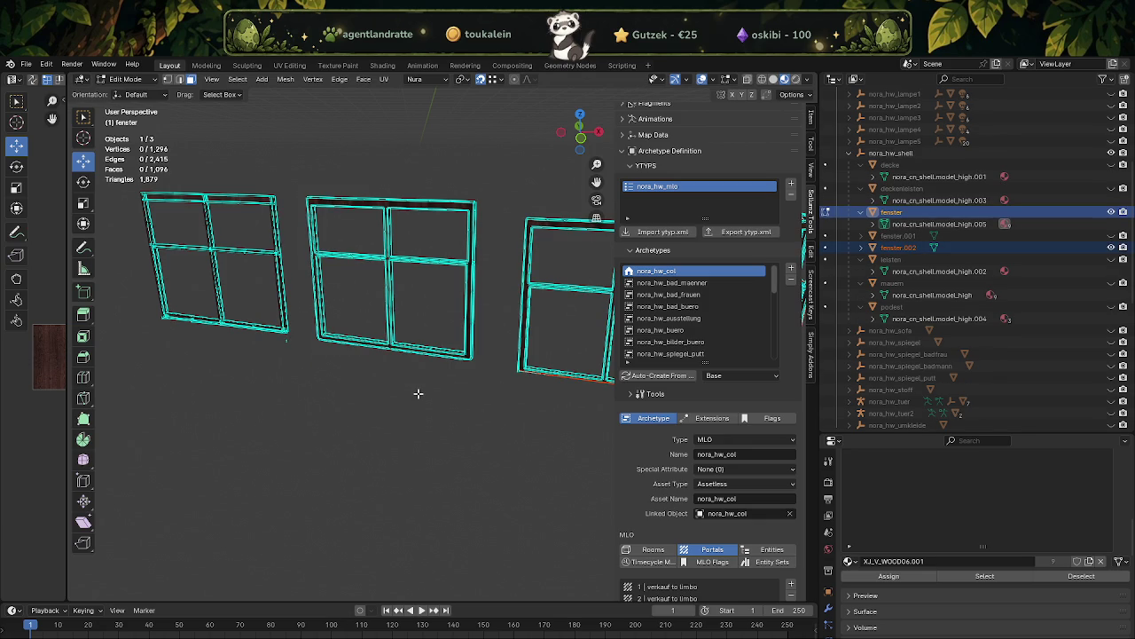
pyautogui.moveTo(500, 413); pyautogui.dragTo(505, 373)
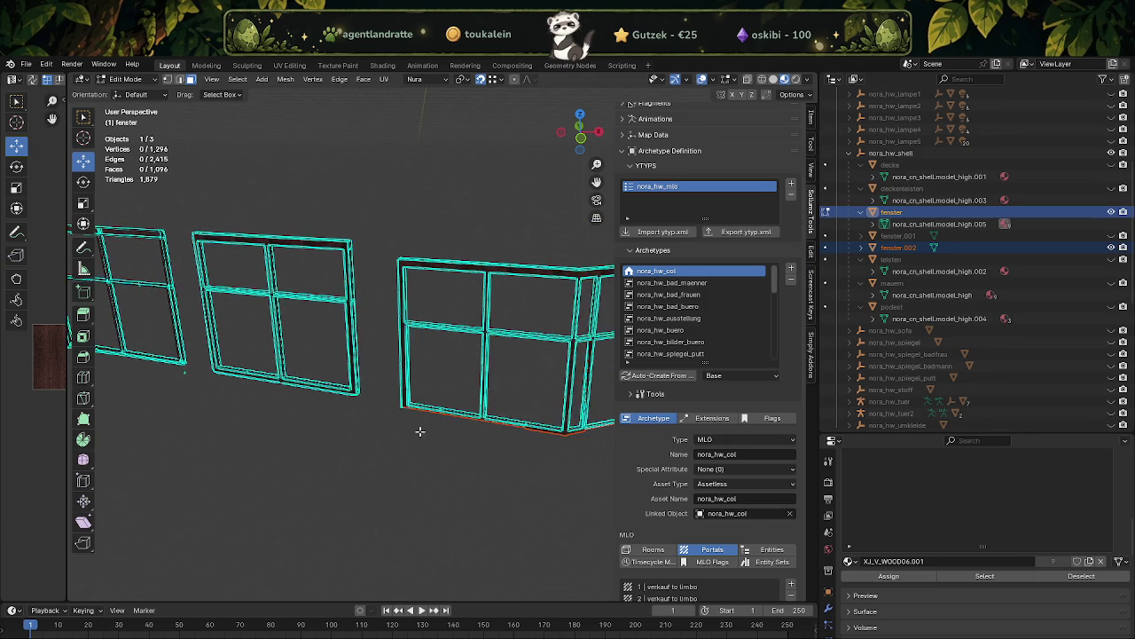
pyautogui.press('Tab')
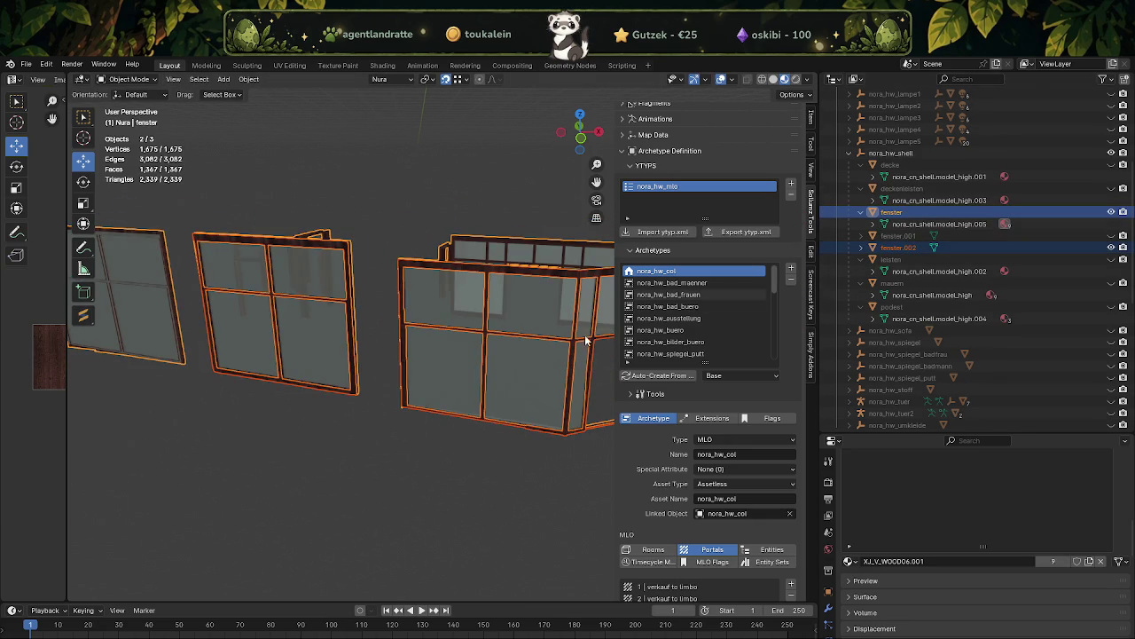
# - Hide fenster, reveal fenster.001, and join the split-off frames with fenster.001
pyautogui.click(1113, 212)
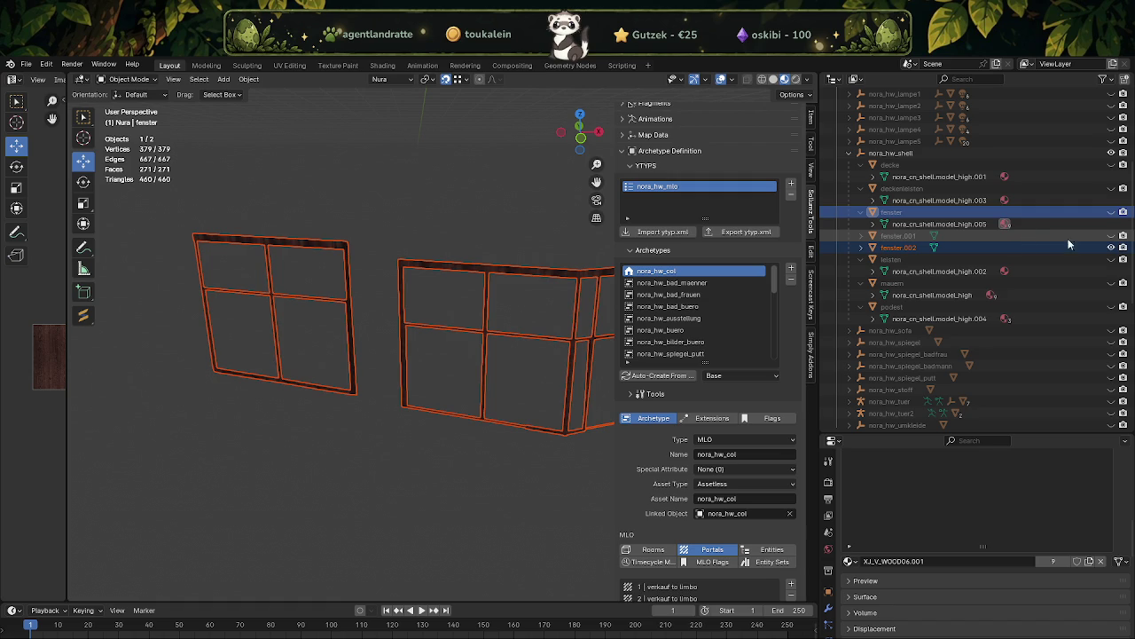
pyautogui.click(1113, 238)
pyautogui.scroll(3)
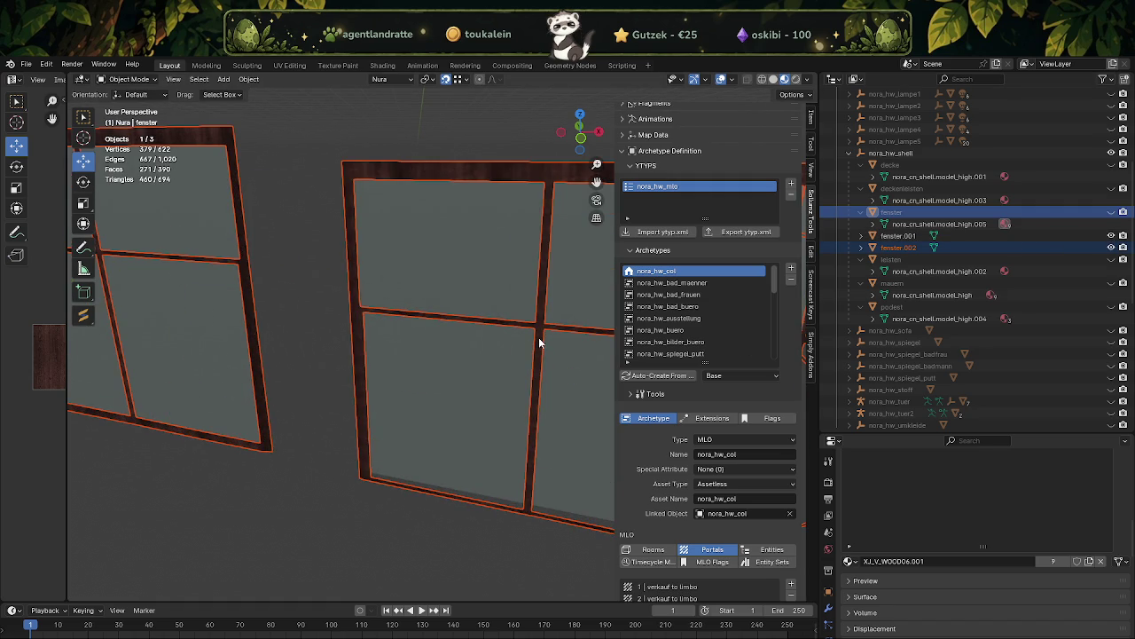
pyautogui.scroll(-3)
pyautogui.click(435, 298)
pyautogui.rightClick(443, 292)
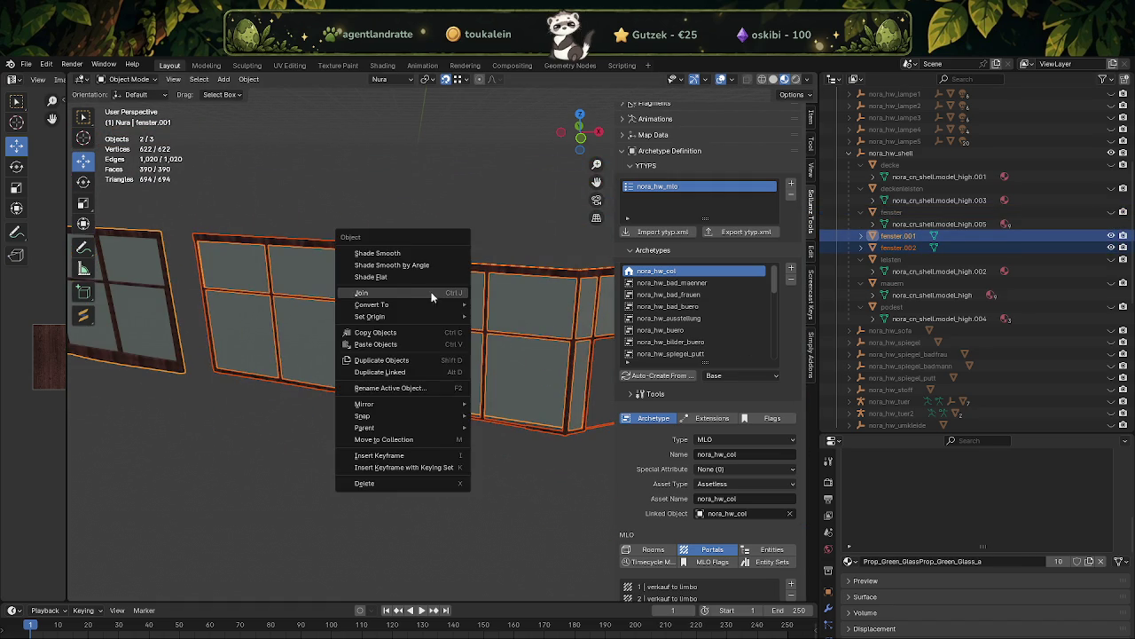
pyautogui.click(385, 292)
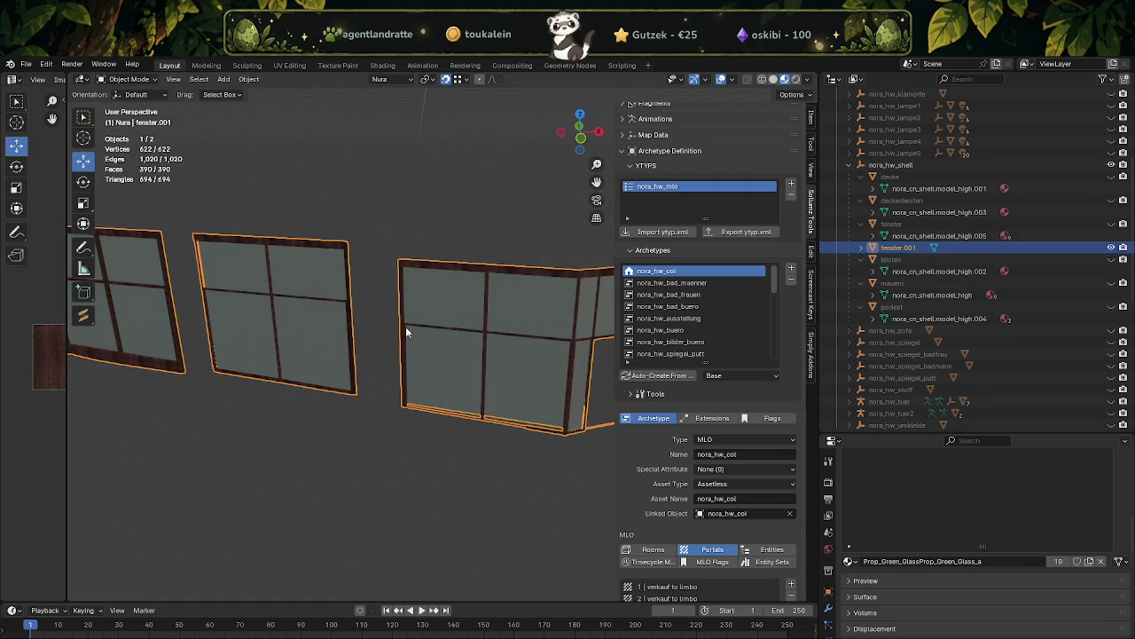
# - Hide the joined fenster.001 object and show the fenster object again
pyautogui.moveTo(518, 379); pyautogui.dragTo(519, 389)
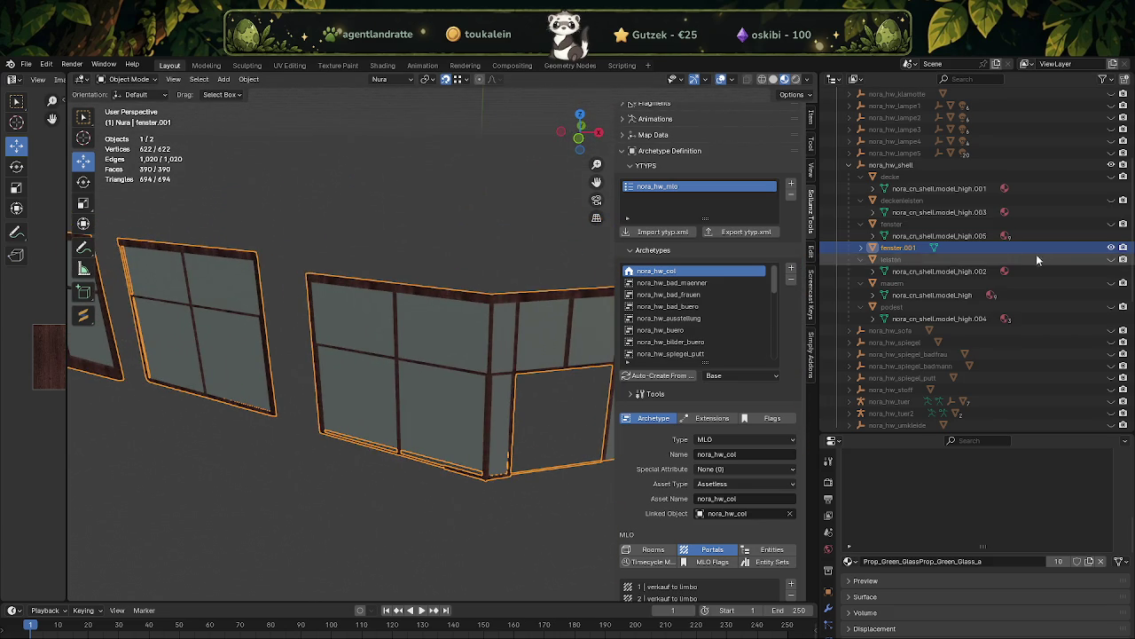
pyautogui.click(1111, 248)
pyautogui.click(1112, 224)
pyautogui.moveTo(368, 431); pyautogui.dragTo(476, 406)
pyautogui.scroll(3)
# - Edit the fenster mesh and select the bottom-frame face, adjacent face and vertical post strip
pyautogui.click(472, 475)
pyautogui.press('Tab')
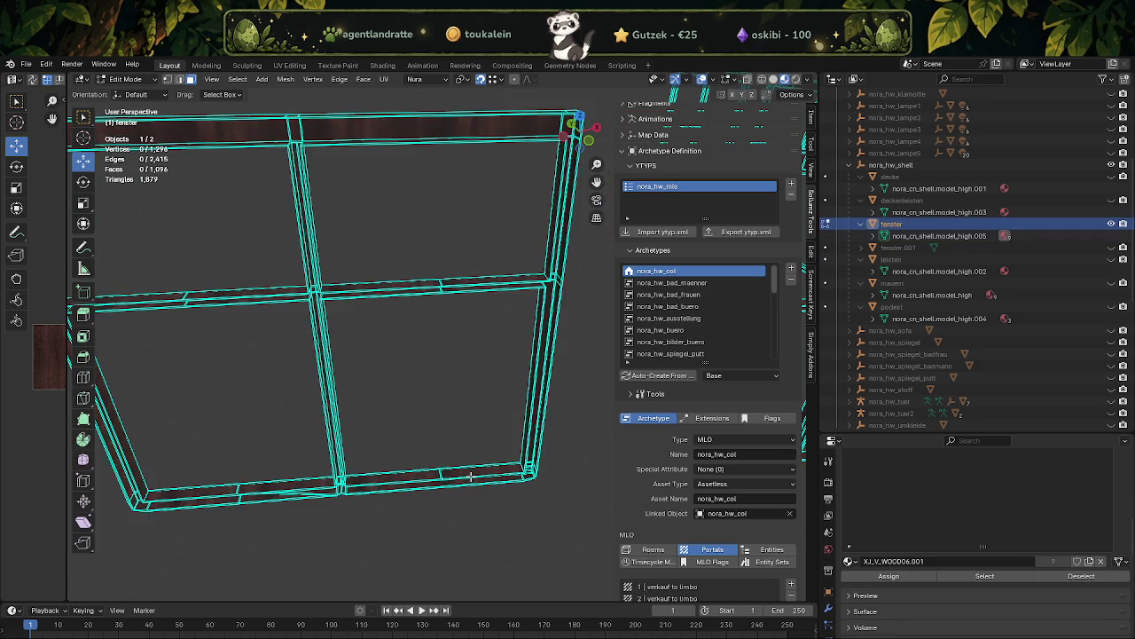
pyautogui.press('l')
pyautogui.click(427, 474)
pyautogui.scroll(3)
pyautogui.moveTo(427, 475); pyautogui.dragTo(485, 543)
pyautogui.click(495, 361)
pyautogui.click(486, 311)
pyautogui.moveTo(486, 311); pyautogui.dragTo(284, 211)
# - Add the top beam, left vertical strip, horizontal bar and upper bar of the nearer frame
pyautogui.click(264, 159)
pyautogui.moveTo(475, 332); pyautogui.dragTo(331, 375)
pyautogui.click(239, 424)
pyautogui.moveTo(239, 423); pyautogui.dragTo(262, 357)
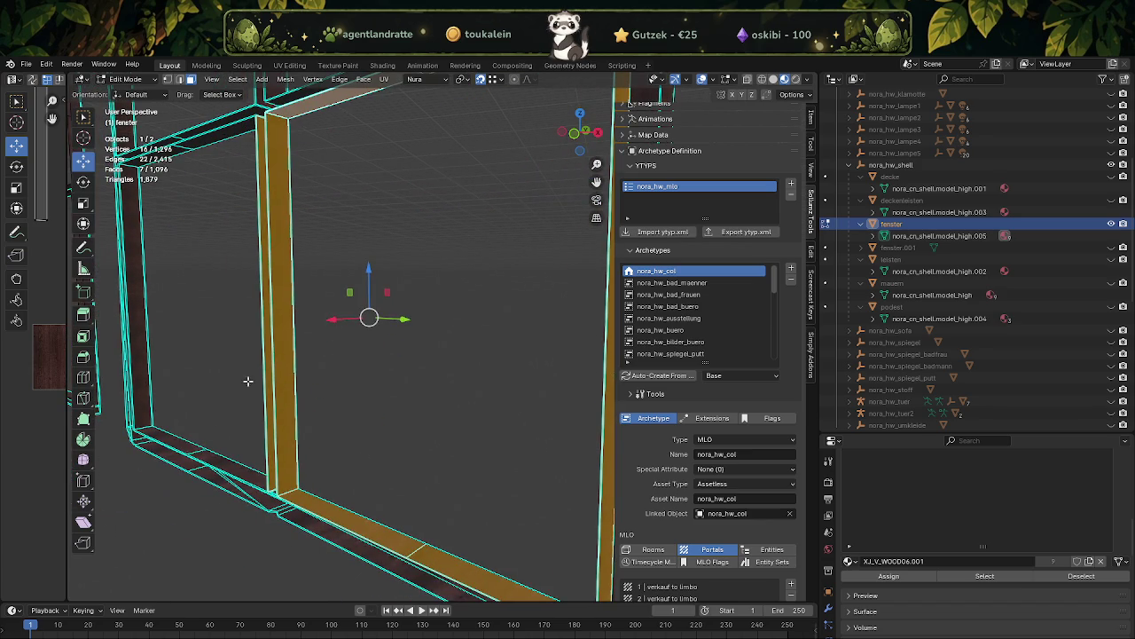
pyautogui.click(189, 446)
pyautogui.click(141, 364)
pyautogui.moveTo(142, 363); pyautogui.dragTo(269, 307)
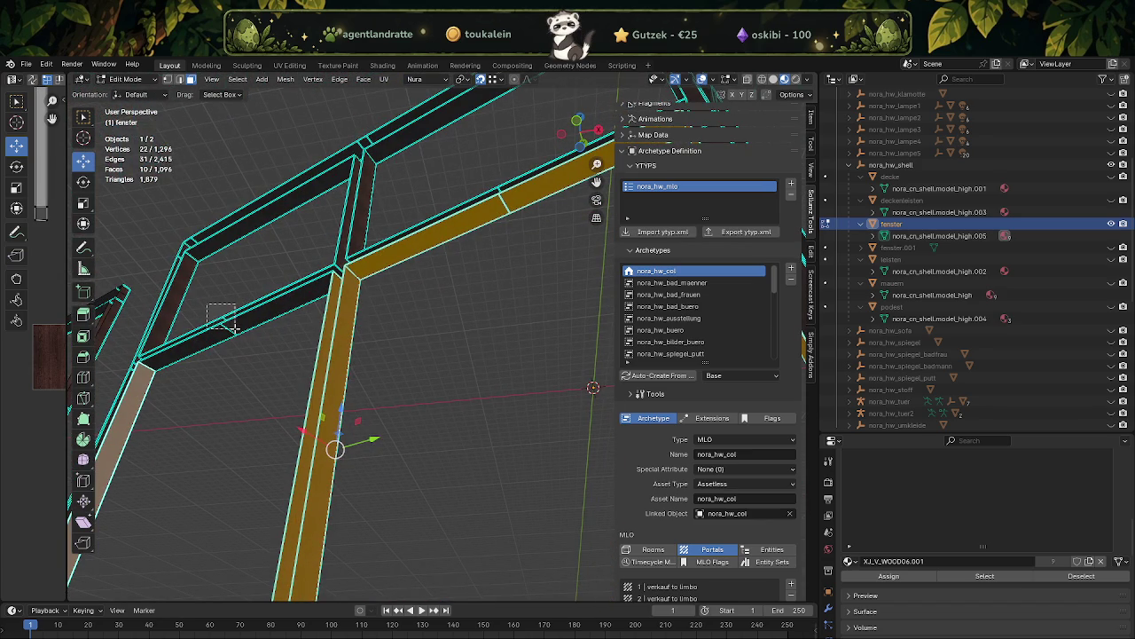
pyautogui.click(230, 325)
pyautogui.click(191, 251)
pyautogui.moveTo(192, 251); pyautogui.dragTo(208, 298)
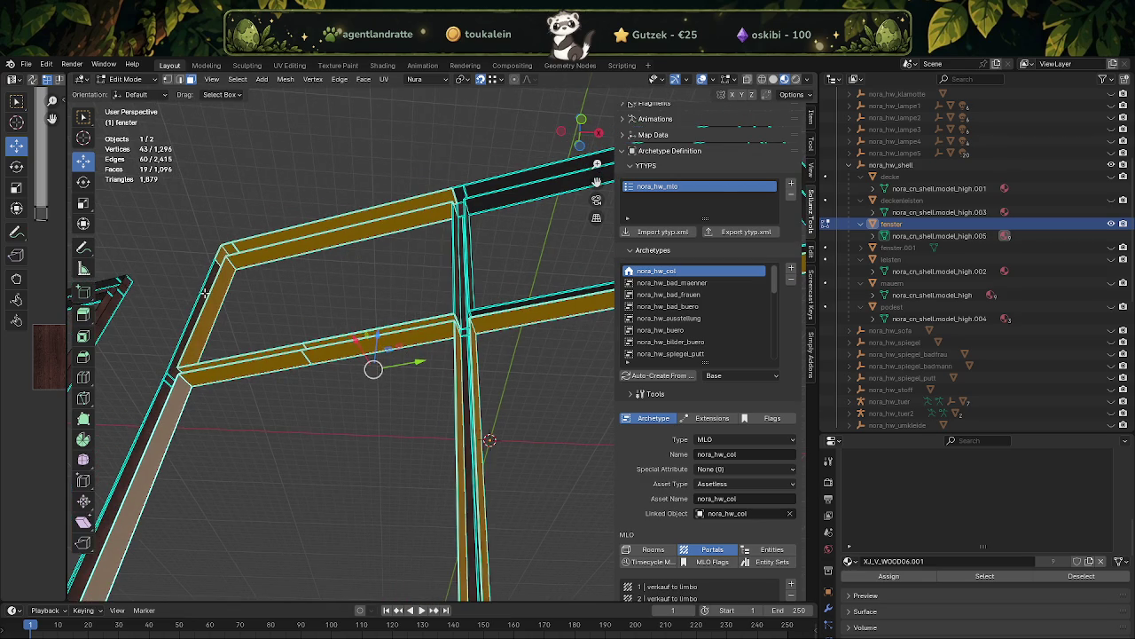
# - Add the lower-left bar, lower-left, top and top-right corners, and one more bar face
pyautogui.click(167, 393)
pyautogui.moveTo(166, 393); pyautogui.dragTo(190, 490)
pyautogui.moveTo(182, 507); pyautogui.dragTo(191, 521)
pyautogui.moveTo(191, 521); pyautogui.dragTo(355, 374)
pyautogui.moveTo(324, 235); pyautogui.dragTo(368, 264)
pyautogui.moveTo(413, 285); pyautogui.dragTo(438, 276)
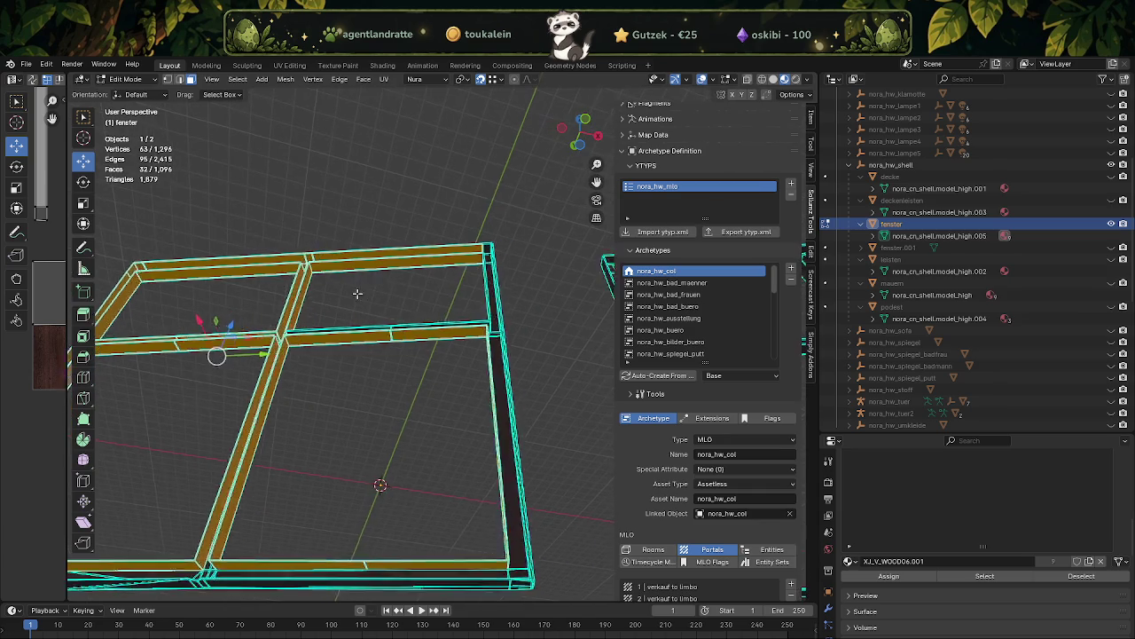
pyautogui.moveTo(460, 255); pyautogui.dragTo(460, 256)
pyautogui.moveTo(460, 255); pyautogui.dragTo(314, 349)
pyautogui.moveTo(340, 342); pyautogui.dragTo(342, 344)
pyautogui.moveTo(342, 344); pyautogui.dragTo(418, 456)
# - Add the right vertical bar to the frame selection and drop the unwanted corner faces
pyautogui.click(443, 341)
pyautogui.scroll(3)
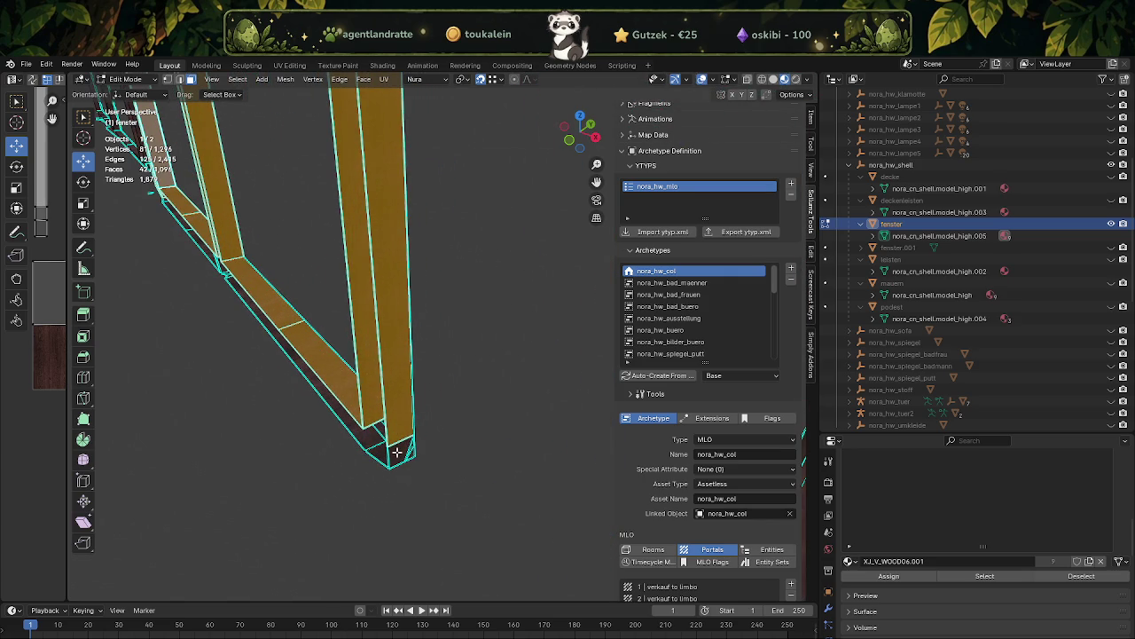
pyautogui.moveTo(409, 467); pyautogui.dragTo(410, 469)
pyautogui.hotkey('ctrl', 'z')
pyautogui.moveTo(409, 460); pyautogui.dragTo(461, 437)
pyautogui.moveTo(362, 456); pyautogui.dragTo(433, 352)
pyautogui.scroll(-3)
# - Deselect the top bar's right faces and one top-left face
pyautogui.click(484, 144)
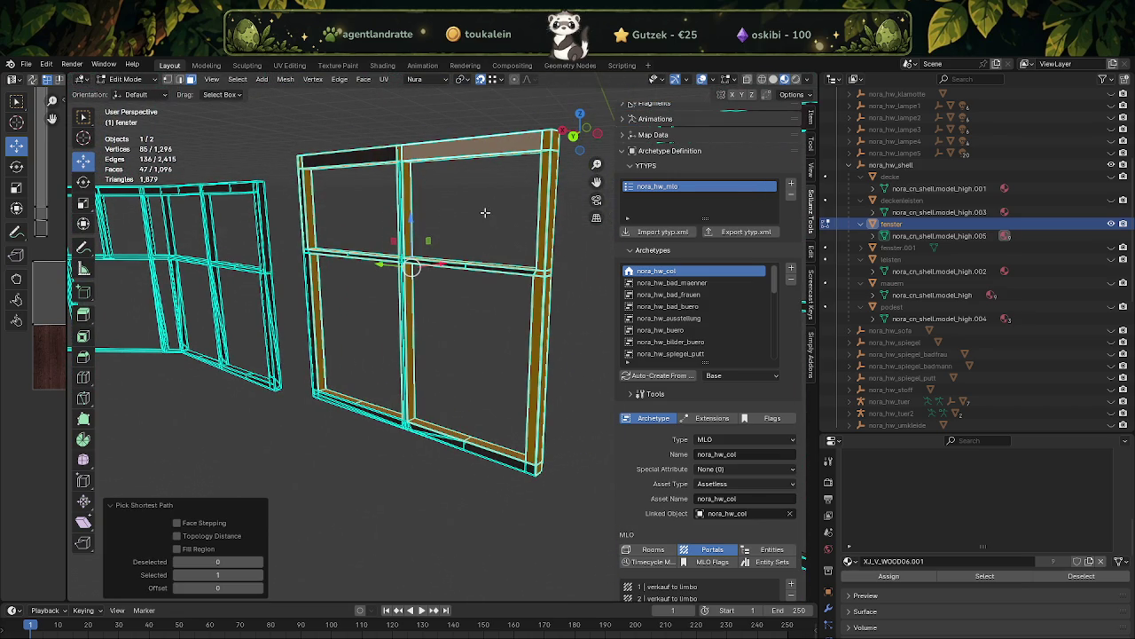
pyautogui.hotkey('ctrl', 'z')
pyautogui.moveTo(485, 213); pyautogui.dragTo(452, 335)
pyautogui.scroll(3)
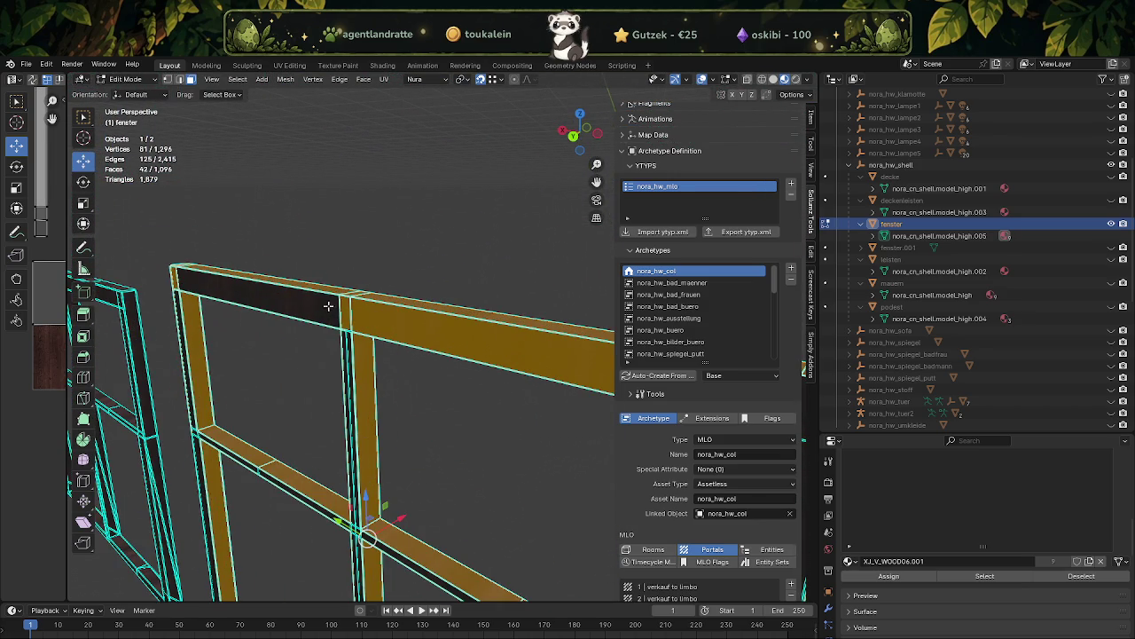
pyautogui.click(355, 318)
pyautogui.moveTo(355, 318); pyautogui.dragTo(440, 358)
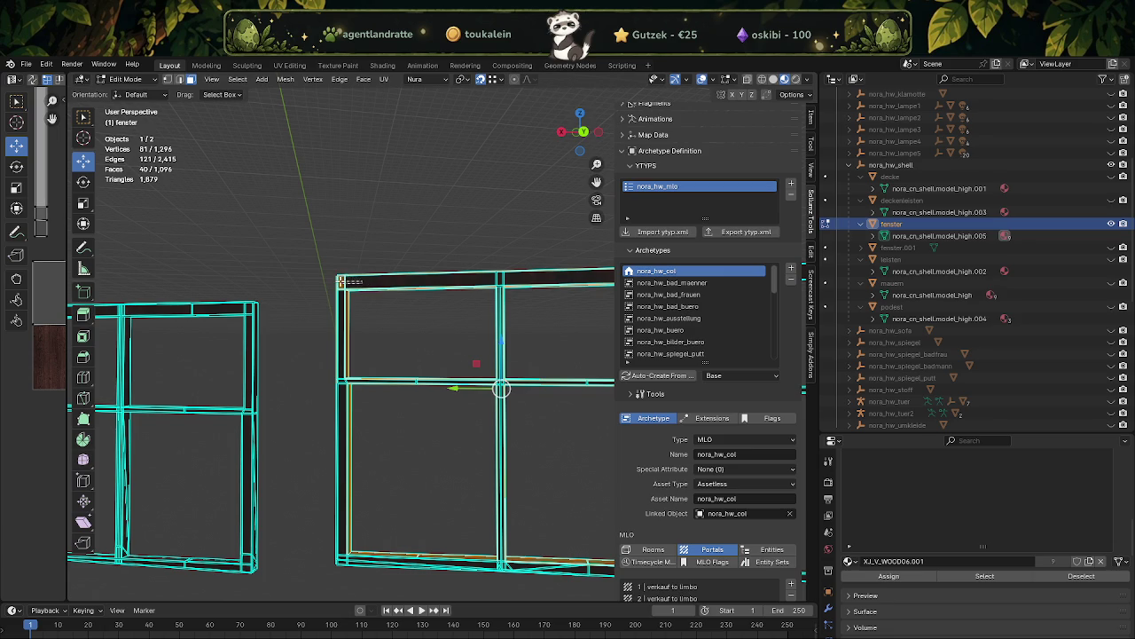
pyautogui.click(343, 282)
pyautogui.moveTo(342, 282); pyautogui.dragTo(355, 387)
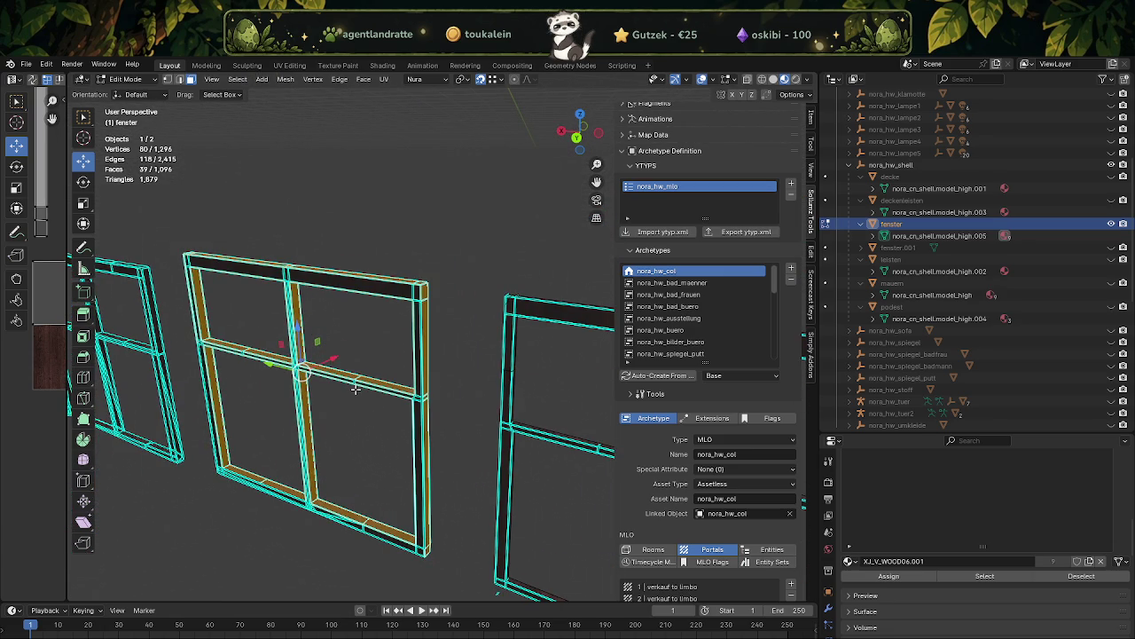
pyautogui.moveTo(355, 388); pyautogui.dragTo(355, 406)
# - Subdivide the selected window-frame faces once
pyautogui.rightClick(346, 381)
pyautogui.click(338, 364)
pyautogui.moveTo(337, 362); pyautogui.dragTo(446, 286)
pyautogui.hotkey('ctrl', 'z')
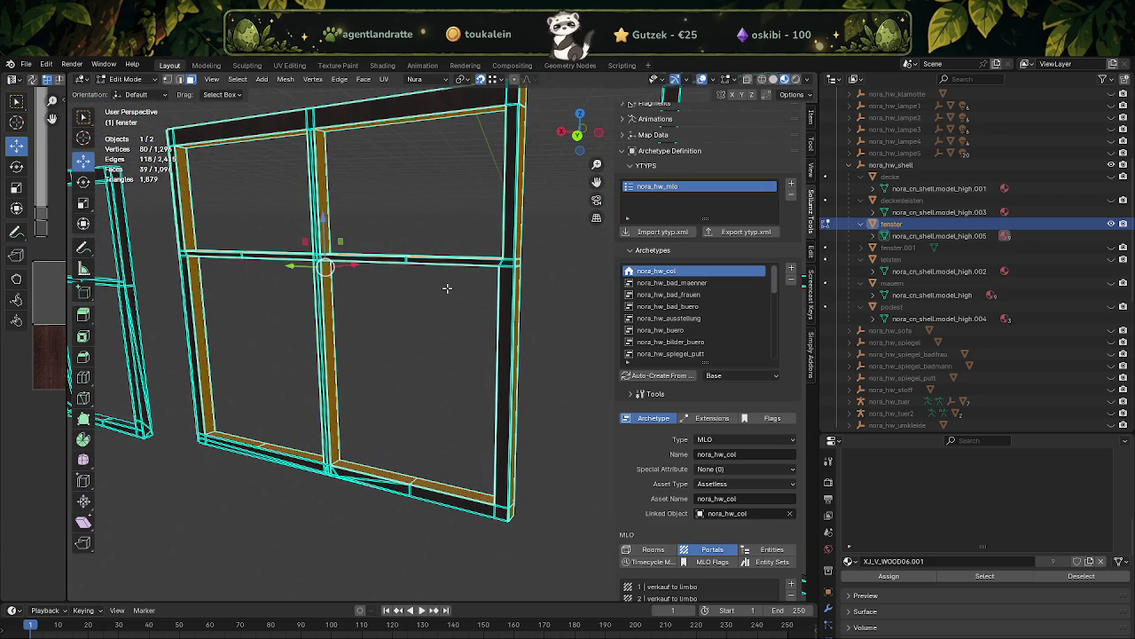
pyautogui.hotkey('ctrl', 'shift', 'z')
pyautogui.moveTo(446, 286); pyautogui.dragTo(319, 279)
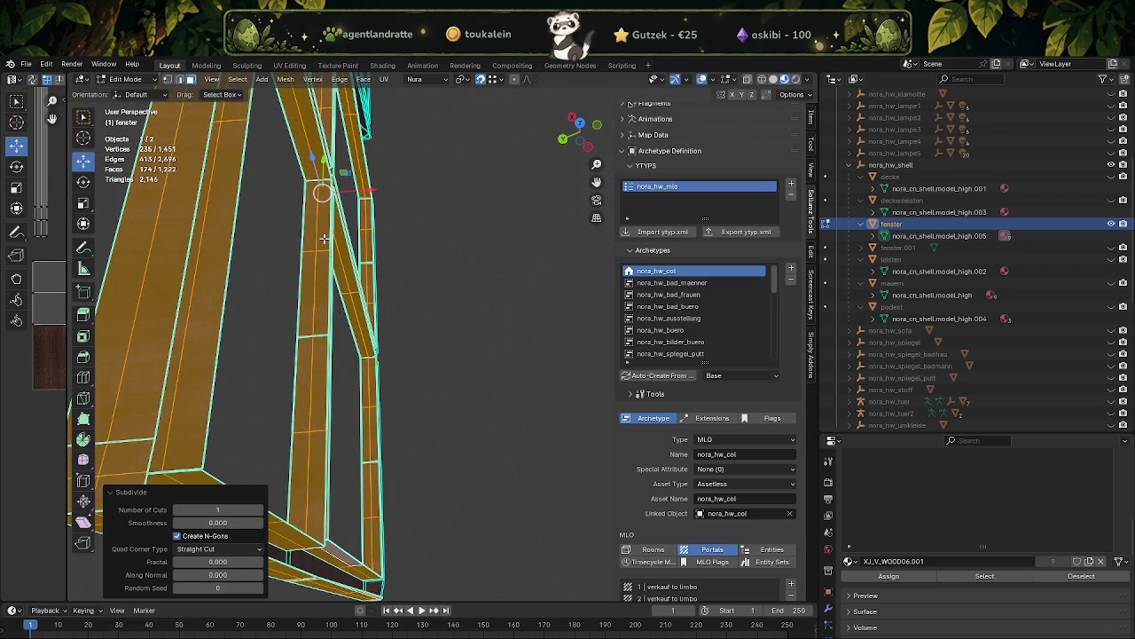
# - Start a new shortest-path face selection along the outer frame's left post strips
pyautogui.click(325, 239)
pyautogui.click(340, 476)
pyautogui.moveTo(340, 476); pyautogui.dragTo(362, 259)
pyautogui.click(362, 259)
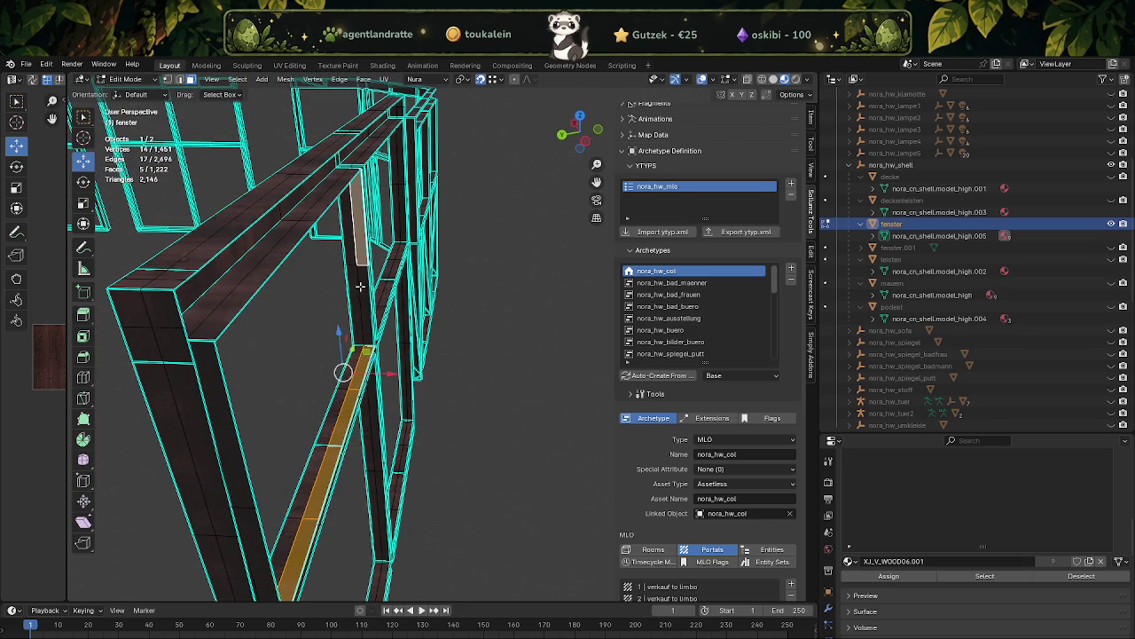
pyautogui.click(360, 287)
pyautogui.click(254, 277)
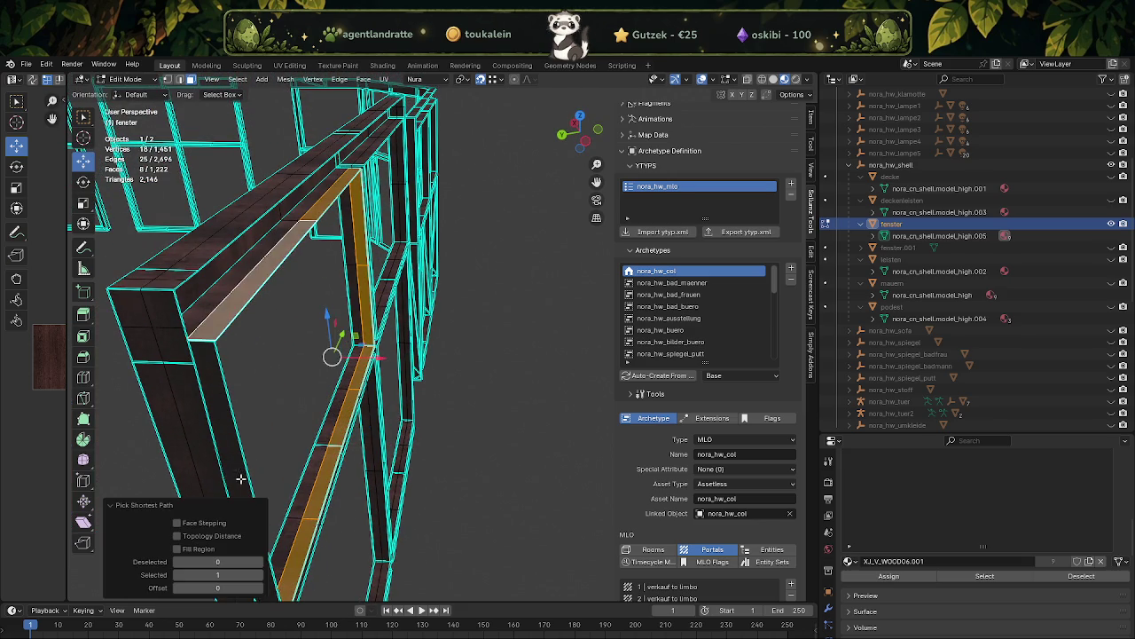
pyautogui.moveTo(254, 277); pyautogui.dragTo(296, 353)
pyautogui.click(296, 353)
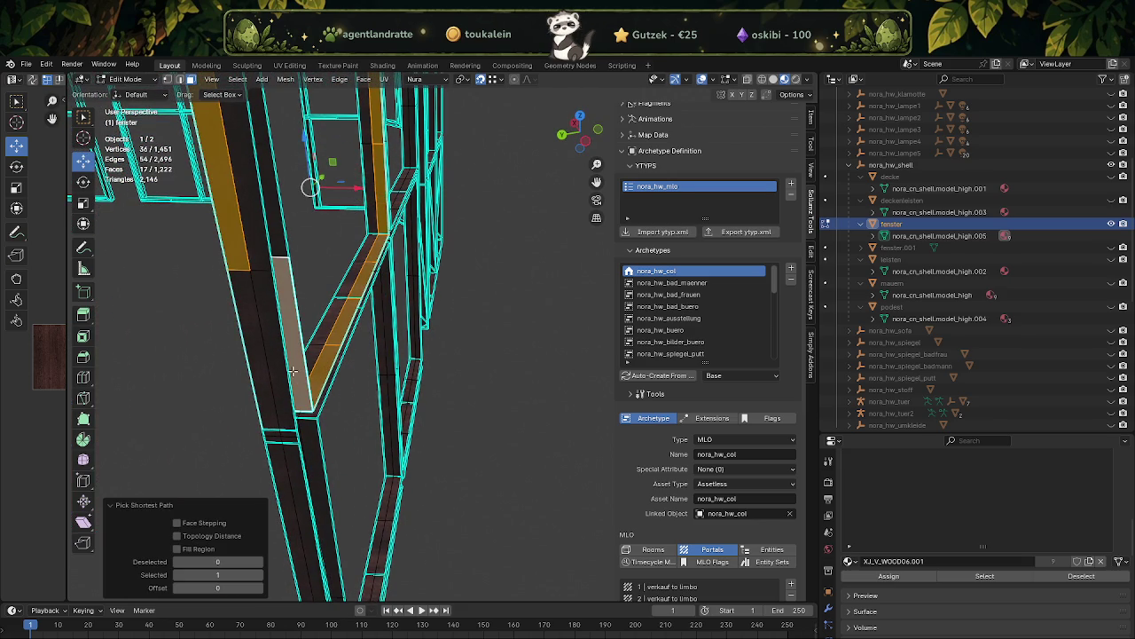
pyautogui.hotkey('ctrl', 'z')
pyautogui.click(288, 290)
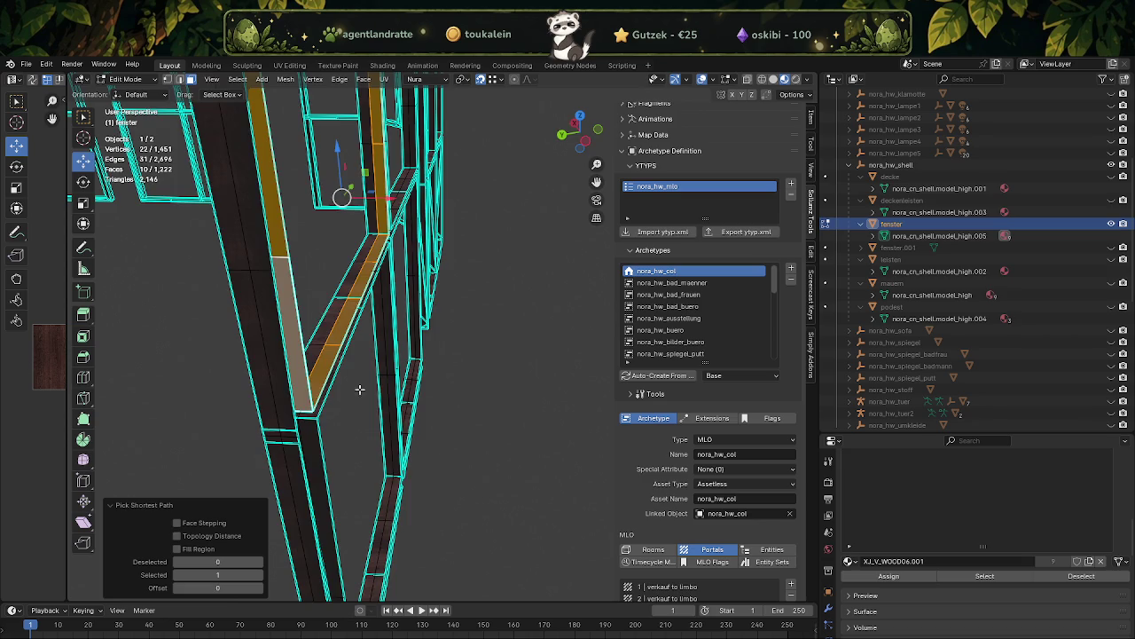
pyautogui.moveTo(289, 291); pyautogui.dragTo(305, 378)
pyautogui.click(220, 346)
pyautogui.moveTo(294, 443); pyautogui.dragTo(294, 379)
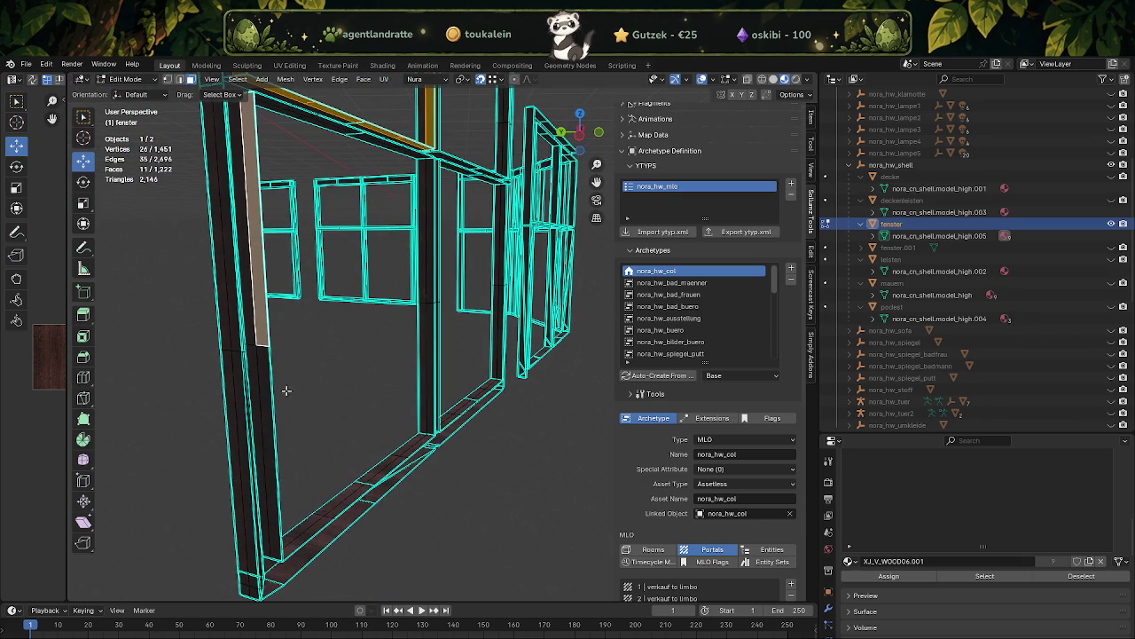
pyautogui.click(262, 407)
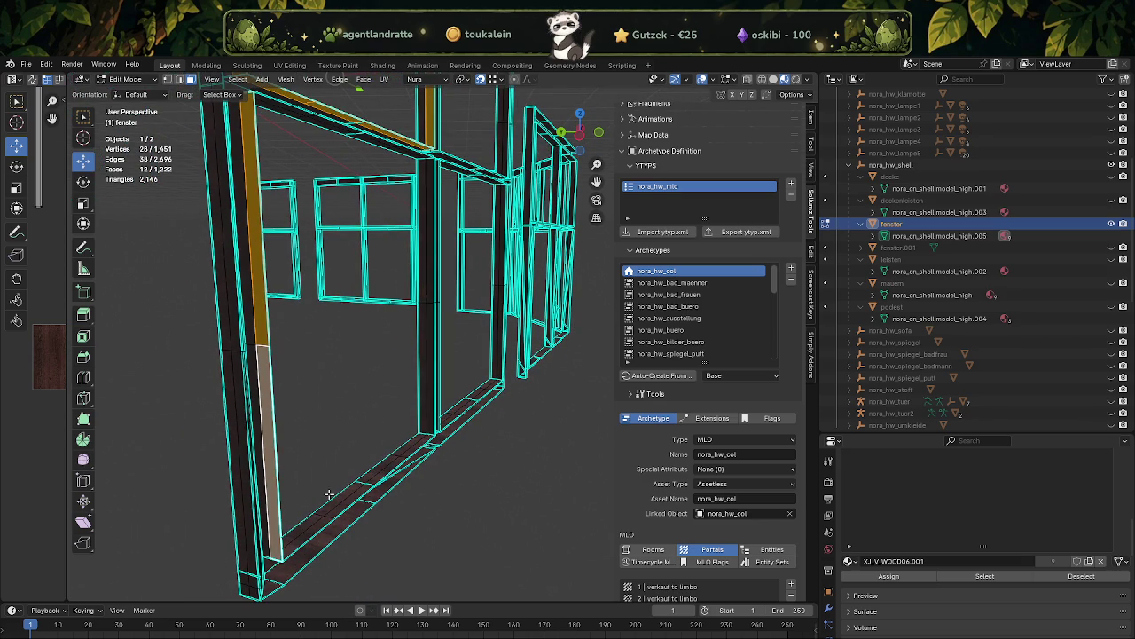
# - Extend the path selection along the bottom, vertical and top outer-frame strips
pyautogui.click(309, 529)
pyautogui.moveTo(309, 530); pyautogui.dragTo(409, 431)
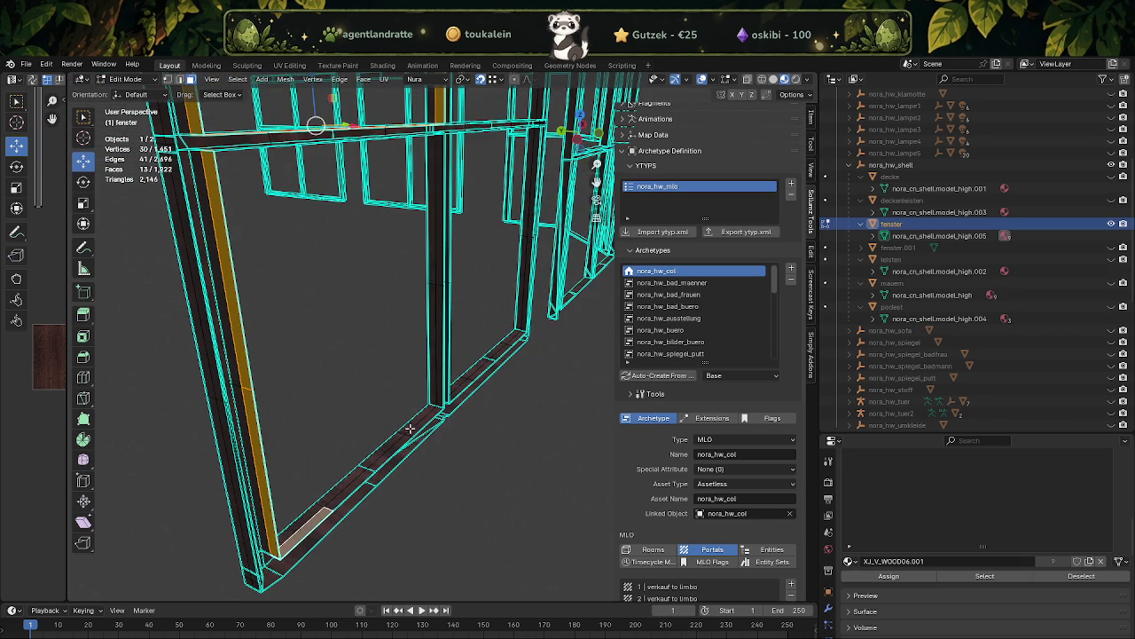
pyautogui.click(421, 424)
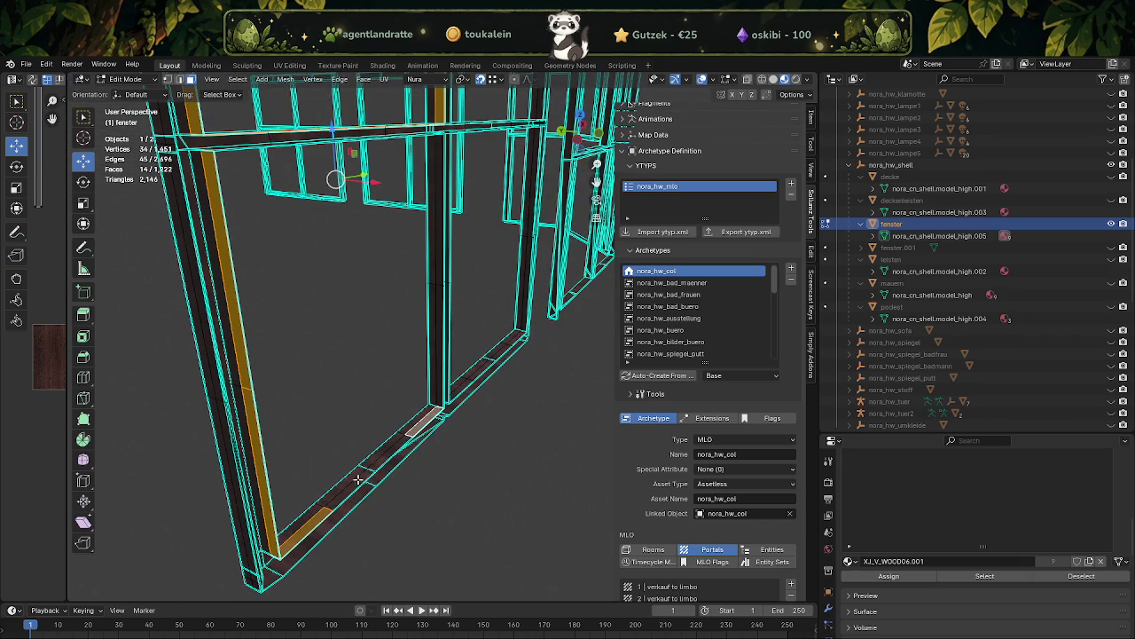
pyautogui.click(358, 480)
pyautogui.moveTo(359, 479); pyautogui.dragTo(425, 366)
pyautogui.click(420, 371)
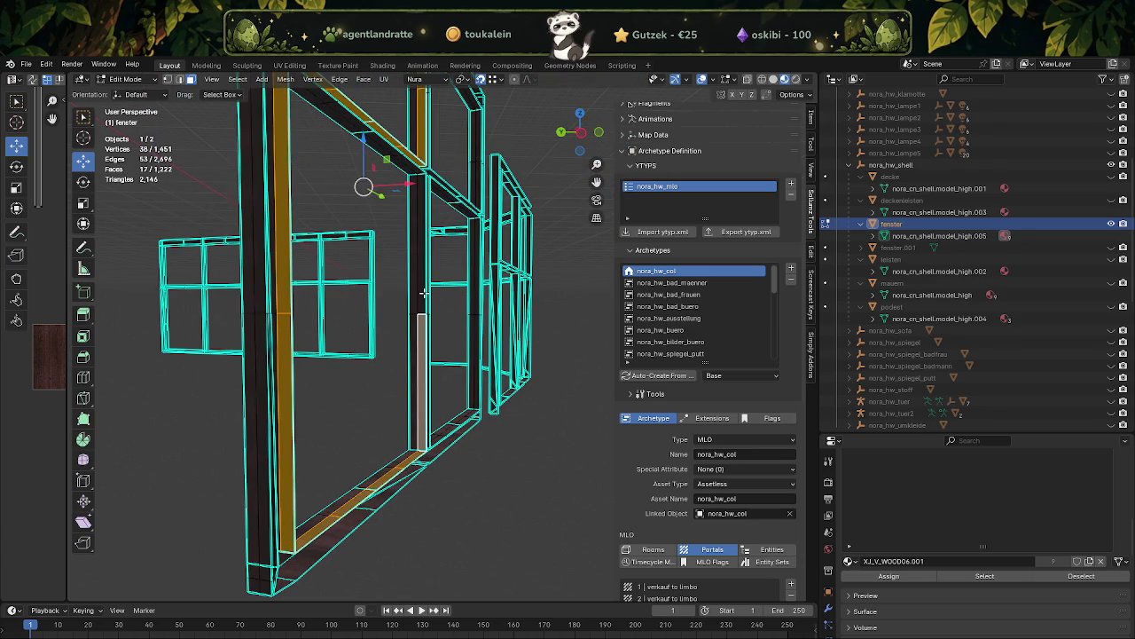
pyautogui.click(424, 295)
pyautogui.moveTo(424, 294); pyautogui.dragTo(348, 216)
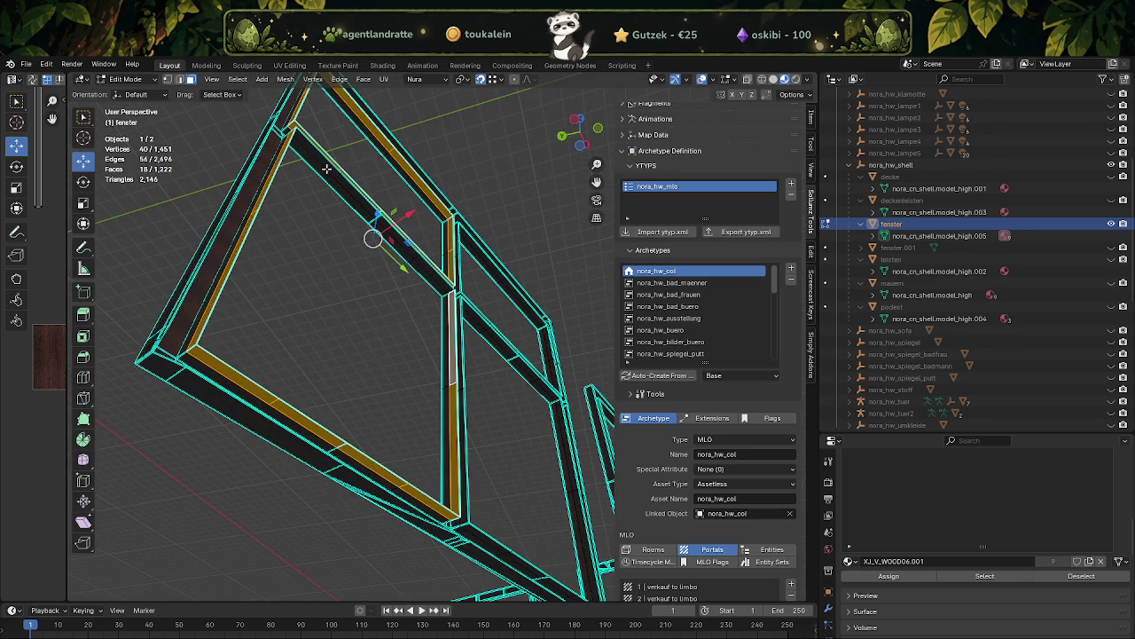
pyautogui.click(326, 170)
pyautogui.click(432, 271)
pyautogui.moveTo(432, 270); pyautogui.dragTo(341, 268)
pyautogui.click(363, 235)
pyautogui.moveTo(471, 370); pyautogui.dragTo(365, 330)
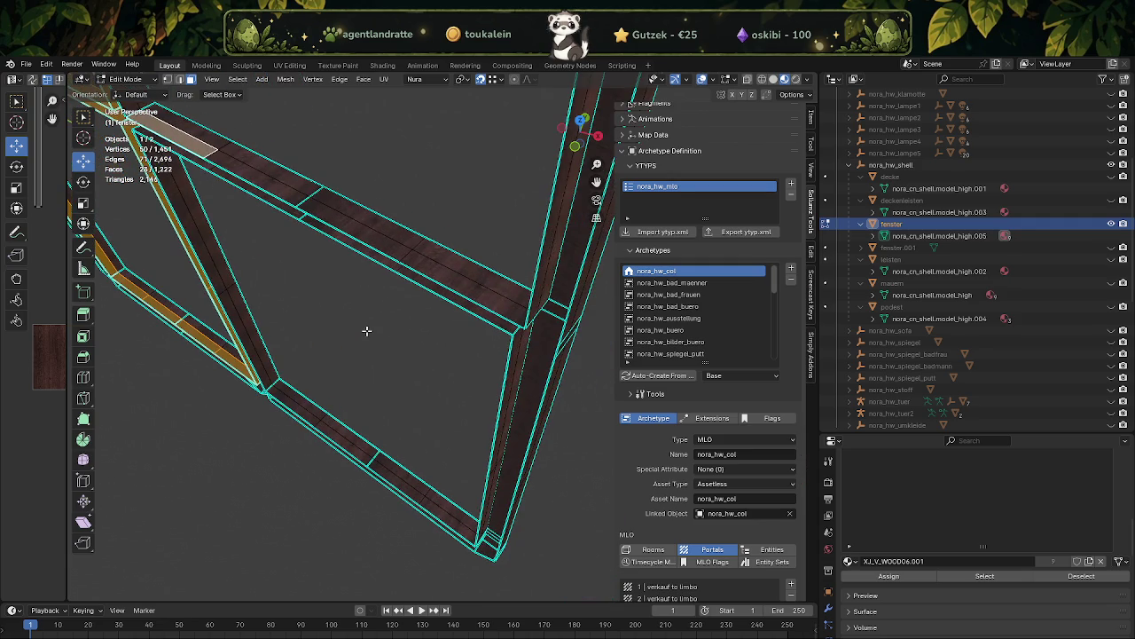
pyautogui.click(498, 302)
pyautogui.moveTo(498, 302); pyautogui.dragTo(490, 304)
pyautogui.click(519, 244)
# - Correct the top-bar picks and add the long top strip and a vertical strip to the selection
pyautogui.hotkey('ctrl', 'z')
pyautogui.click(528, 346)
pyautogui.click(451, 247)
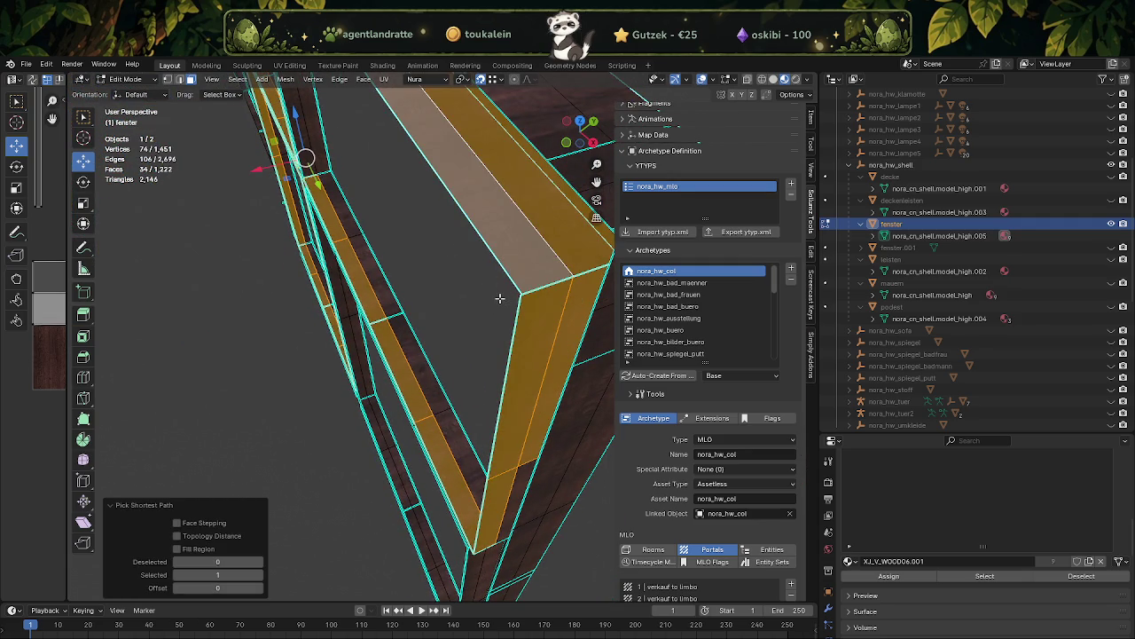
pyautogui.hotkey('ctrl', 'z')
pyautogui.moveTo(500, 299); pyautogui.dragTo(481, 383)
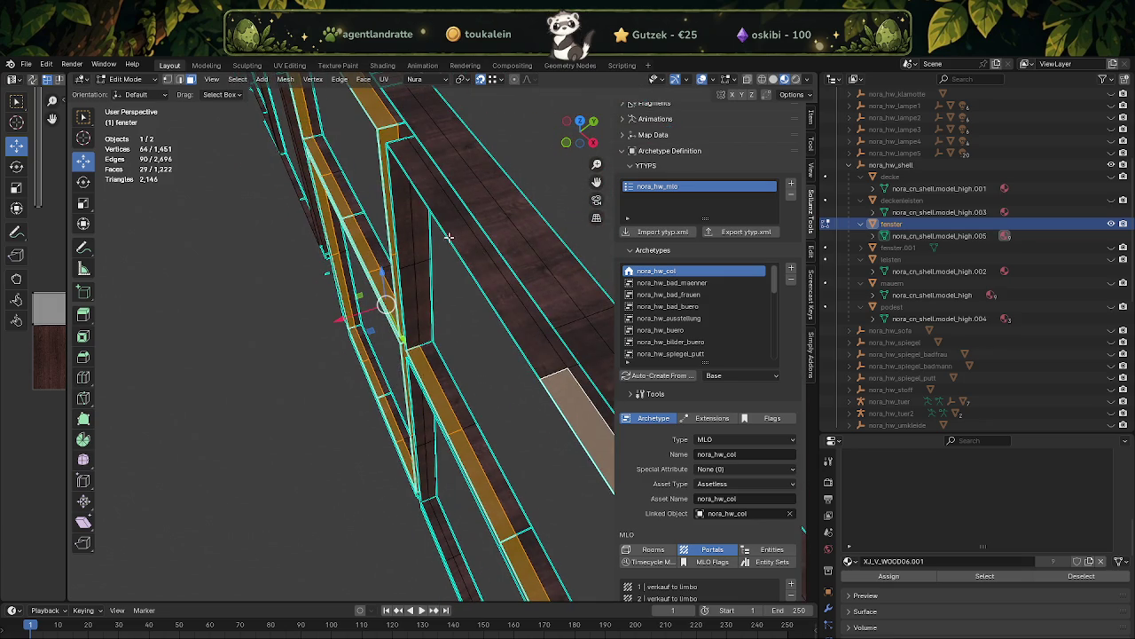
pyautogui.click(448, 241)
pyautogui.hotkey('ctrl', 'z')
pyautogui.click(409, 296)
pyautogui.moveTo(410, 296); pyautogui.dragTo(425, 318)
pyautogui.scroll(3)
pyautogui.click(411, 450)
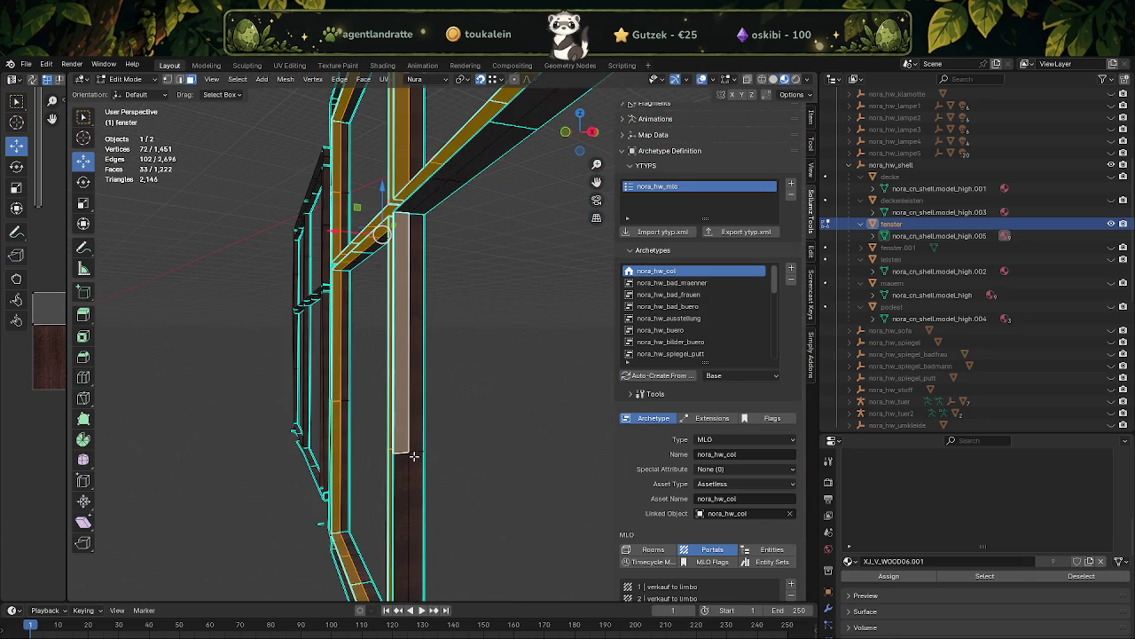
pyautogui.click(397, 478)
pyautogui.moveTo(397, 478); pyautogui.dragTo(394, 499)
# - Add the floor strip, another vertical strip, a corner face and the edge strip to the selection
pyautogui.click(498, 503)
pyautogui.moveTo(497, 503); pyautogui.dragTo(437, 397)
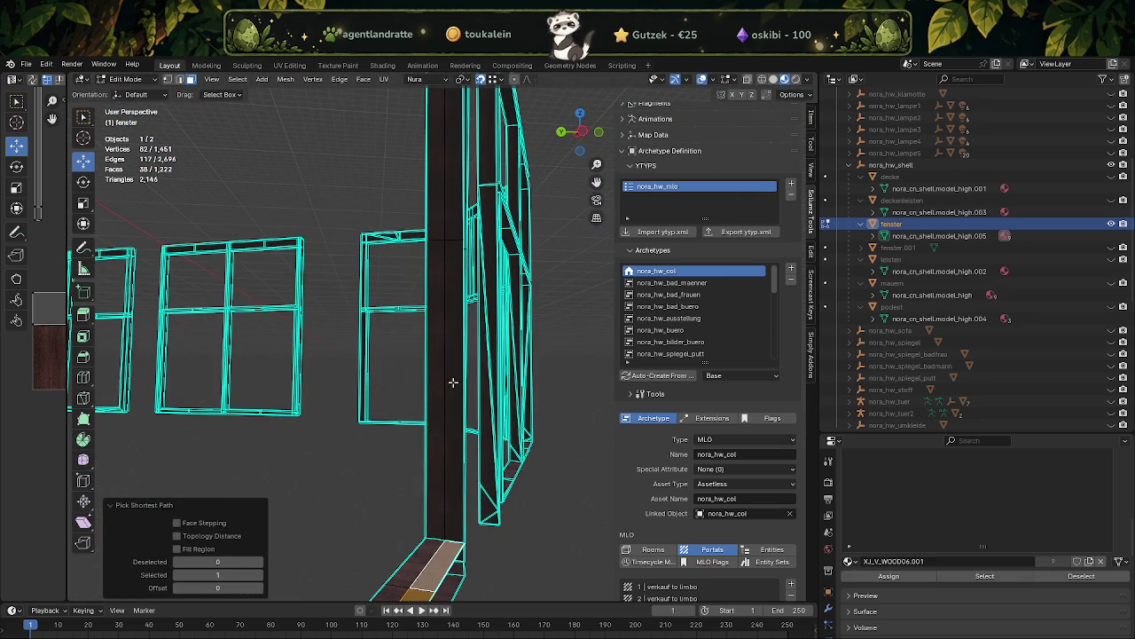
pyautogui.click(452, 381)
pyautogui.moveTo(452, 382); pyautogui.dragTo(224, 438)
pyautogui.click(454, 243)
pyautogui.click(226, 159)
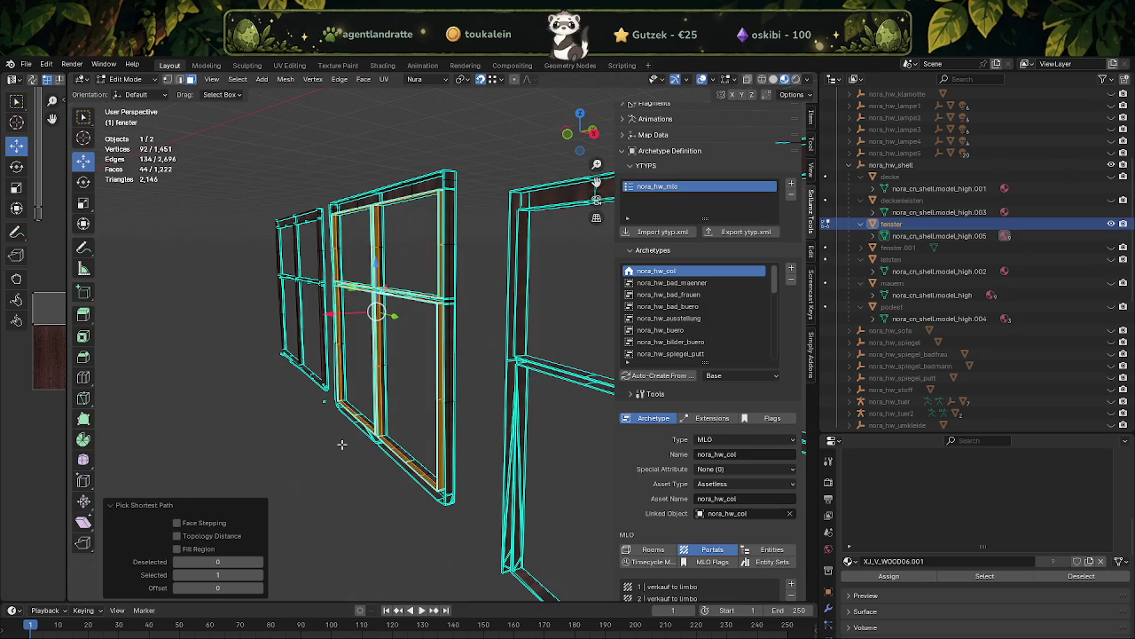
pyautogui.scroll(3)
pyautogui.moveTo(334, 448); pyautogui.dragTo(374, 361)
pyautogui.click(383, 338)
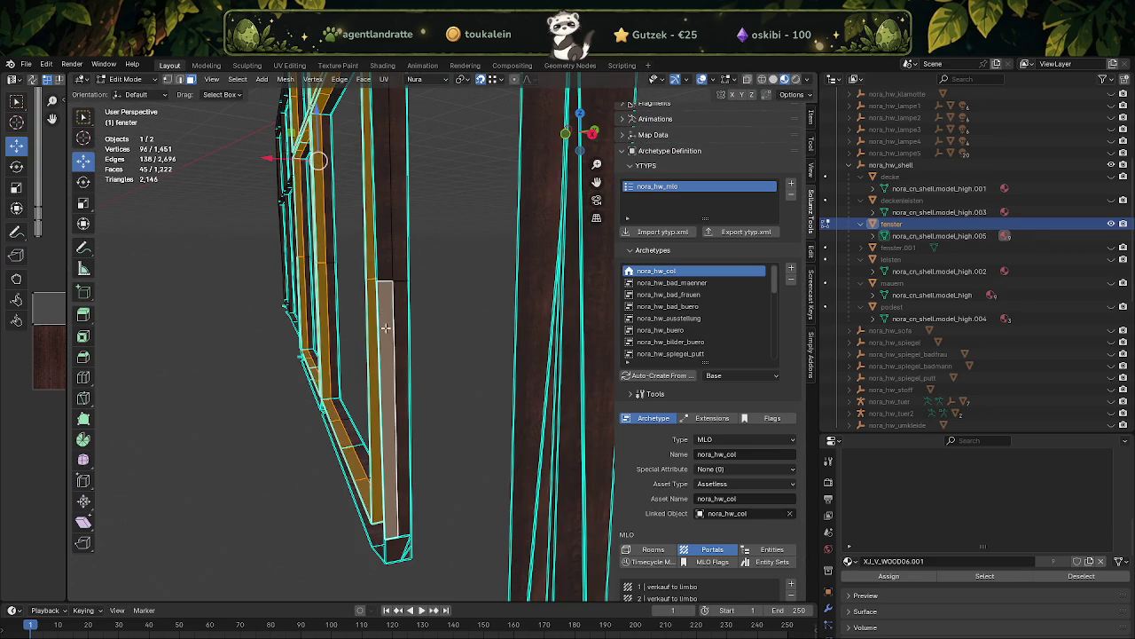
pyautogui.click(384, 225)
# - Complete the path around the whole outer frame and bring up the Face menu
pyautogui.moveTo(384, 225); pyautogui.dragTo(299, 528)
pyautogui.click(427, 140)
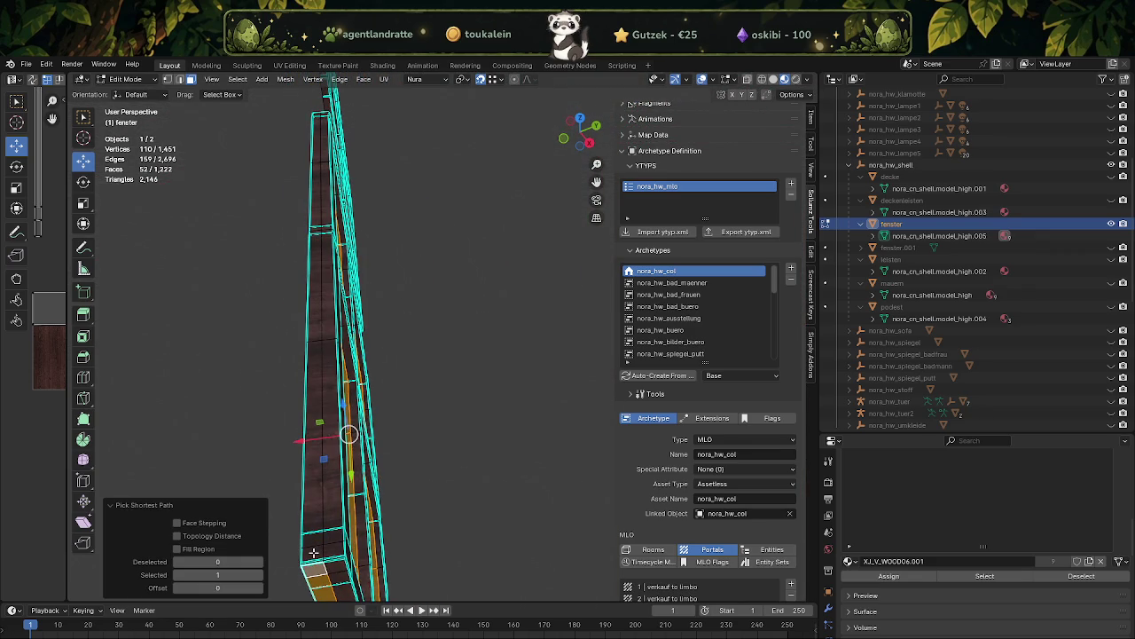
pyautogui.click(313, 552)
pyautogui.click(317, 114)
pyautogui.moveTo(317, 114); pyautogui.dragTo(416, 454)
pyautogui.click(386, 362)
pyautogui.click(411, 511)
pyautogui.hotkey('ctrl', 'f')
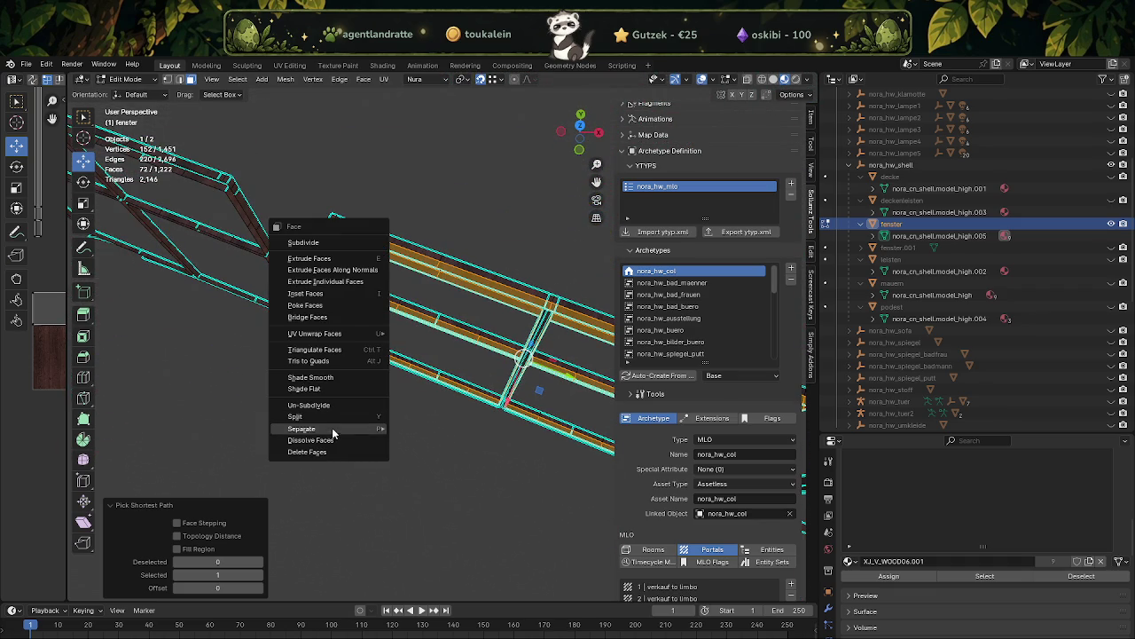
# - Separate the selected outer-frame faces, return to Object Mode, and unhide fenster.001
pyautogui.click(432, 453)
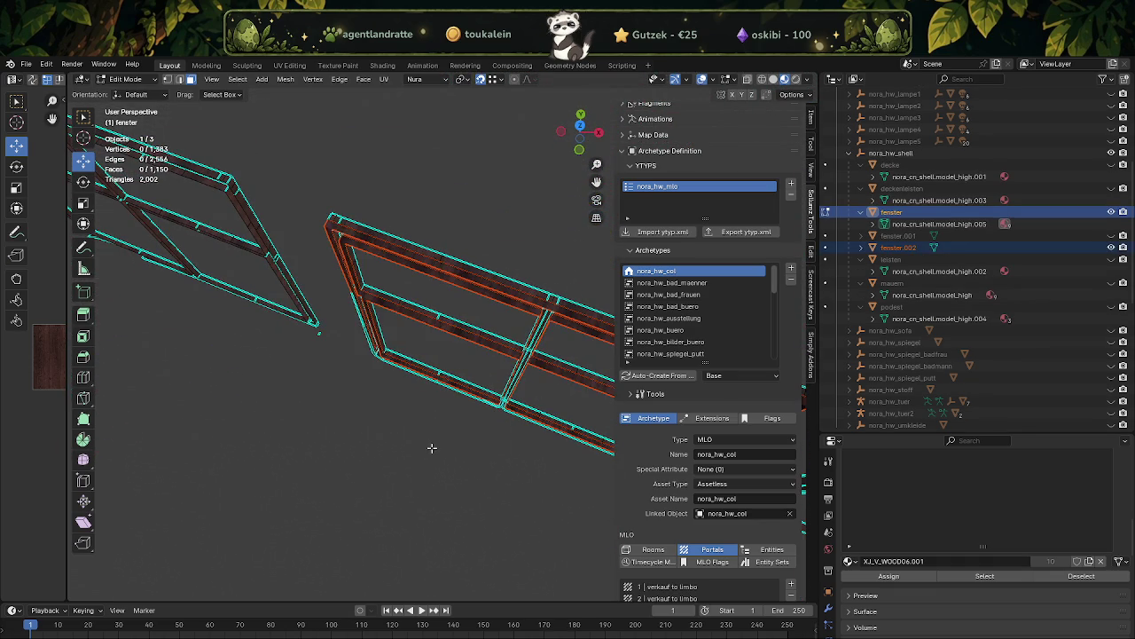
pyautogui.press('Tab')
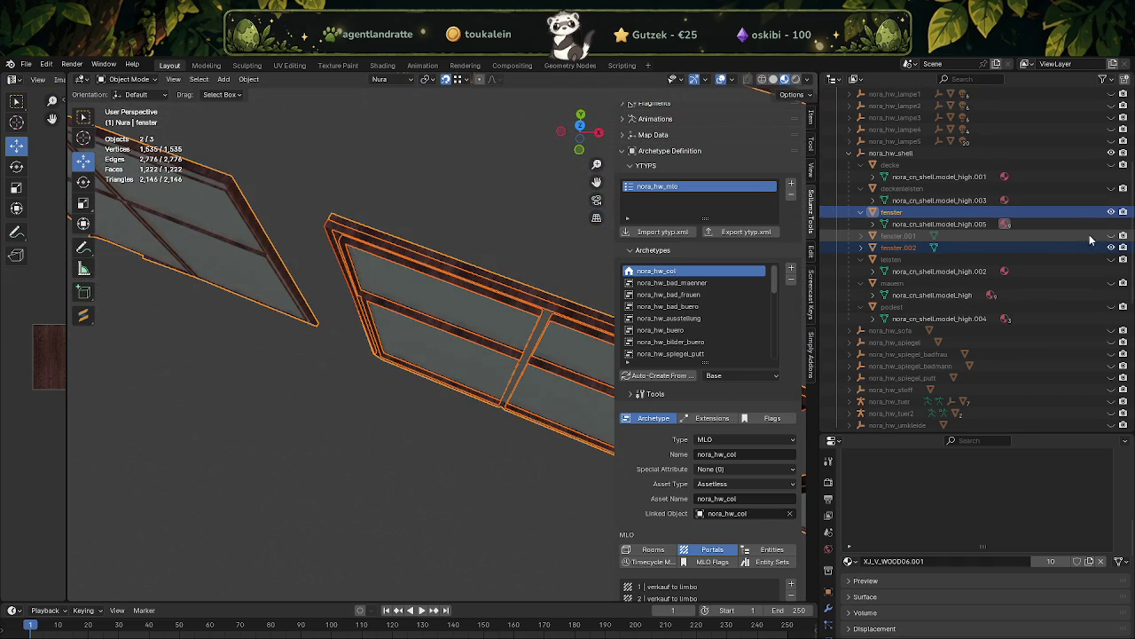
pyautogui.click(1111, 236)
# - Join fenster.002 into fenster.001, hide the fenster object, and open Viewport Overlays
pyautogui.click(480, 345)
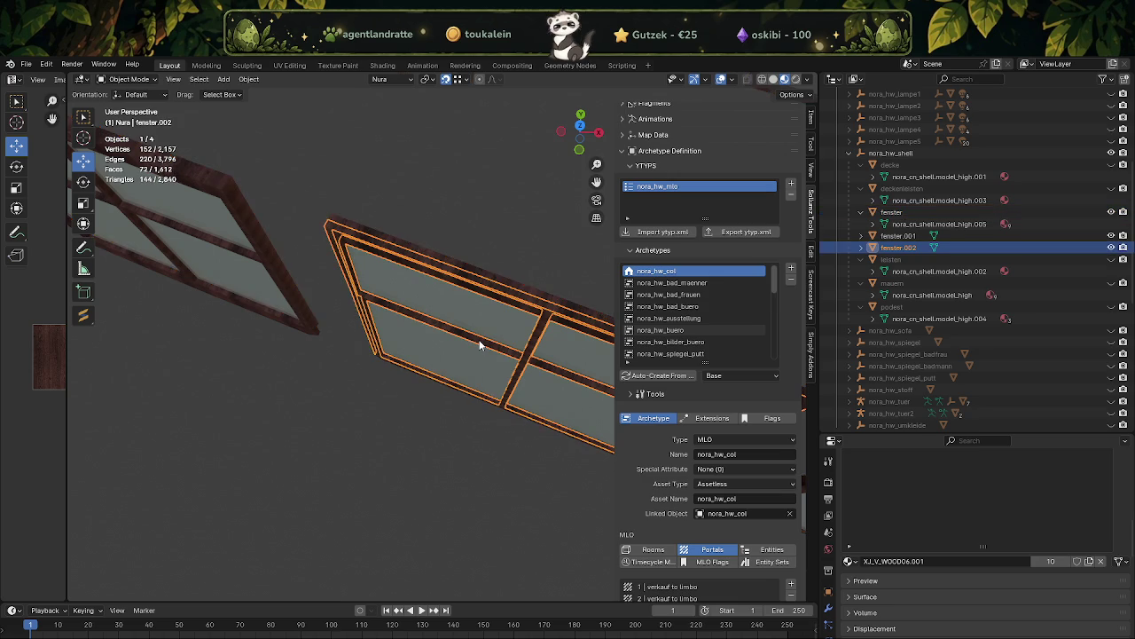
pyautogui.scroll(3)
pyautogui.click(359, 250)
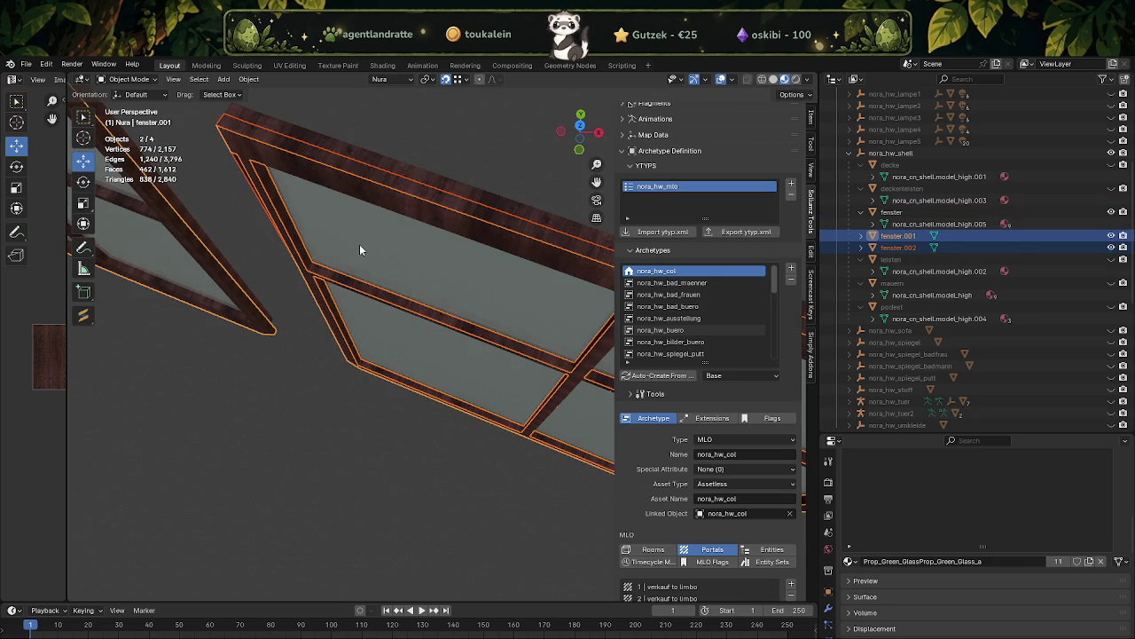
pyautogui.rightClick(359, 251)
pyautogui.press('Return')
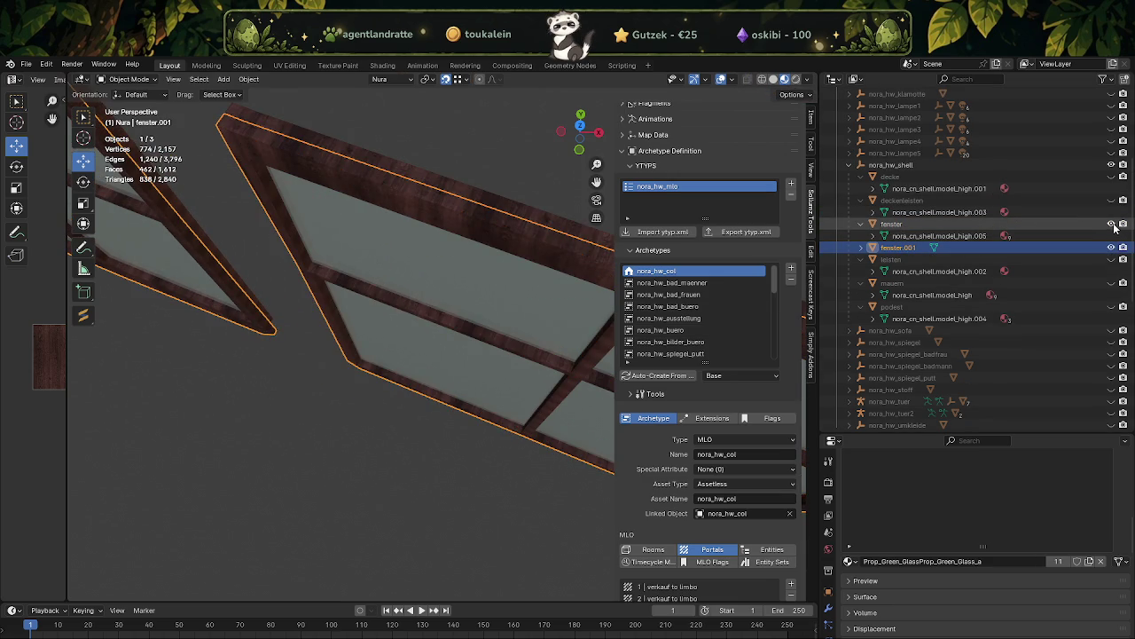
pyautogui.click(1112, 225)
pyautogui.click(732, 80)
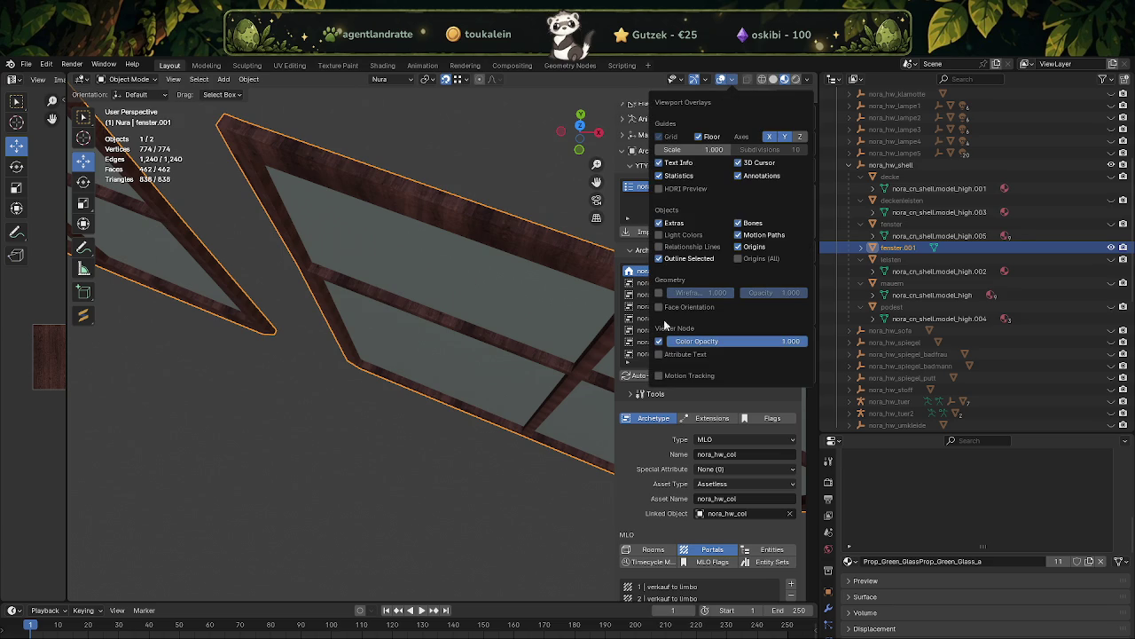
# - Turn on the Face Orientation overlay and enter Edit Mode on fenster.001 with nothing selected
pyautogui.click(659, 306)
pyautogui.moveTo(370, 326); pyautogui.dragTo(442, 383)
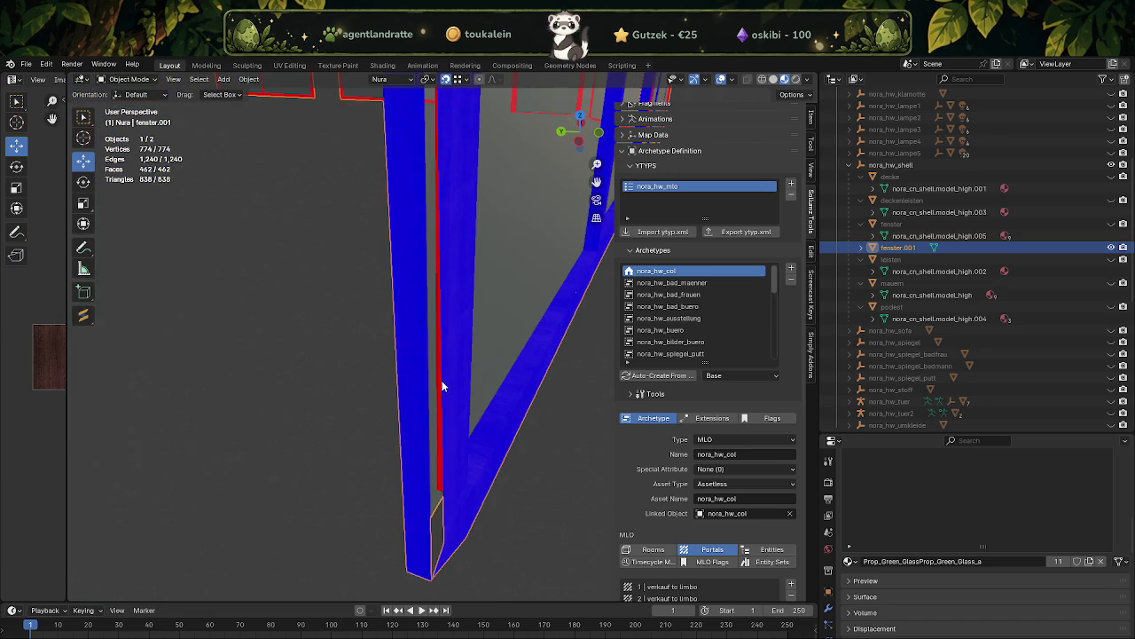
pyautogui.press('Tab')
pyautogui.hotkey('alt', 'a')
pyautogui.moveTo(445, 446); pyautogui.dragTo(530, 418)
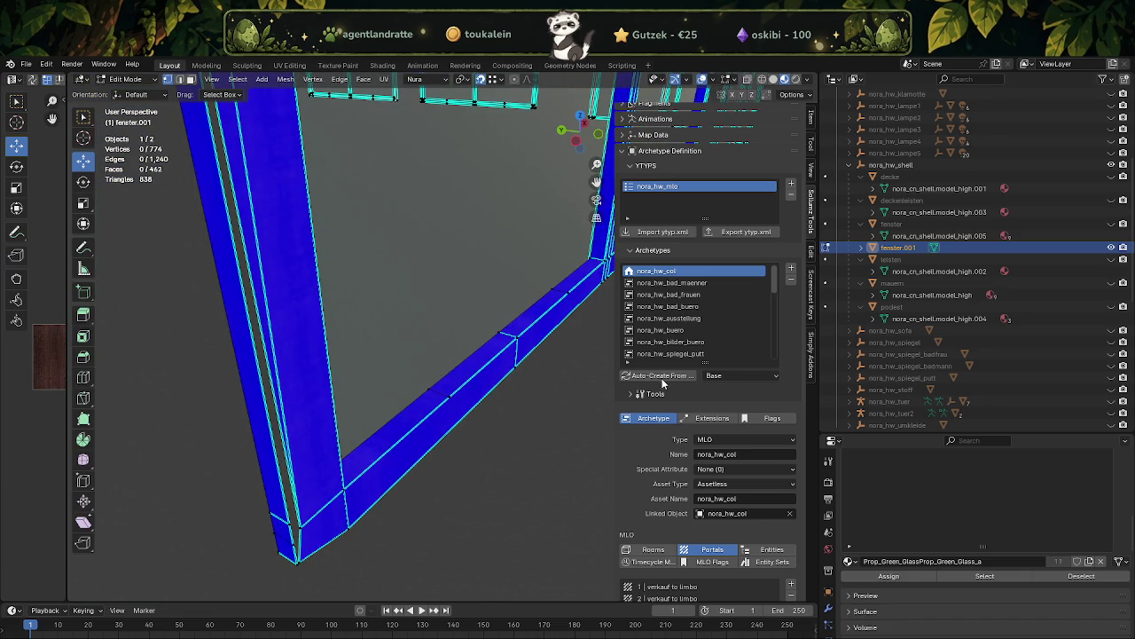
# - Unhide fenster, edit its mesh, and select the inner vertical frame strip's face loop
pyautogui.click(1111, 223)
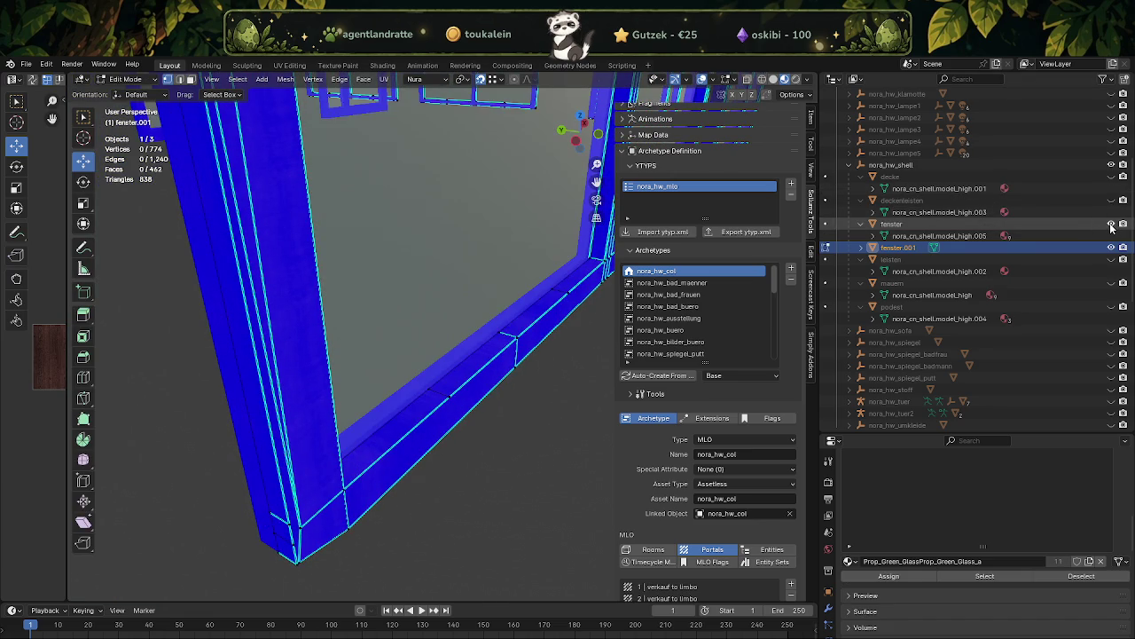
pyautogui.press('Tab')
pyautogui.click(285, 493)
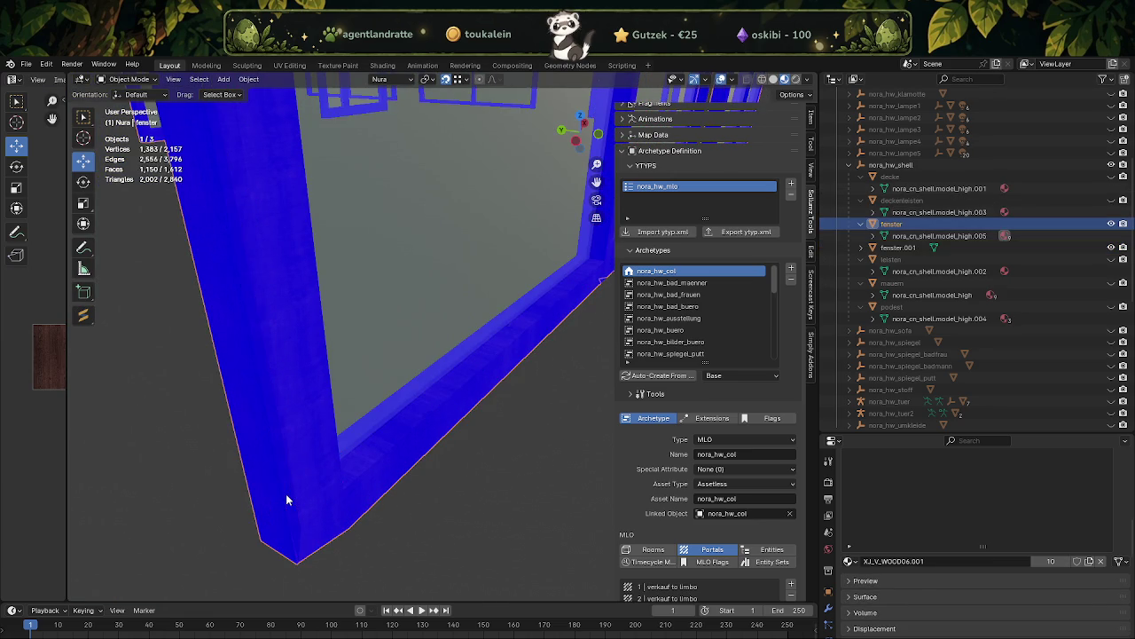
pyautogui.press('Tab')
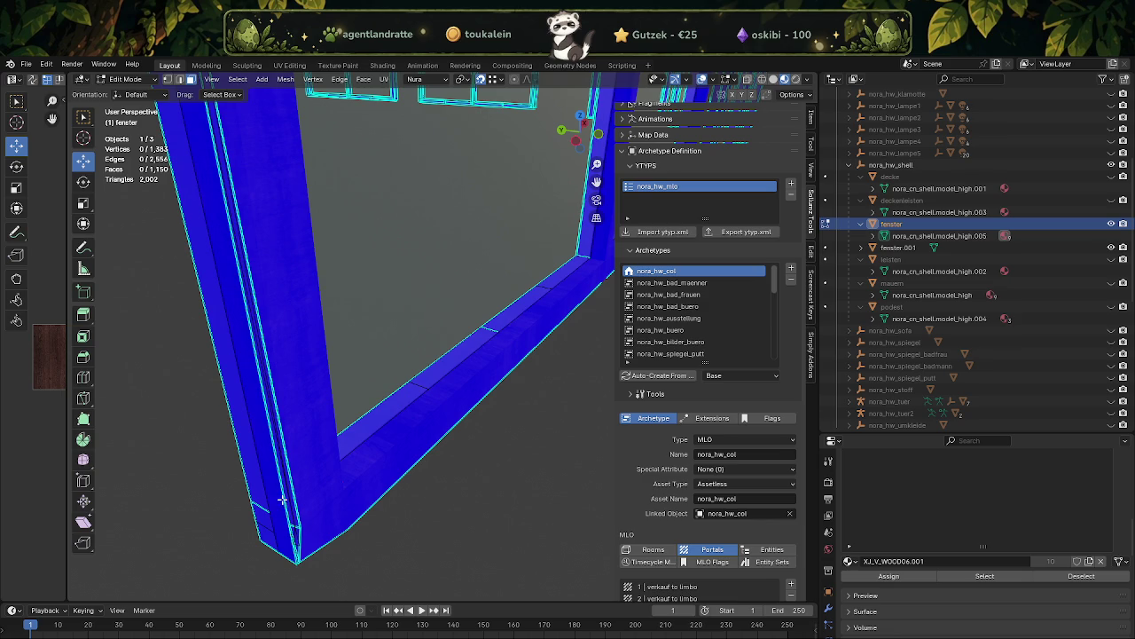
pyautogui.click(302, 537)
pyautogui.click(302, 556)
pyautogui.moveTo(303, 556); pyautogui.dragTo(434, 462)
pyautogui.click(395, 502)
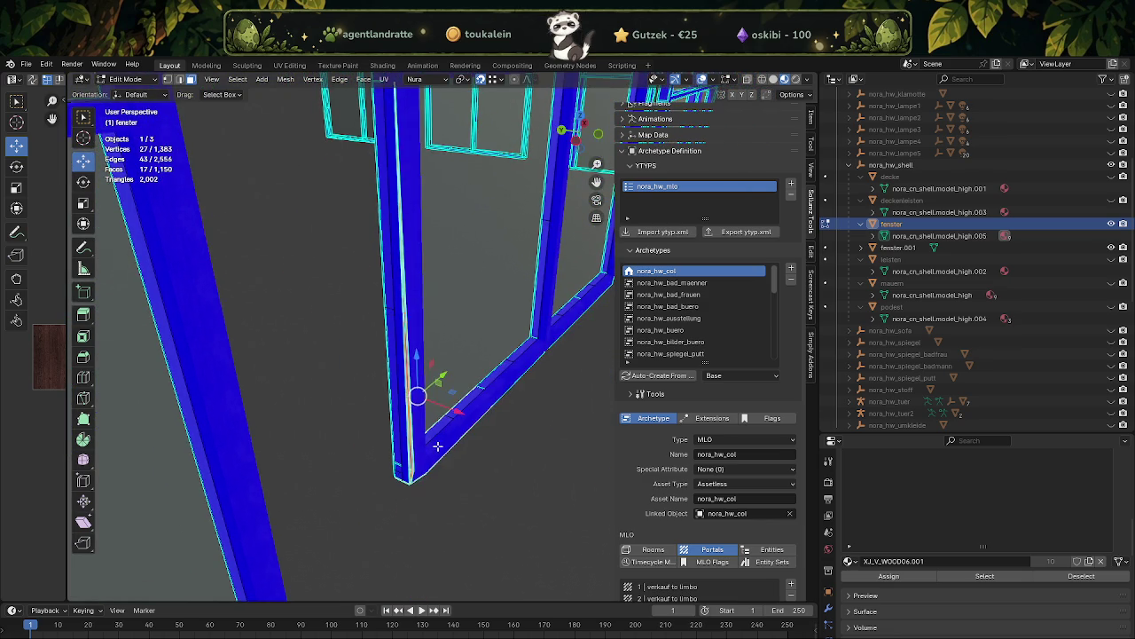
pyautogui.rightClick(433, 462)
pyautogui.moveTo(373, 463)
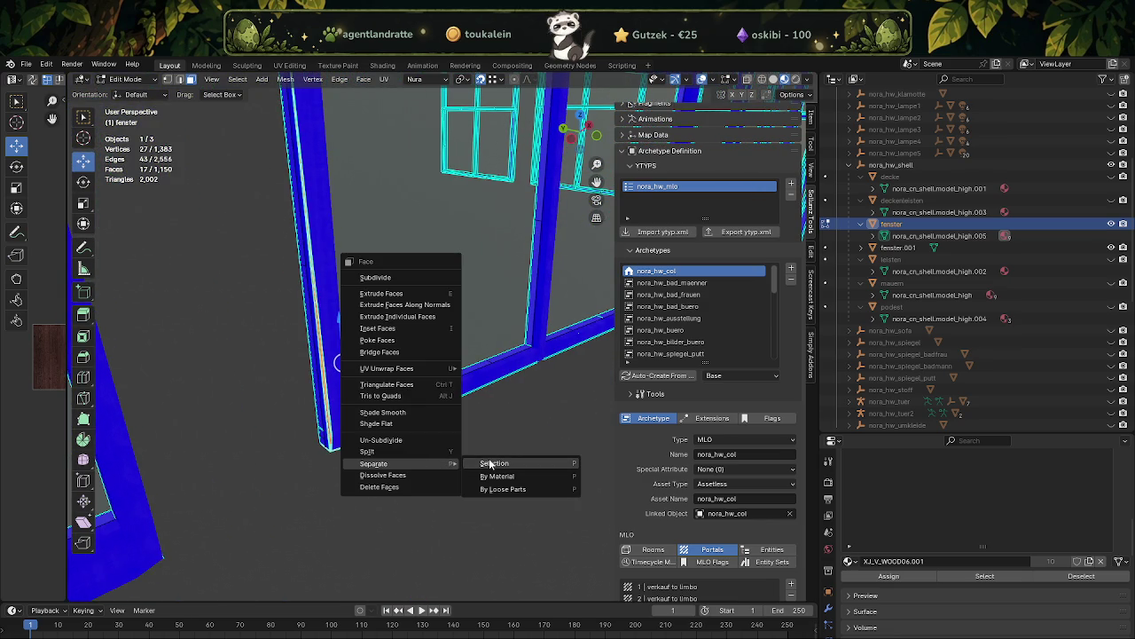
pyautogui.click(489, 458)
pyautogui.press('Tab')
pyautogui.scroll(3)
pyautogui.moveTo(307, 431); pyautogui.dragTo(327, 425)
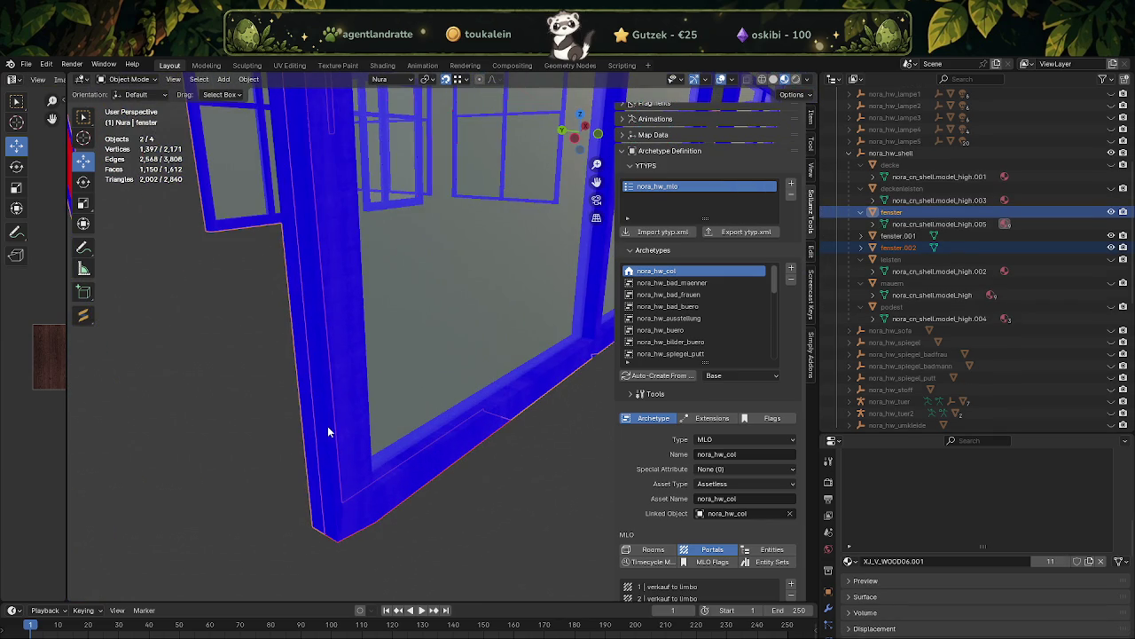
pyautogui.click(326, 435)
pyautogui.moveTo(344, 490); pyautogui.dragTo(336, 460)
pyautogui.click(335, 460)
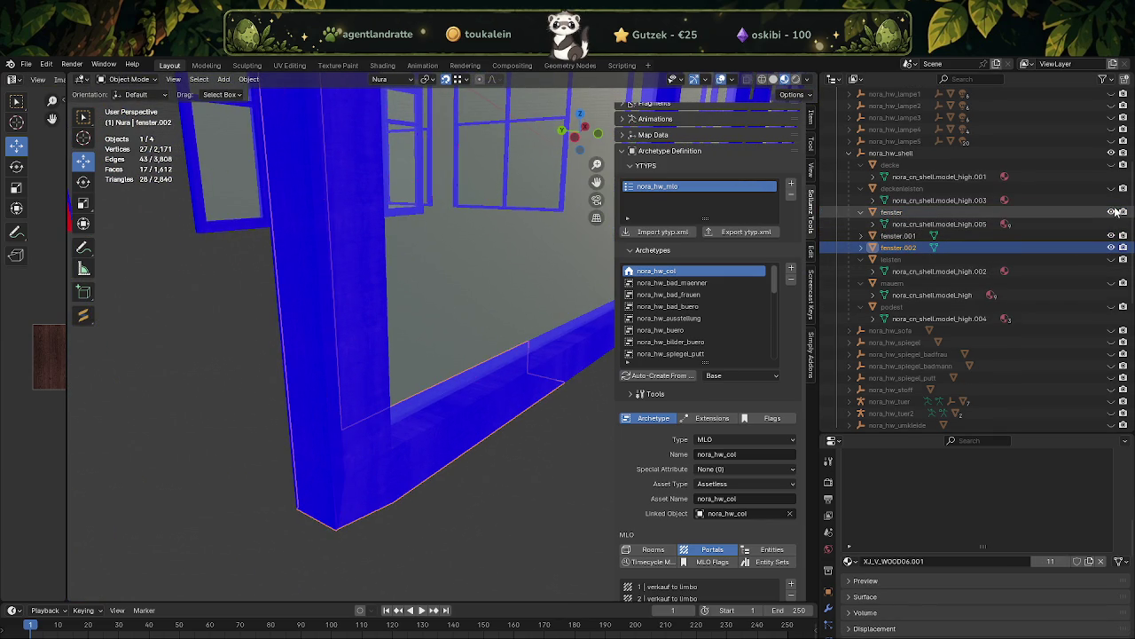
pyautogui.click(1112, 212)
pyautogui.click(342, 448)
pyautogui.moveTo(342, 449); pyautogui.dragTo(346, 456)
pyautogui.hotkey('alt', 'a')
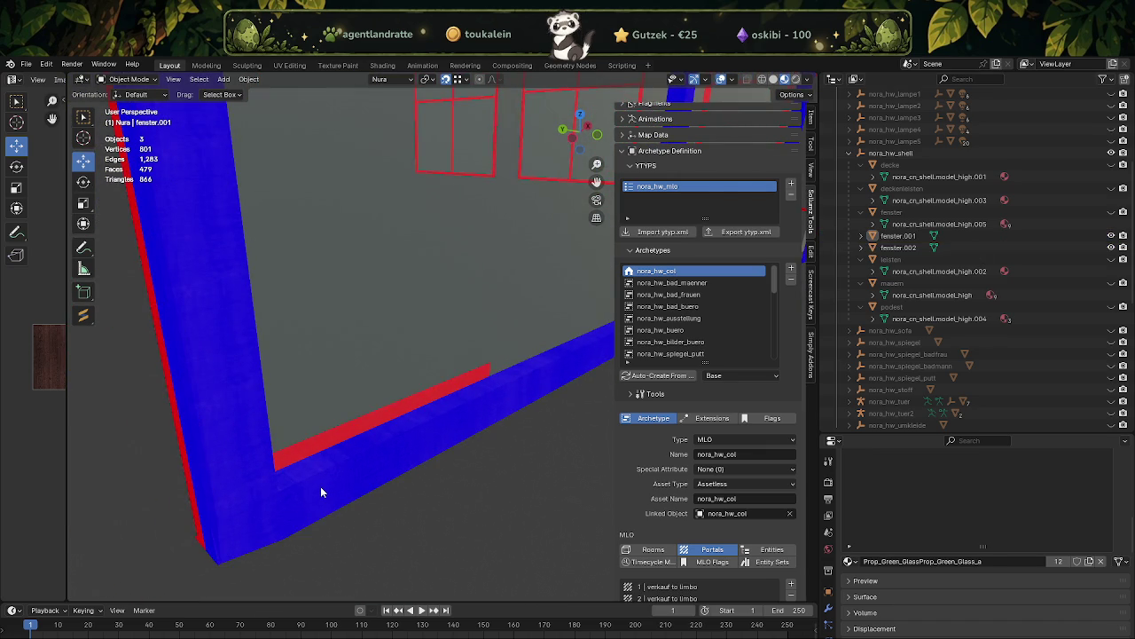
pyautogui.click(320, 486)
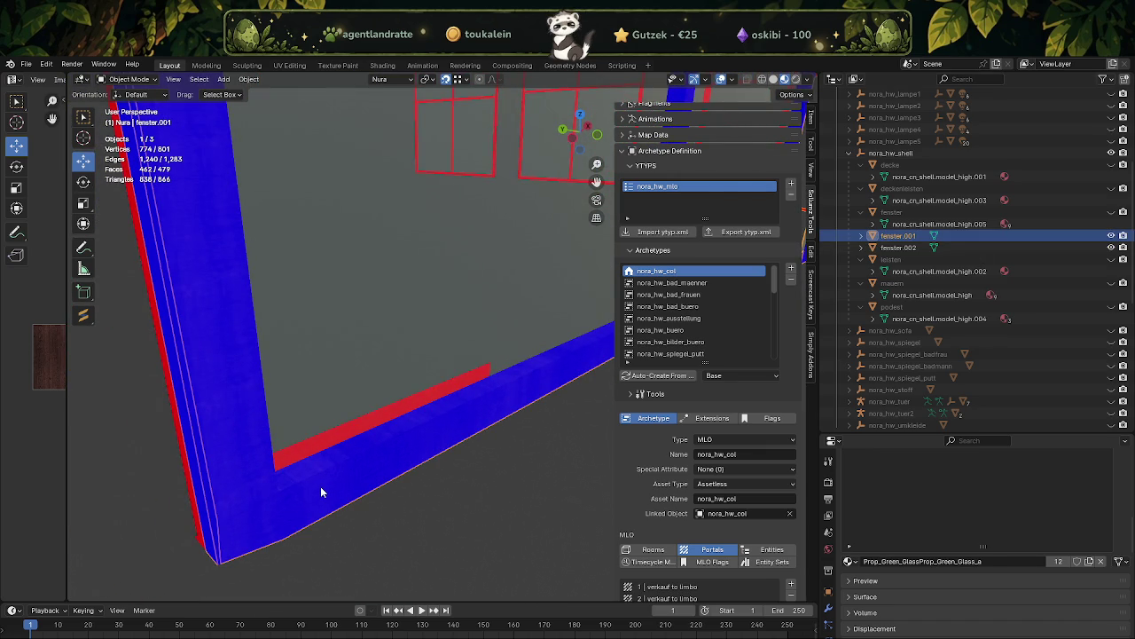
pyautogui.press('Tab')
pyautogui.click(320, 486)
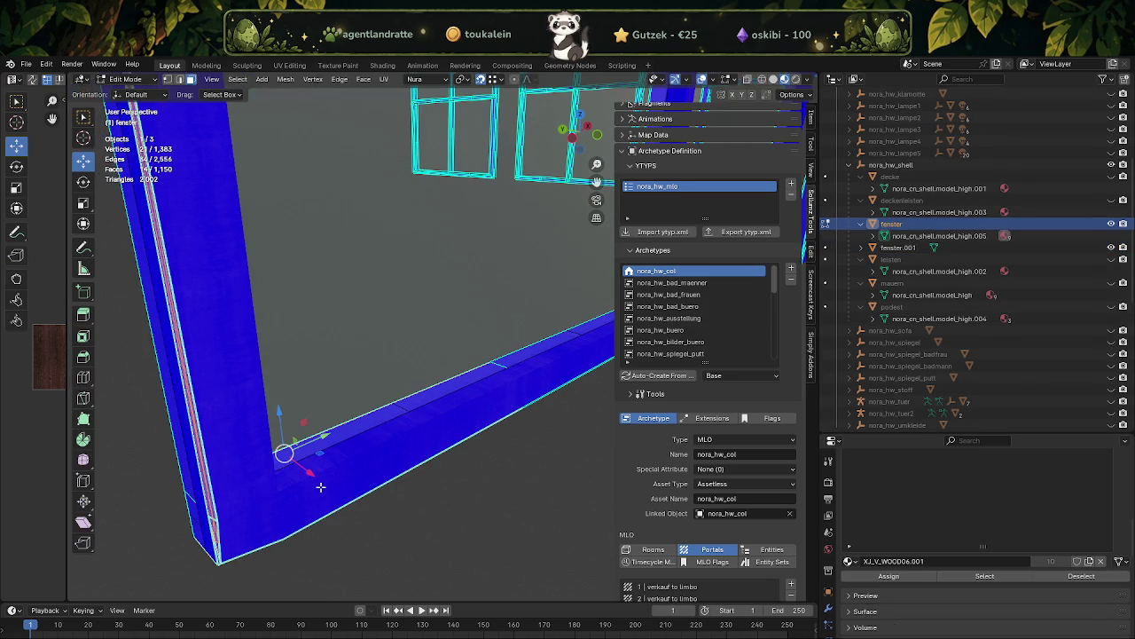
# - Trim the frame selection by deselecting the corner and bottom faces, leaving only the inner strip
pyautogui.moveTo(321, 486); pyautogui.dragTo(421, 377)
pyautogui.click(495, 302)
pyautogui.moveTo(495, 302); pyautogui.dragTo(405, 384)
pyautogui.scroll(3)
pyautogui.scroll(3)
pyautogui.scroll(3)
pyautogui.scroll(3)
pyautogui.click(430, 570)
pyautogui.moveTo(430, 570); pyautogui.dragTo(428, 535)
pyautogui.click(469, 542)
# - Separate the selected inner strip from fenster into its own object
pyautogui.rightClick(428, 535)
pyautogui.moveTo(416, 516)
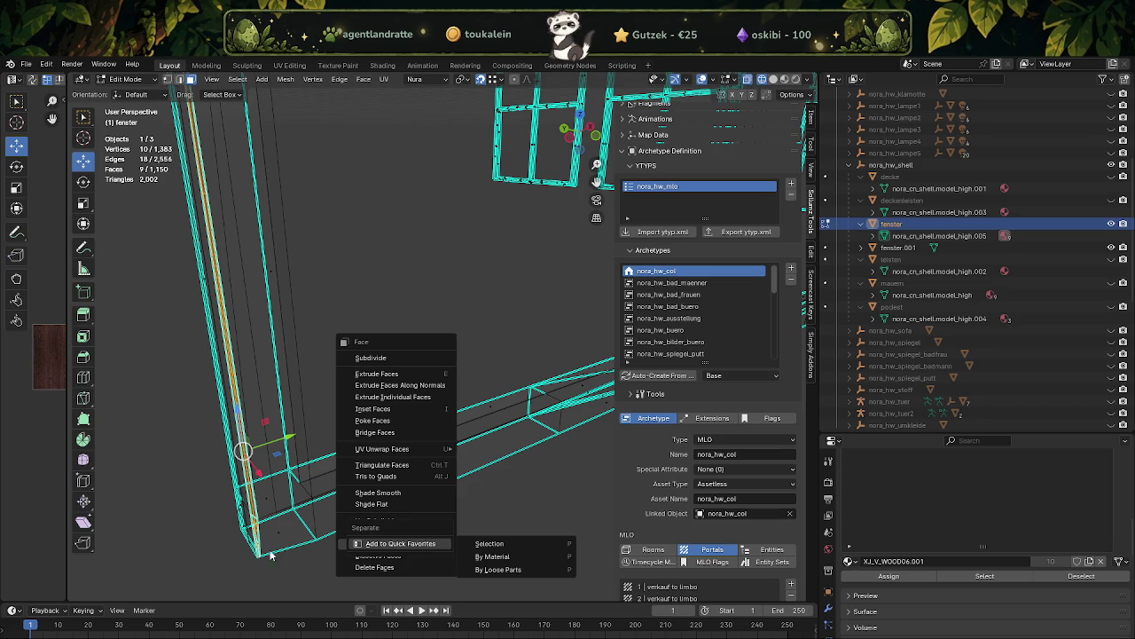
pyautogui.click(545, 501)
pyautogui.rightClick(493, 517)
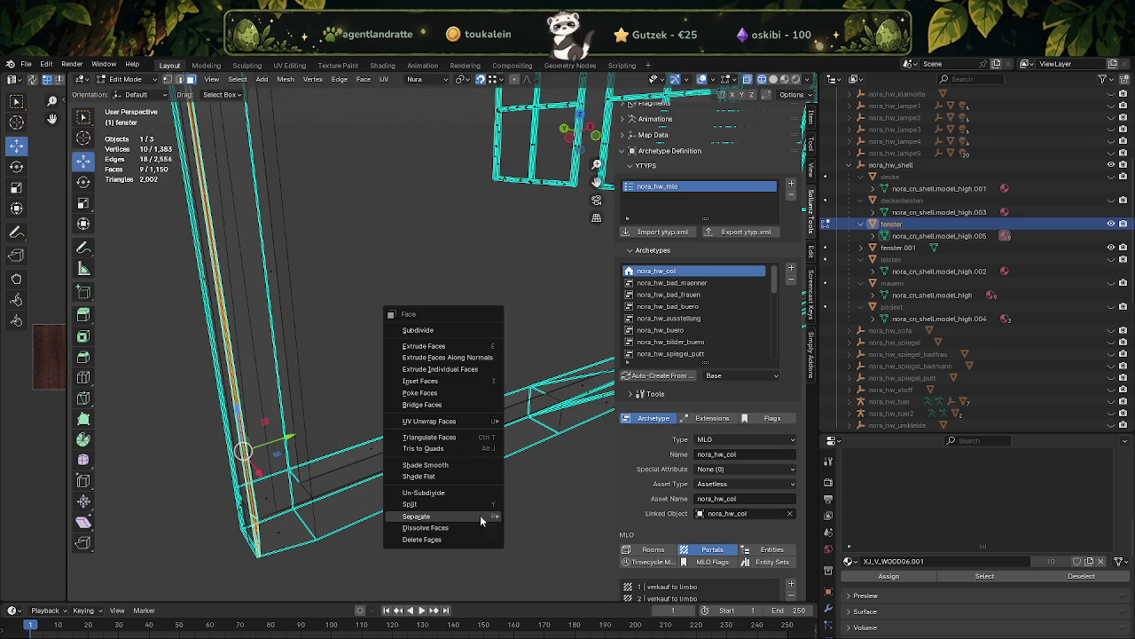
pyautogui.click(541, 516)
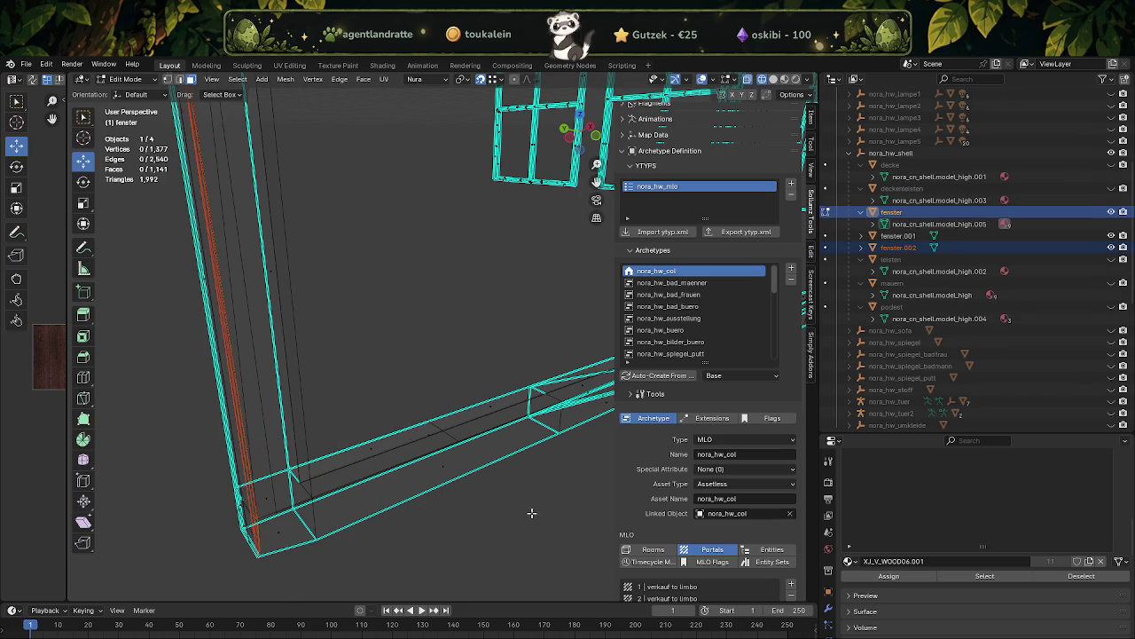
# - Hide fenster and join the separated fenster.002 strip into fenster.001
pyautogui.press('Tab')
pyautogui.click(1111, 212)
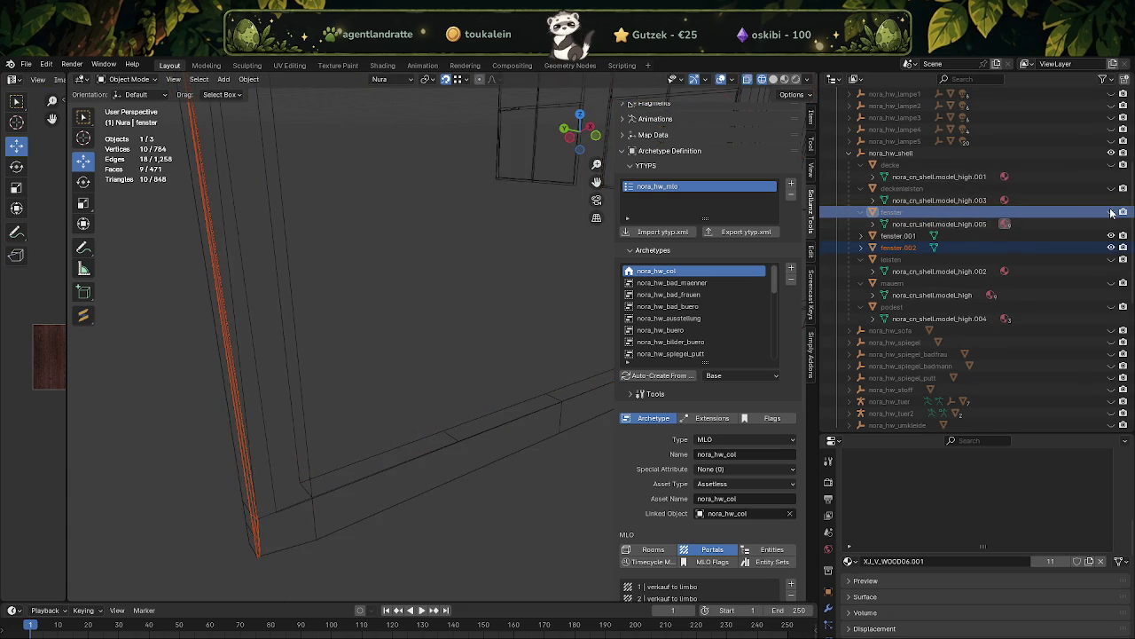
pyautogui.moveTo(479, 382); pyautogui.dragTo(512, 377)
pyautogui.hotkey('shift', 'z')
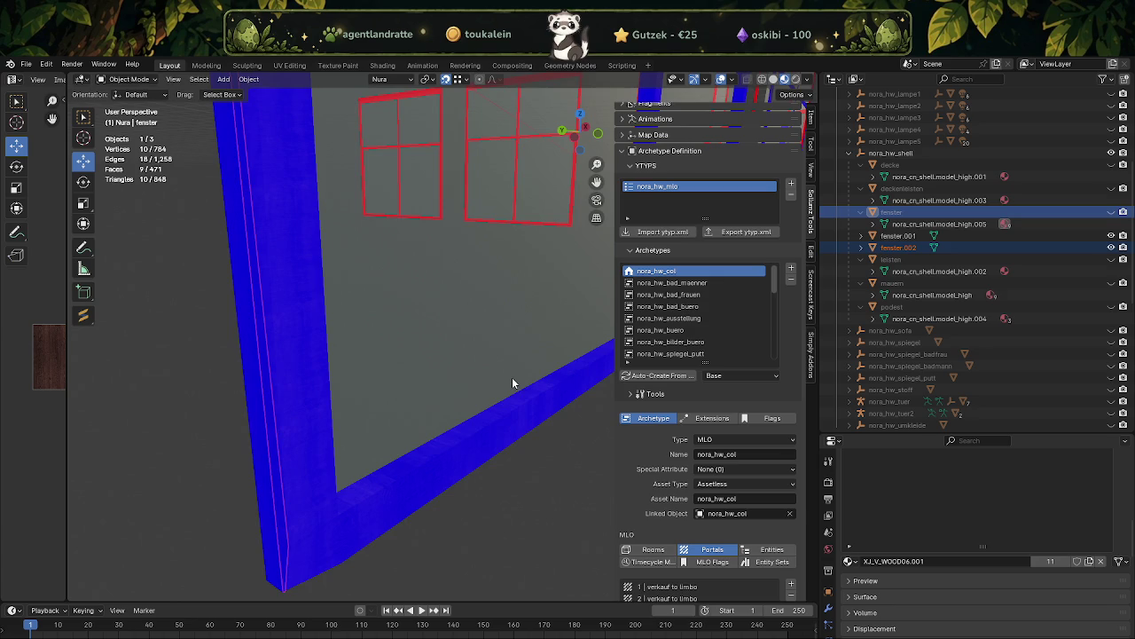
pyautogui.click(275, 497)
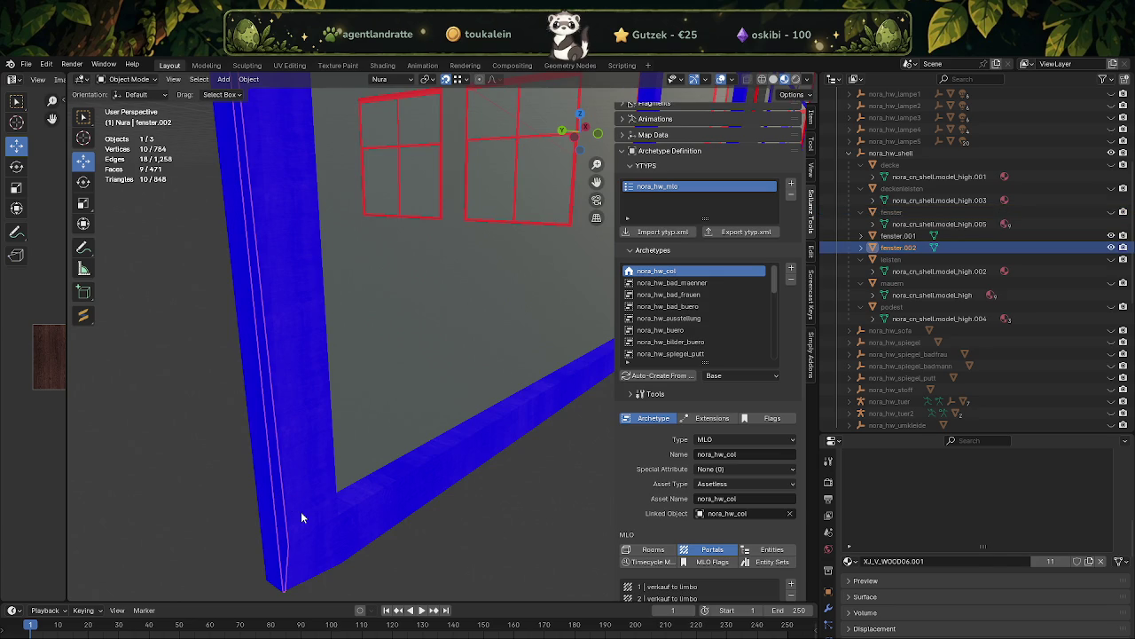
pyautogui.click(301, 510)
pyautogui.rightClick(301, 506)
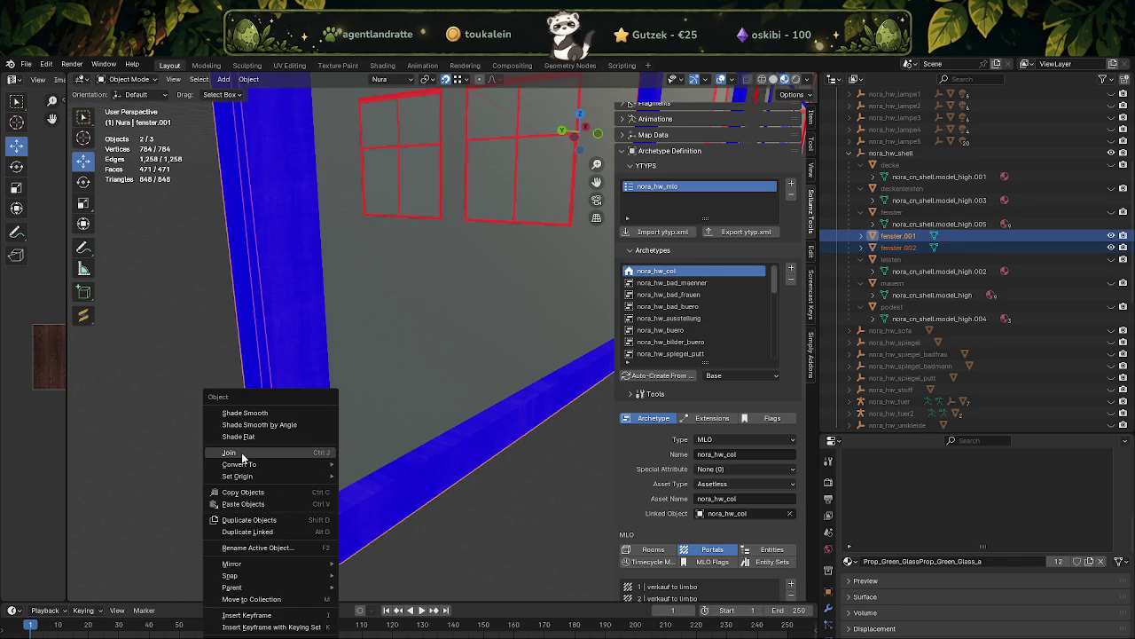
pyautogui.click(235, 453)
pyautogui.moveTo(241, 452); pyautogui.dragTo(379, 367)
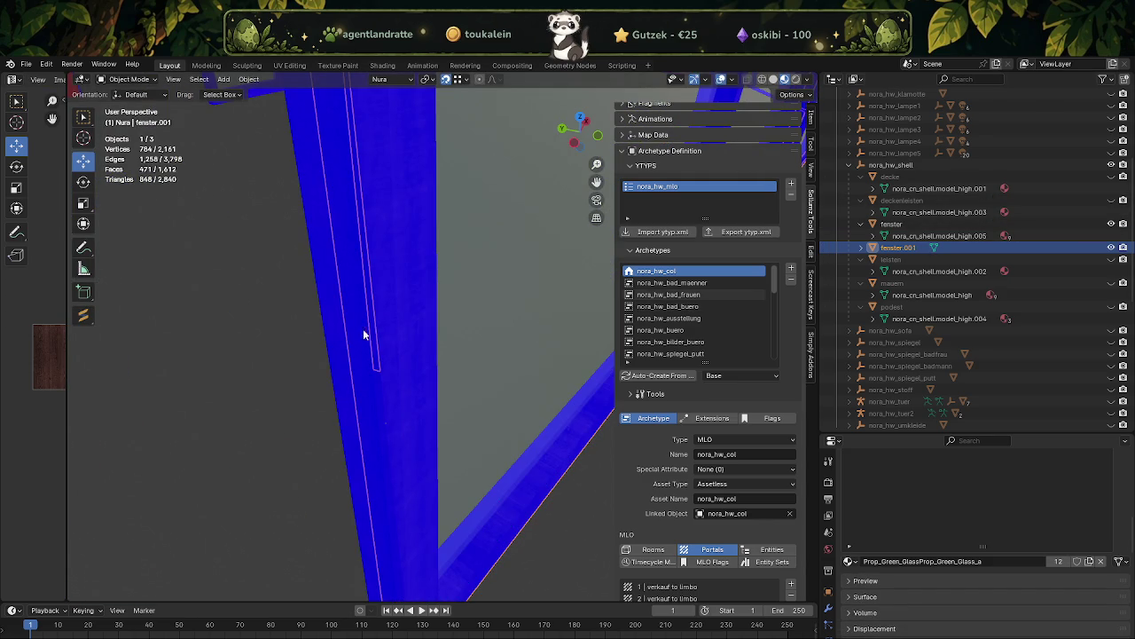
# - Separate the long inner face strip of fenster into its own object
pyautogui.click(374, 340)
pyautogui.press('Tab')
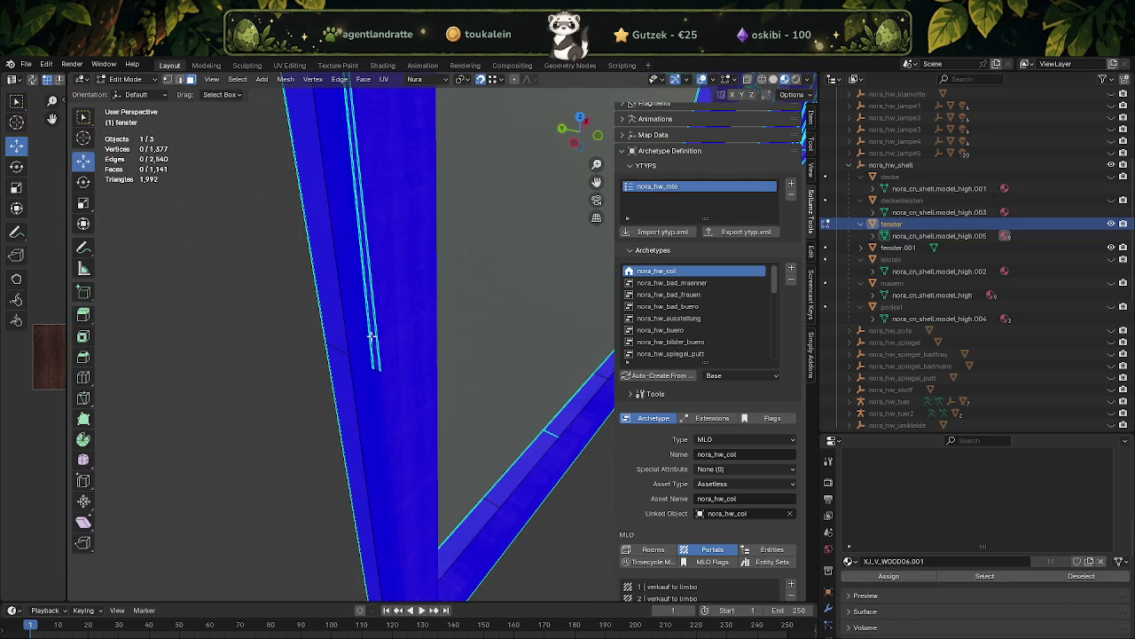
pyautogui.click(374, 340)
pyautogui.hotkey('ctrl', 'f')
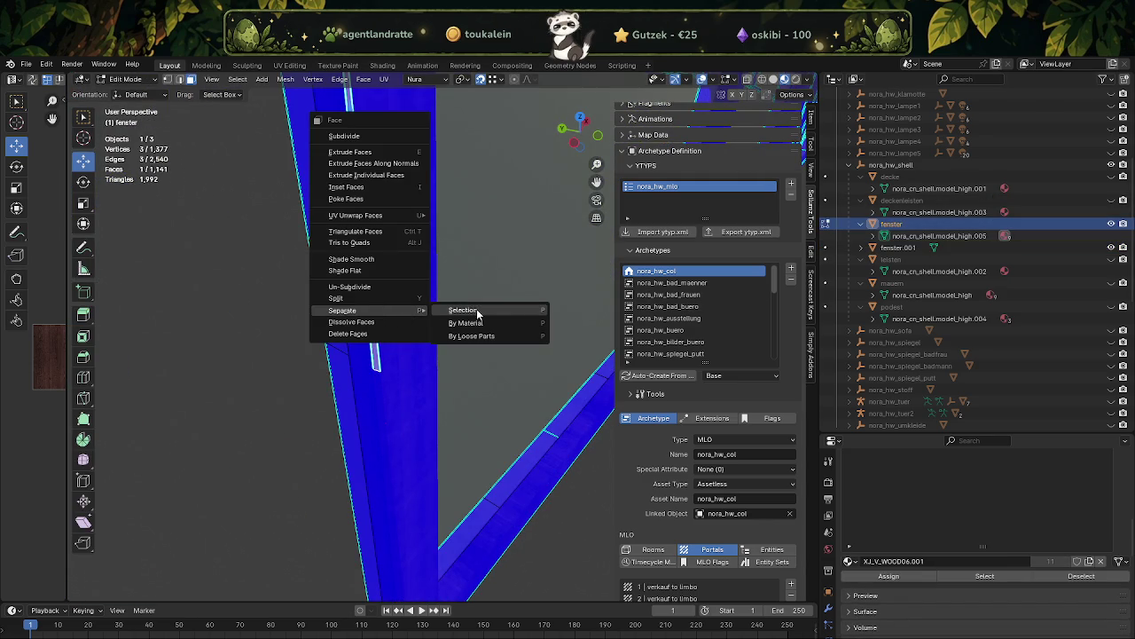
pyautogui.click(479, 311)
pyautogui.press('Tab')
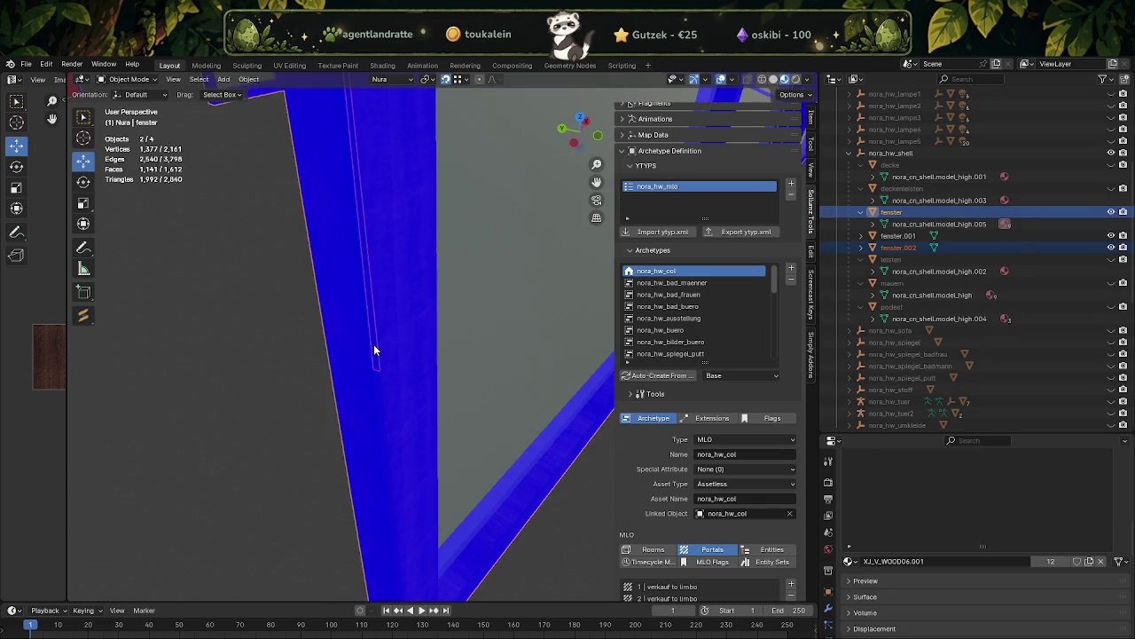
# - Join the second strip into fenster.001 and hide fenster again
pyautogui.click(373, 344)
pyautogui.click(408, 351)
pyautogui.rightClick(410, 349)
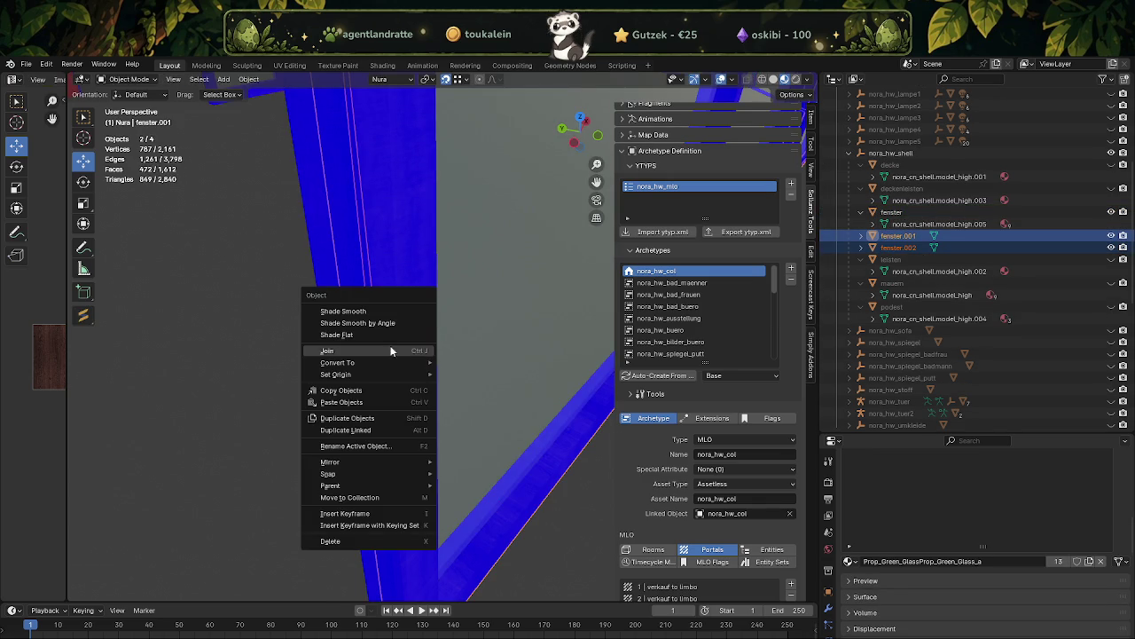
pyautogui.click(373, 348)
pyautogui.scroll(-3)
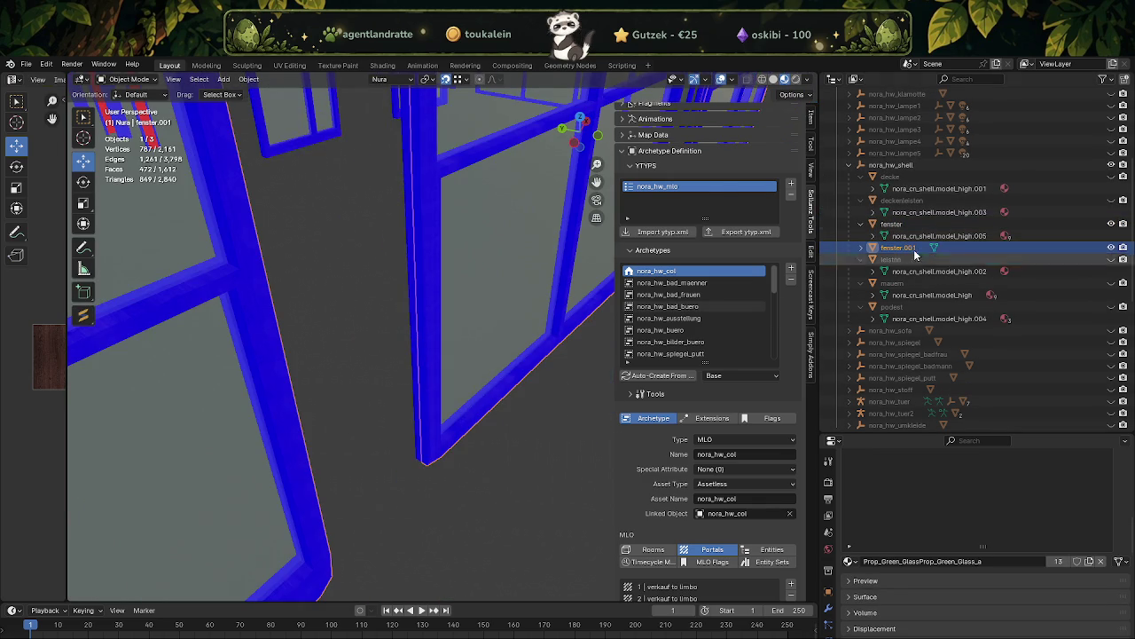
pyautogui.click(1111, 226)
# - Frame a corner vertex of fenster.001, then orbit along the wall to inspect its window frames
pyautogui.moveTo(481, 343); pyautogui.dragTo(369, 251)
pyautogui.press('Tab')
pyautogui.click(367, 197)
pyautogui.press('KP_Decimal')
pyautogui.scroll(-3)
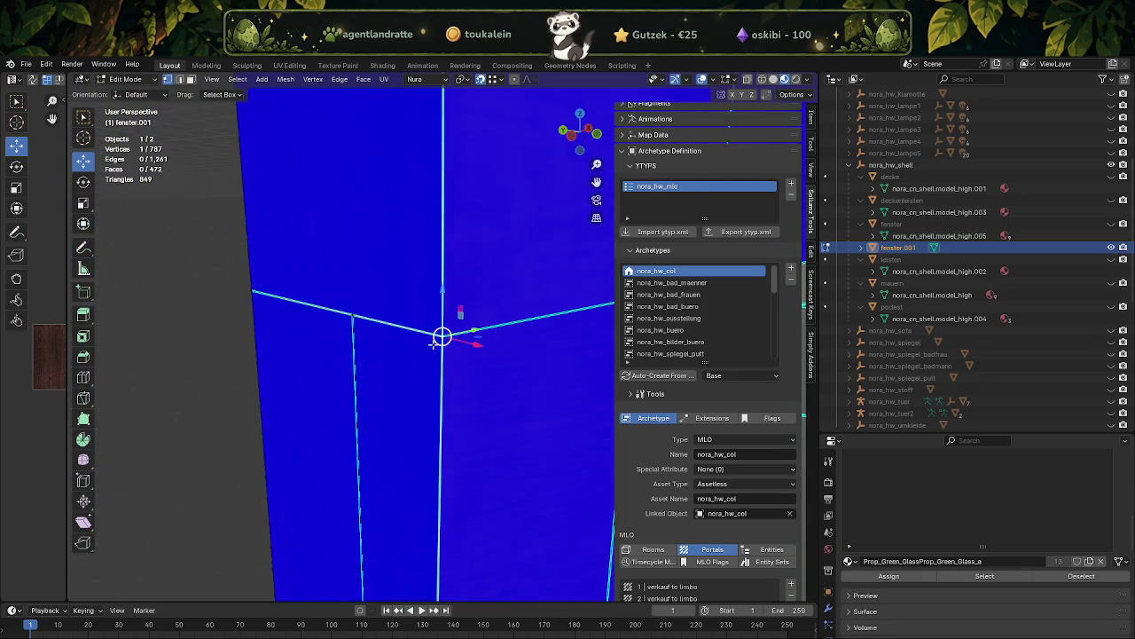
pyautogui.scroll(-3)
pyautogui.scroll(-3)
pyautogui.press('Tab')
pyautogui.moveTo(359, 377); pyautogui.dragTo(328, 398)
pyautogui.scroll(3)
pyautogui.moveTo(403, 405); pyautogui.dragTo(385, 365)
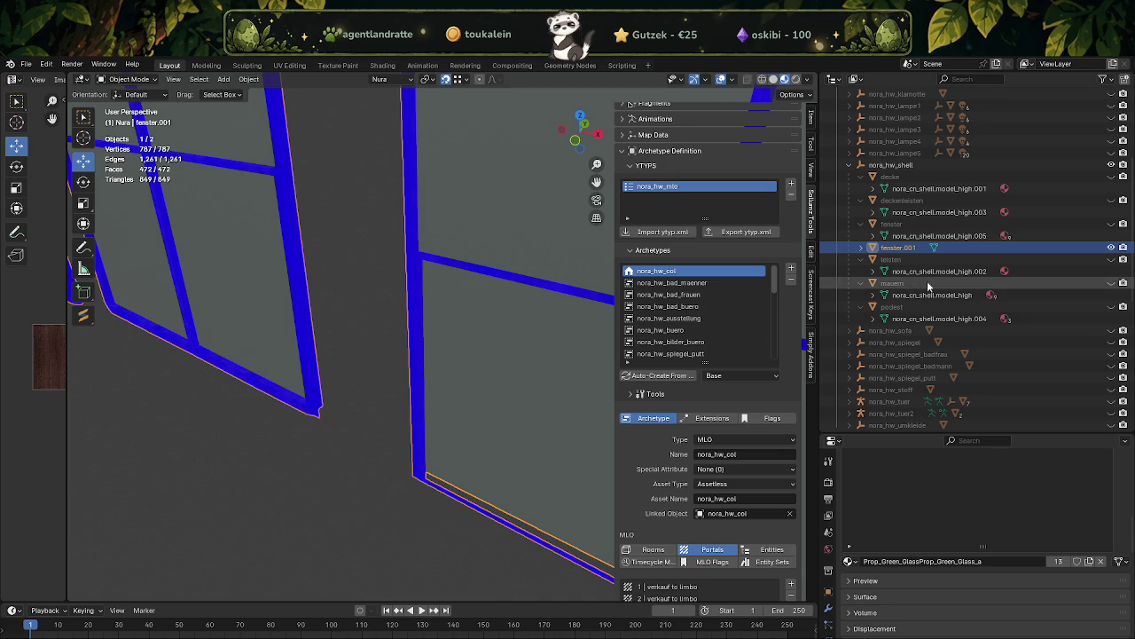
# - Make fenster.001 the active object
pyautogui.click(1052, 248)
# - Unhide the fenster frames and enter Edit Mode on the fenster mesh
pyautogui.press('h')
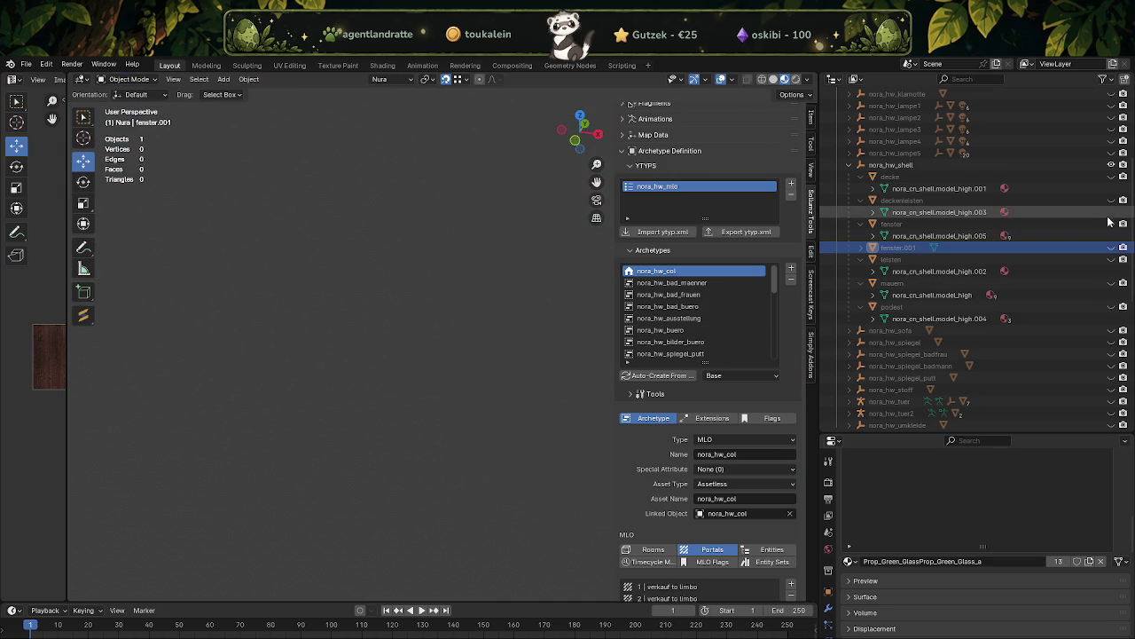
pyautogui.click(1111, 223)
pyautogui.moveTo(510, 350); pyautogui.dragTo(393, 464)
pyautogui.click(391, 469)
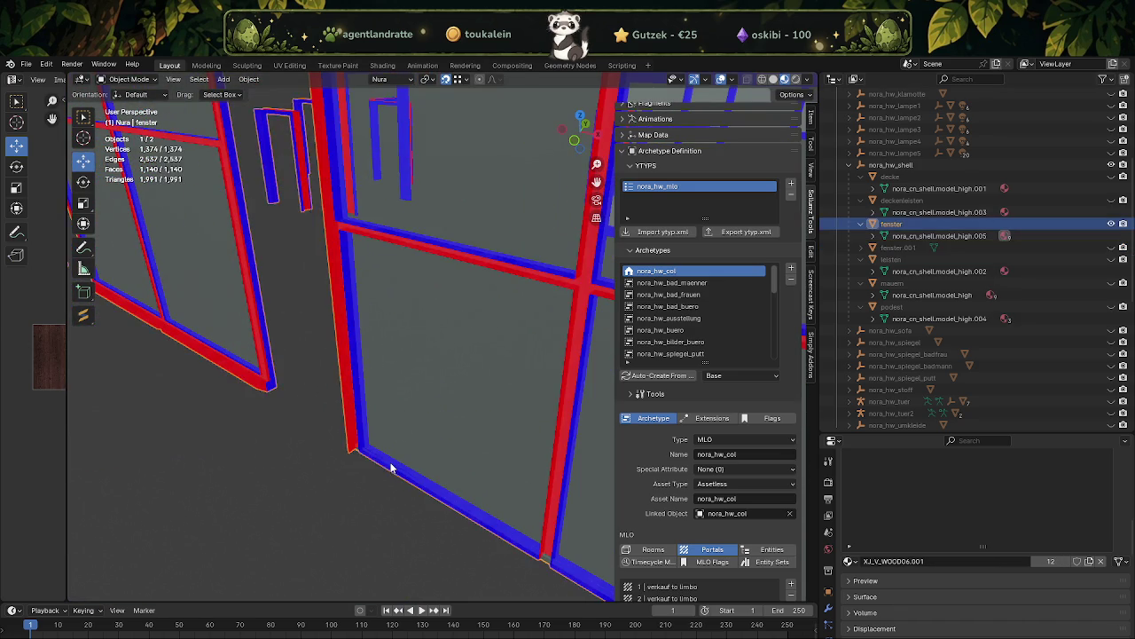
pyautogui.press('Tab')
pyautogui.scroll(3)
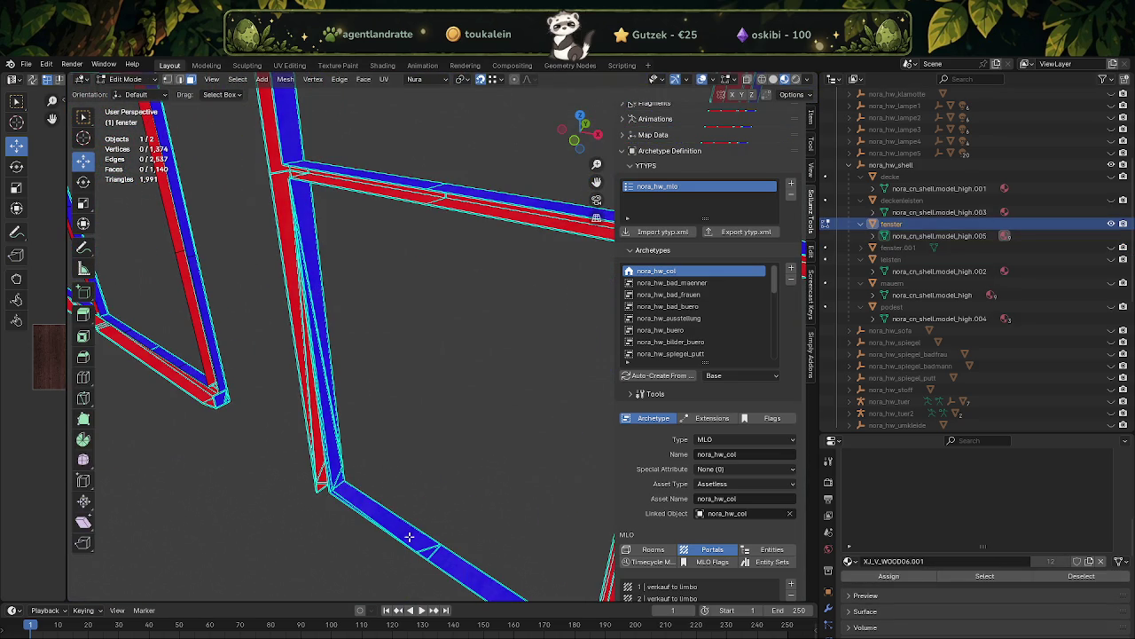
# - Dissolve the split faces on the long bottom bar and the vertical post
pyautogui.click(437, 555)
pyautogui.press('x')
pyautogui.click(437, 555)
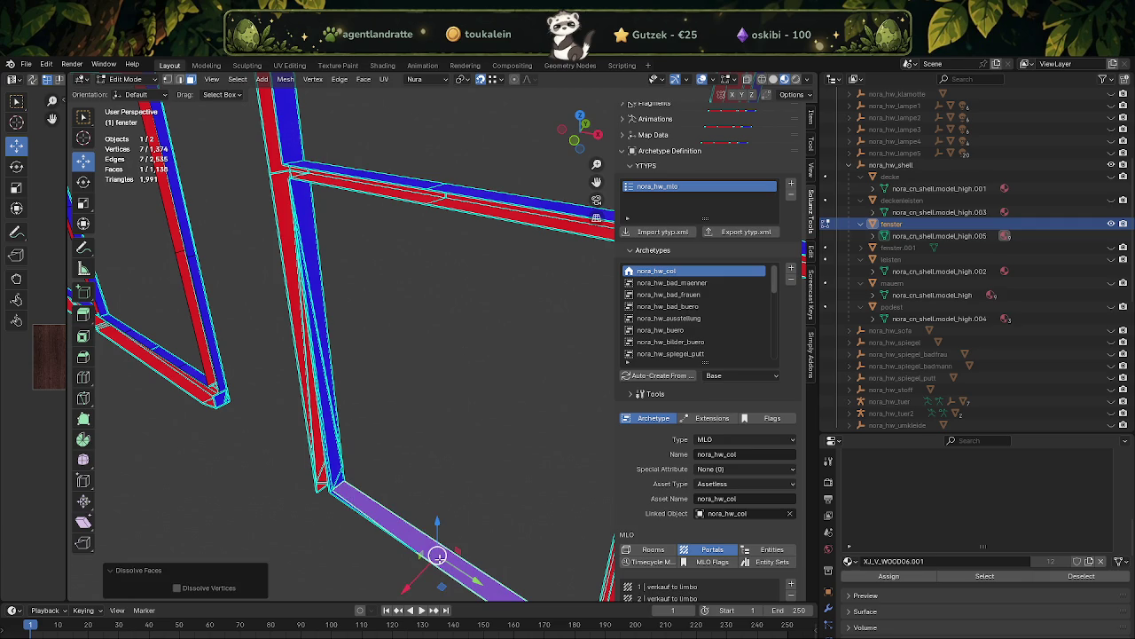
pyautogui.moveTo(367, 466); pyautogui.dragTo(304, 371)
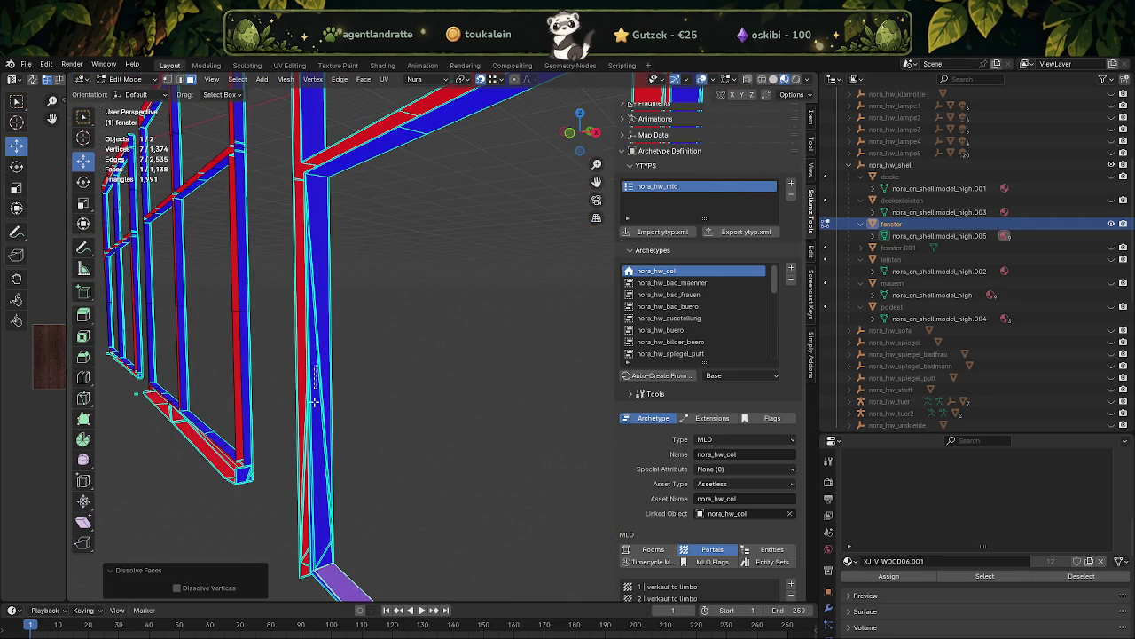
pyautogui.click(330, 553)
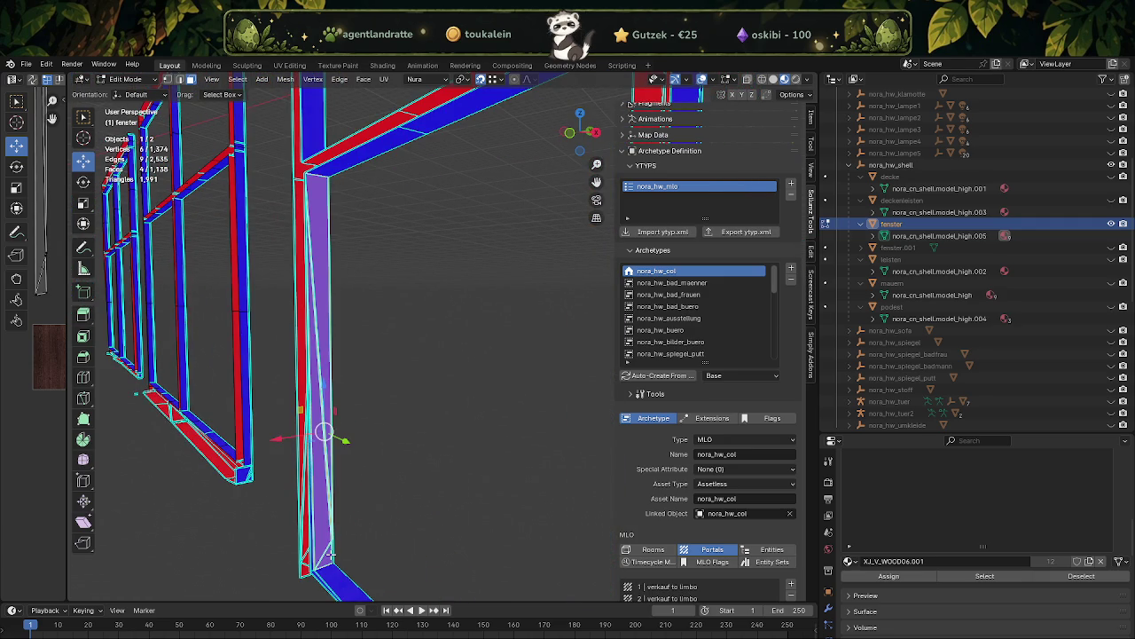
pyautogui.moveTo(330, 552); pyautogui.dragTo(329, 553)
pyautogui.scroll(3)
pyautogui.scroll(3)
pyautogui.moveTo(342, 375); pyautogui.dragTo(393, 422)
pyautogui.press('x')
pyautogui.click(434, 347)
pyautogui.moveTo(435, 348); pyautogui.dragTo(418, 471)
# - Dissolve the remaining split face on the post, leaving 1,134 faces
pyautogui.hotkey('alt', 'a')
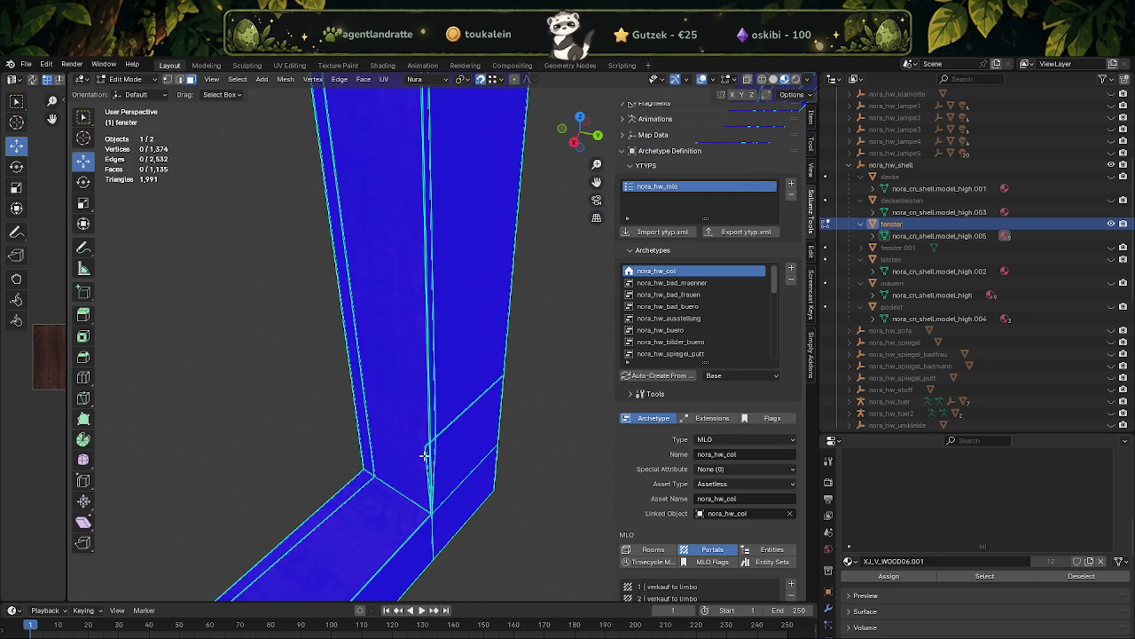
pyautogui.click(413, 439)
pyautogui.press('x')
pyautogui.click(413, 440)
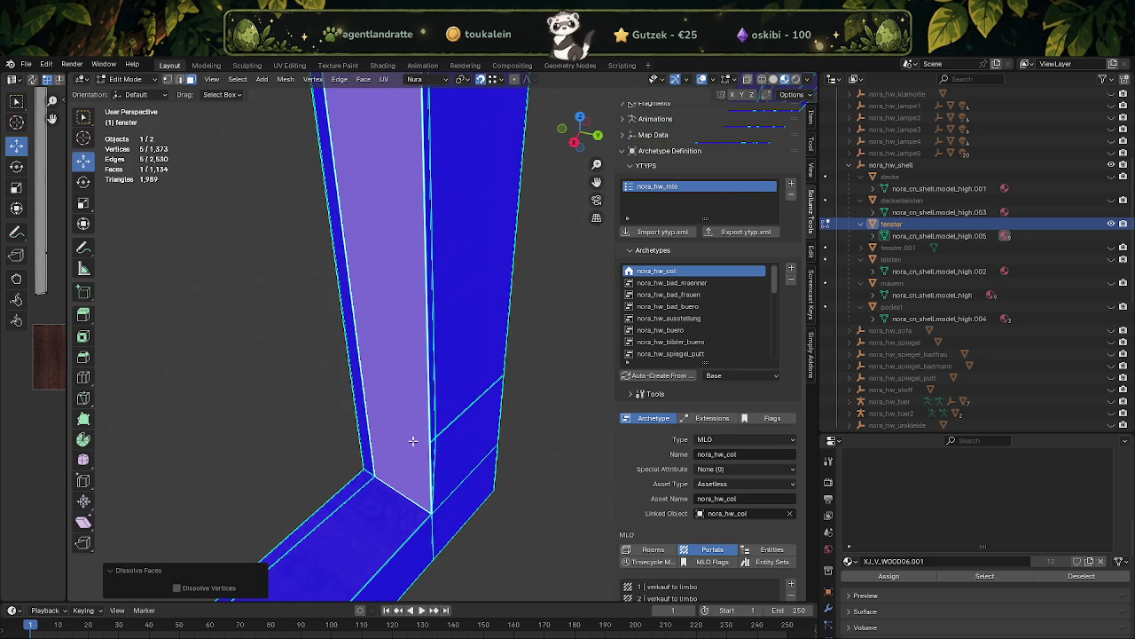
pyautogui.scroll(-3)
pyautogui.scroll(-3)
pyautogui.scroll(-3)
pyautogui.moveTo(445, 516); pyautogui.dragTo(496, 497)
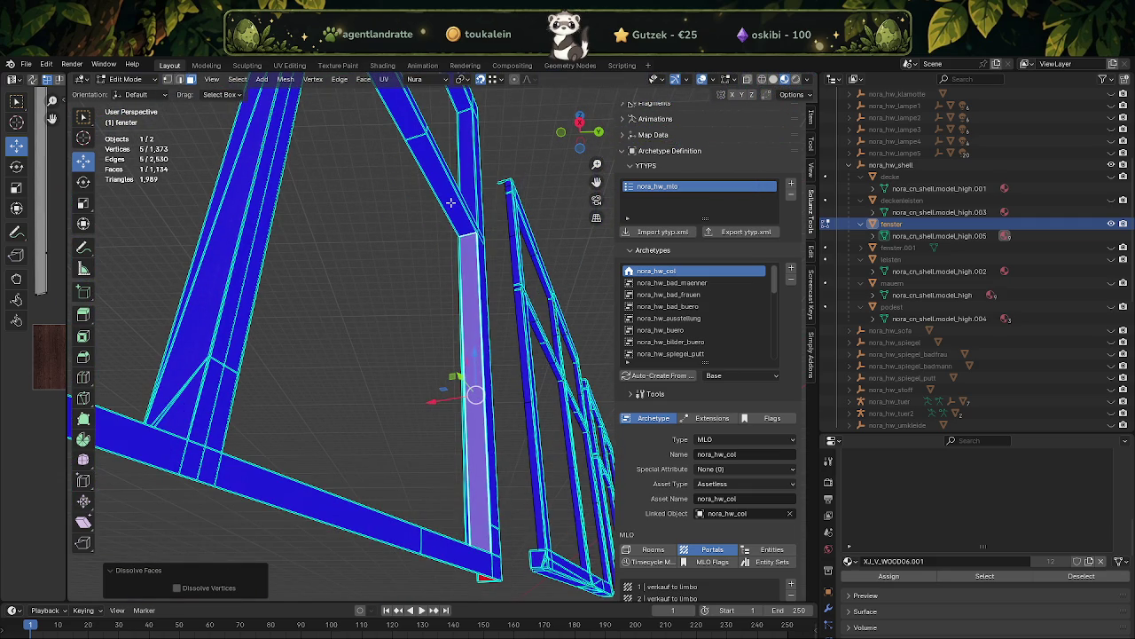
# - Try subdividing the face pair at the column's top, then undo the extra subdivision
pyautogui.click(412, 133)
pyautogui.click(410, 123)
pyautogui.rightClick(412, 126)
pyautogui.click(411, 130)
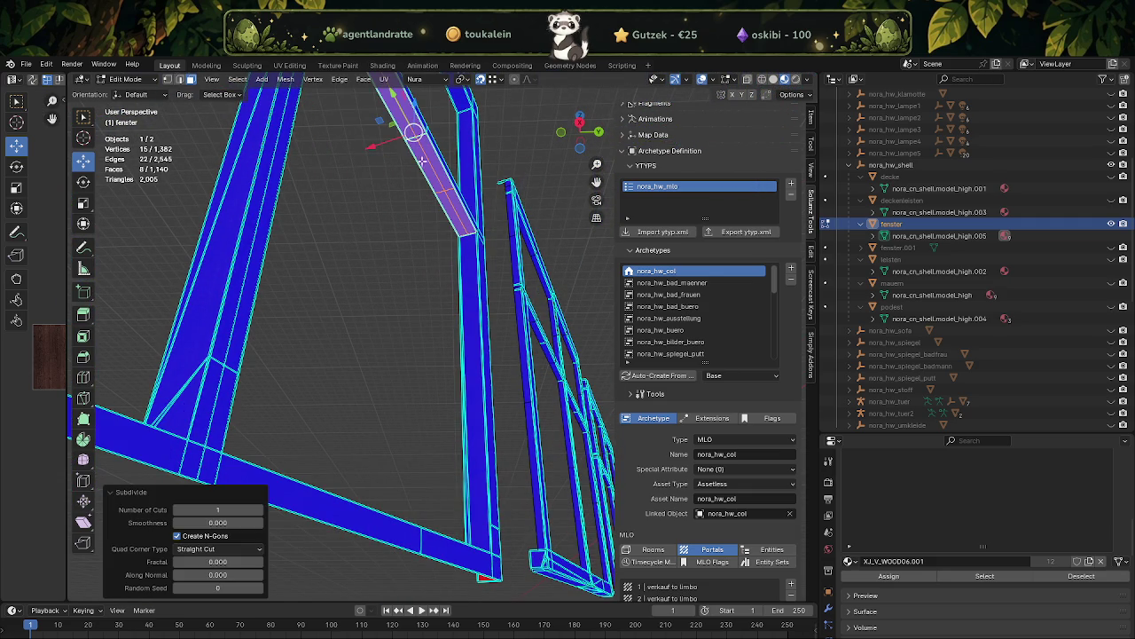
pyautogui.click(470, 295)
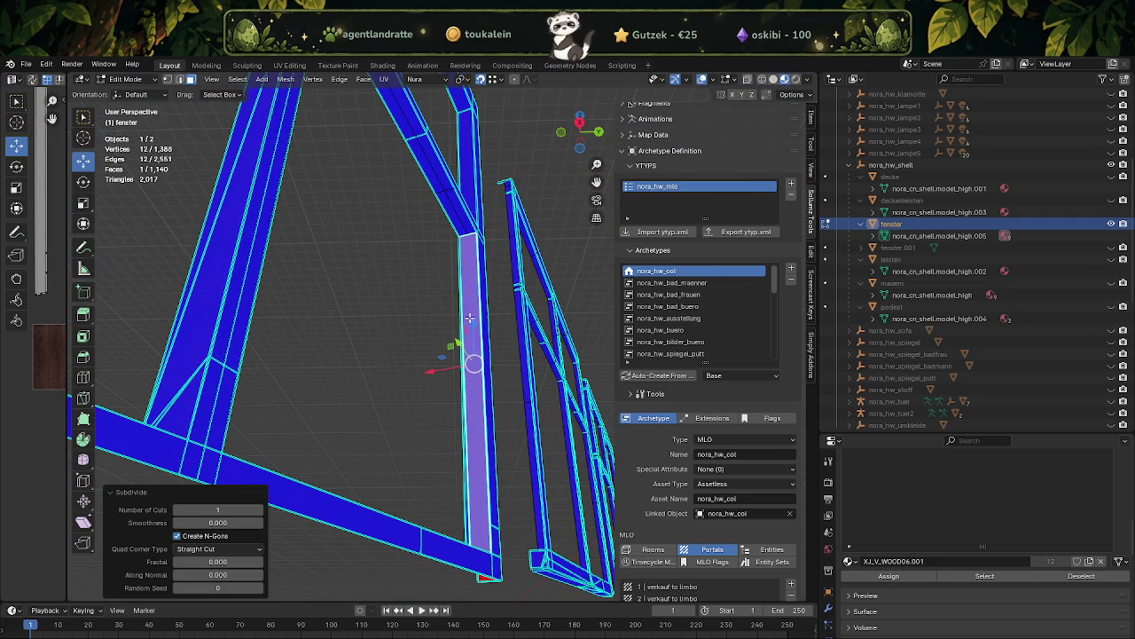
pyautogui.hotkey('ctrl', 'z')
# - Dissolve the two vertical column faces into one
pyautogui.moveTo(470, 316); pyautogui.dragTo(530, 275)
pyautogui.scroll(3)
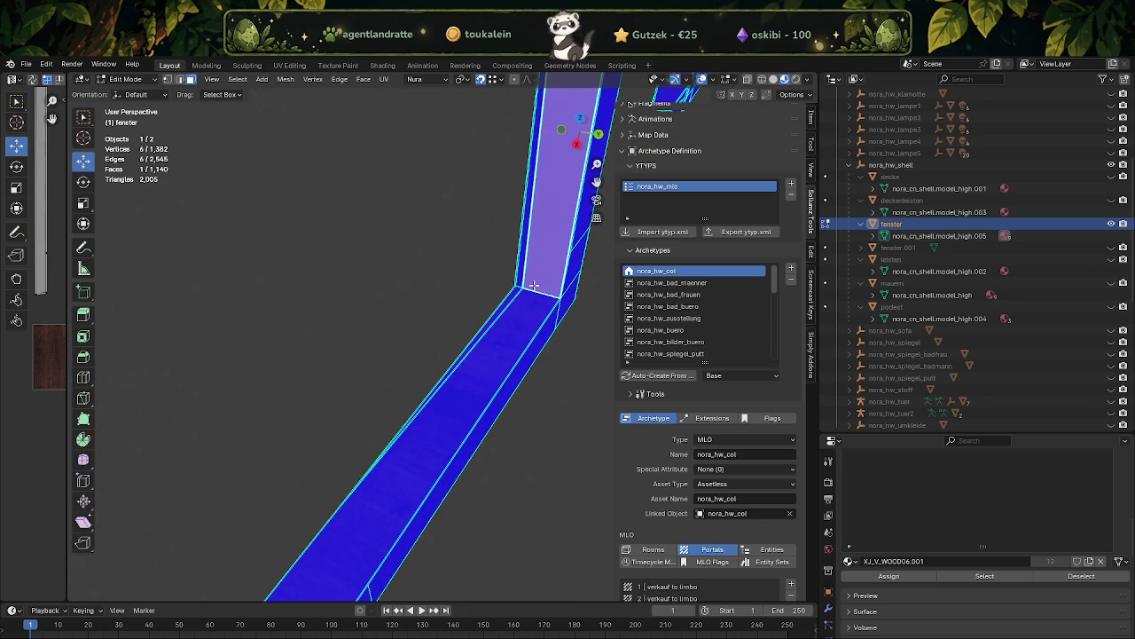
pyautogui.click(526, 269)
pyautogui.press('x')
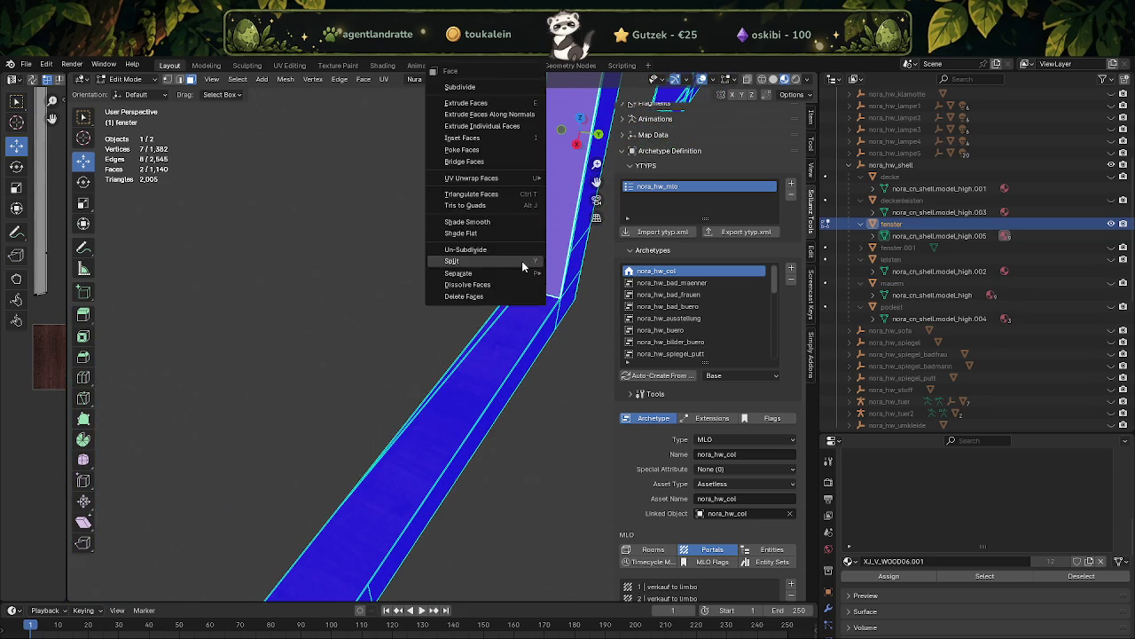
pyautogui.click(523, 261)
# - Merge the floor strip faces and the box-selected column faces into single faces
pyautogui.click(501, 306)
pyautogui.press('x')
pyautogui.click(504, 300)
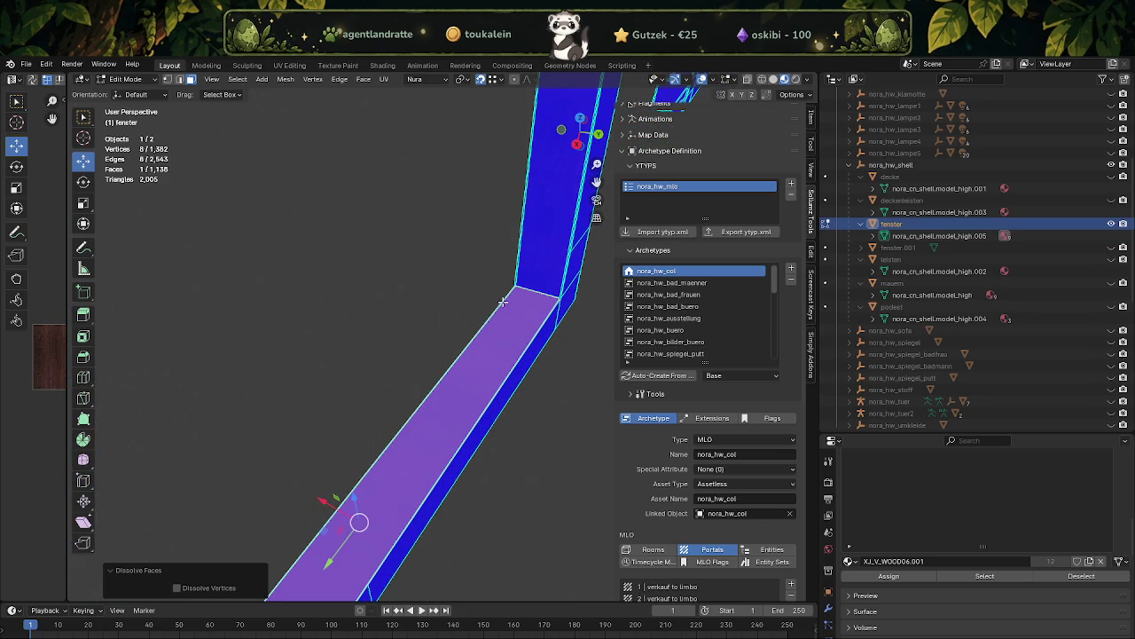
pyautogui.moveTo(515, 292); pyautogui.dragTo(532, 284)
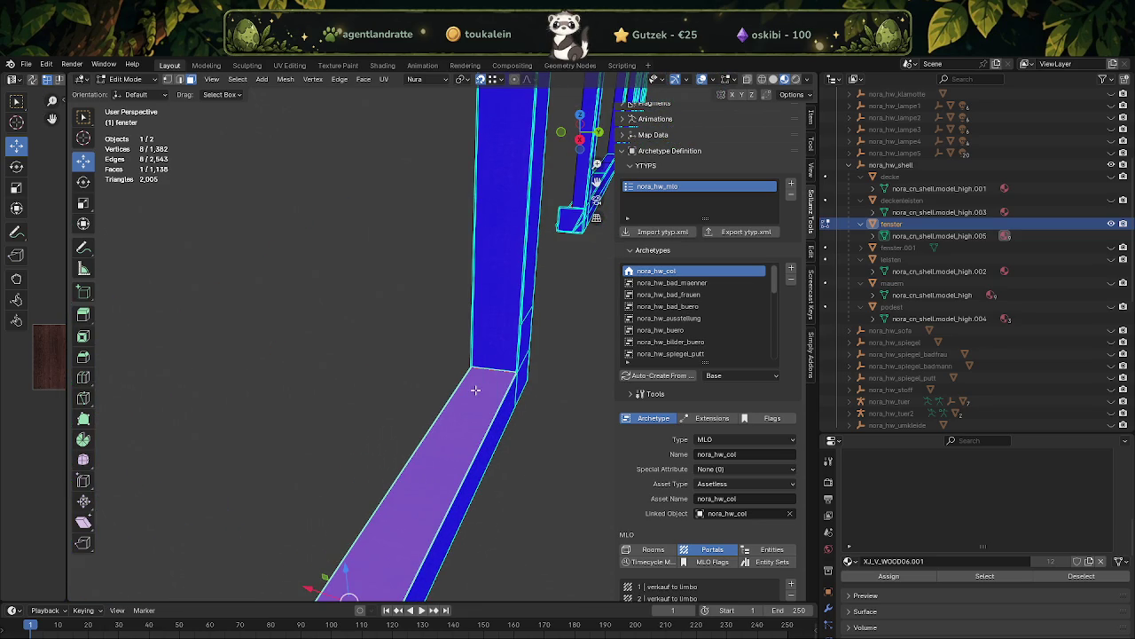
pyautogui.moveTo(475, 390); pyautogui.dragTo(370, 291)
pyautogui.moveTo(370, 285); pyautogui.dragTo(391, 421)
pyautogui.moveTo(392, 421); pyautogui.dragTo(426, 293)
pyautogui.press('x')
pyautogui.click(399, 275)
pyautogui.click(426, 293)
# - Dissolve the lower beam's split faces at the corner into one face
pyautogui.moveTo(447, 412); pyautogui.dragTo(482, 524)
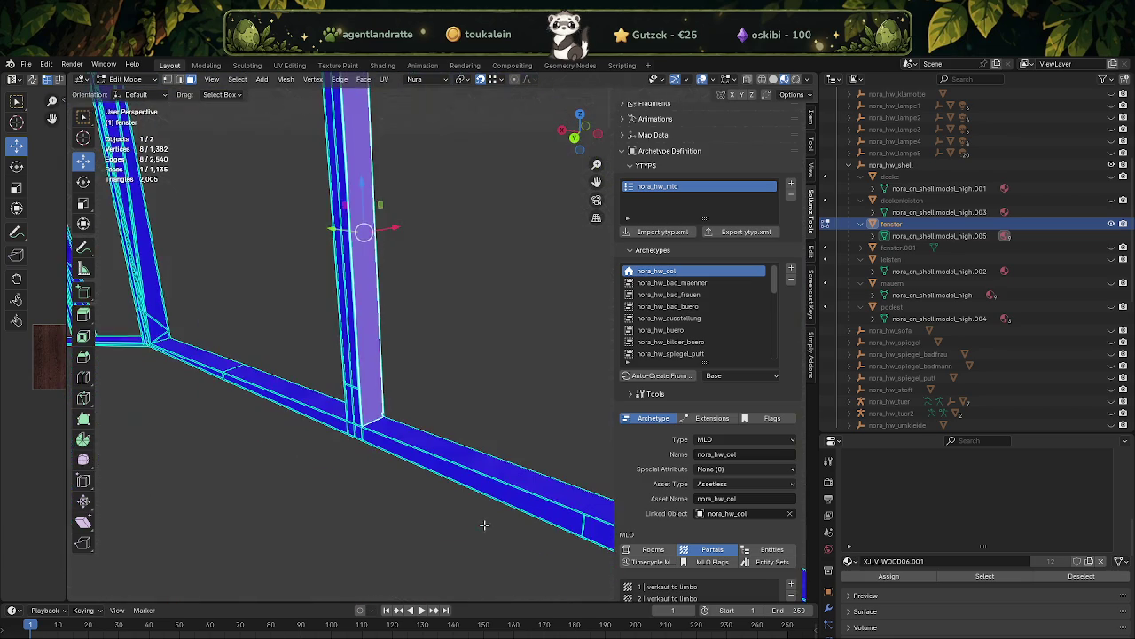
pyautogui.click(504, 454)
pyautogui.moveTo(504, 454); pyautogui.dragTo(237, 470)
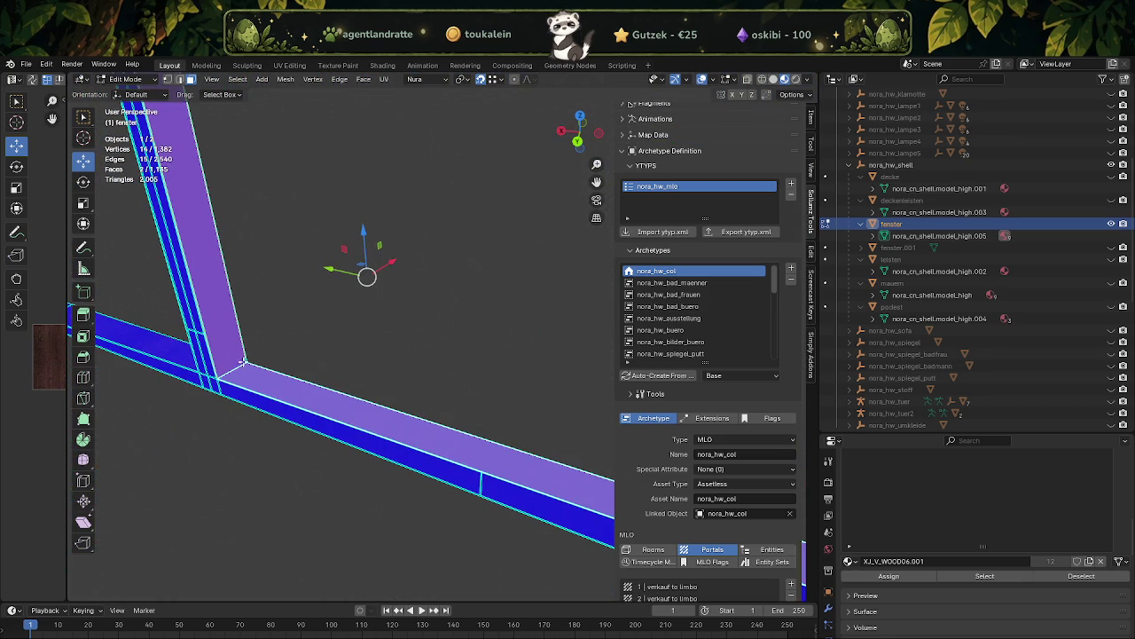
pyautogui.click(244, 361)
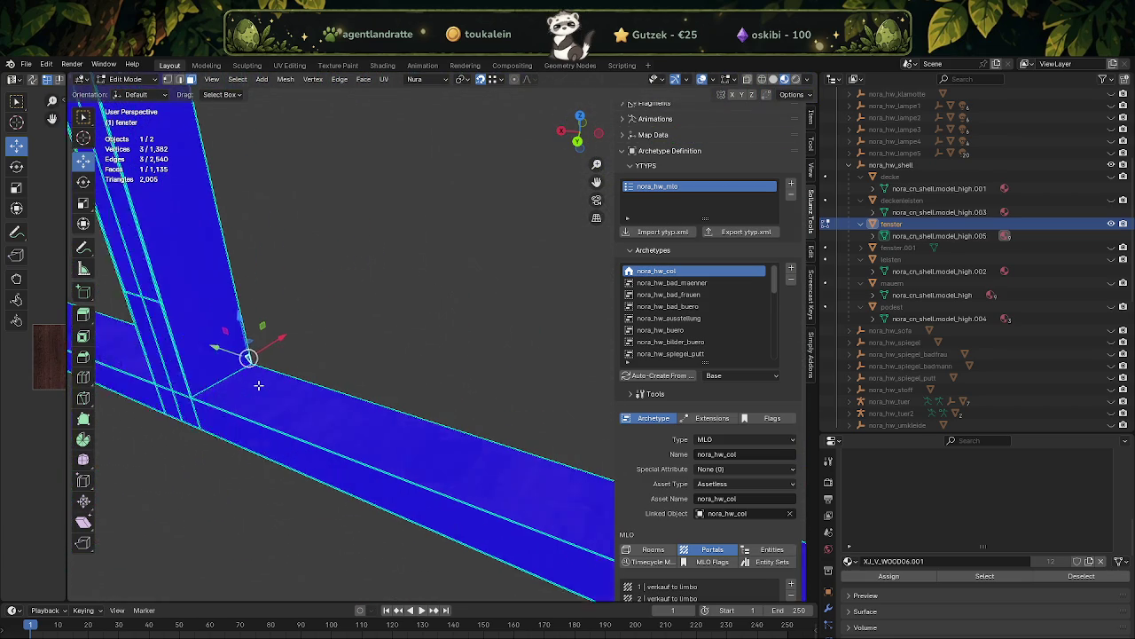
pyautogui.scroll(3)
pyautogui.click(370, 347)
pyautogui.press('x')
pyautogui.click(363, 346)
# - Select the horizontal beam's top and side faces for separation
pyautogui.moveTo(356, 344); pyautogui.dragTo(527, 329)
pyautogui.click(321, 358)
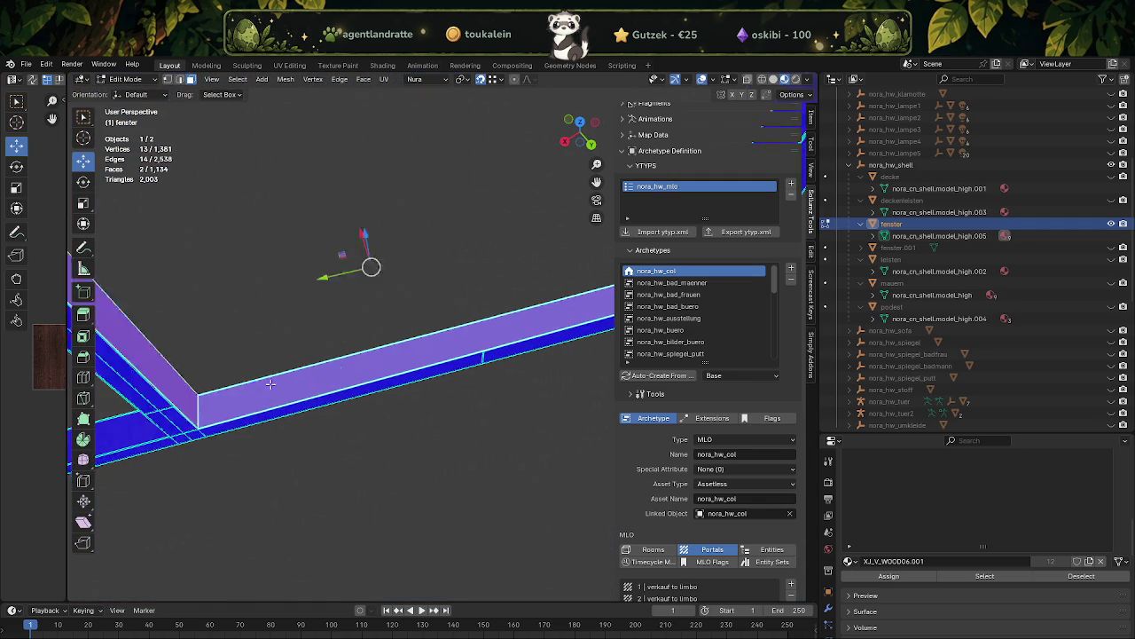
pyautogui.moveTo(320, 357); pyautogui.dragTo(399, 373)
pyautogui.click(406, 501)
pyautogui.moveTo(405, 502); pyautogui.dragTo(433, 224)
pyautogui.rightClick(398, 327)
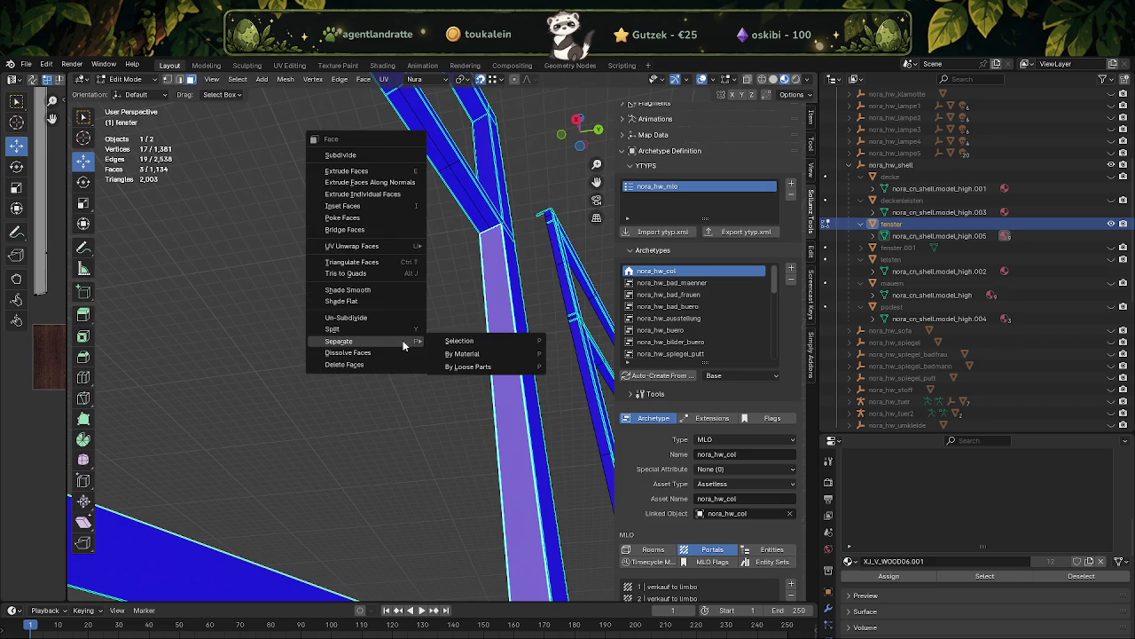
# - Separate the selected beam faces into fenster.002 and start editing that new object
pyautogui.click(454, 341)
pyautogui.press('Tab')
pyautogui.click(496, 339)
pyautogui.press('Tab')
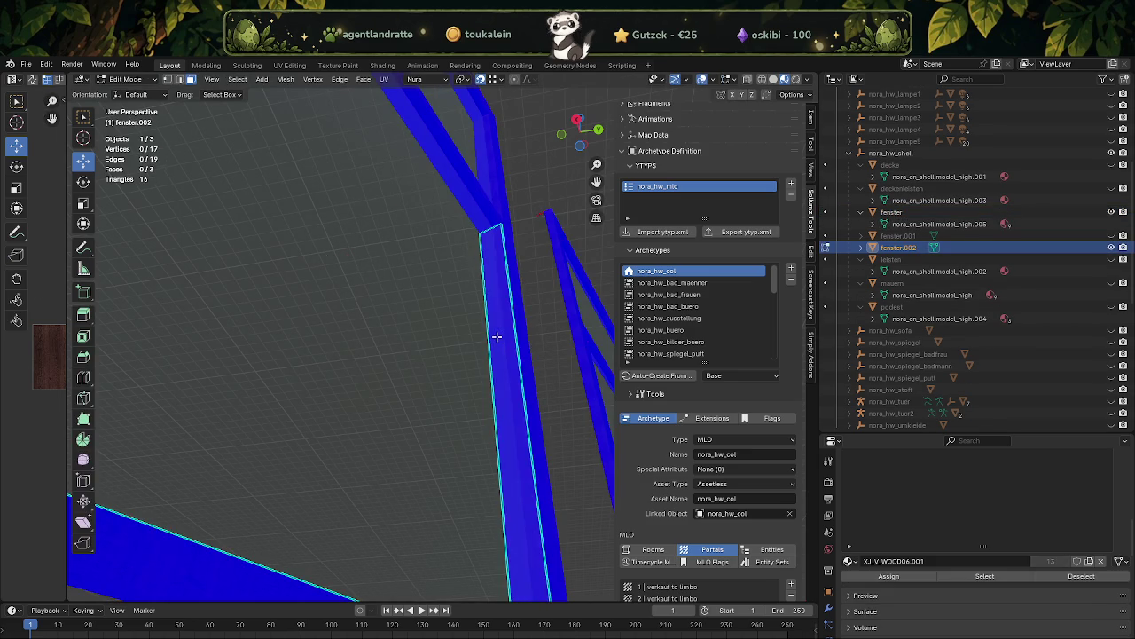
# - In vertex mode, deselect the beam's top and bottom corner vertices, keeping only the stray ones
pyautogui.press('1')
pyautogui.click(489, 233)
pyautogui.hotkey('ctrl', 'z')
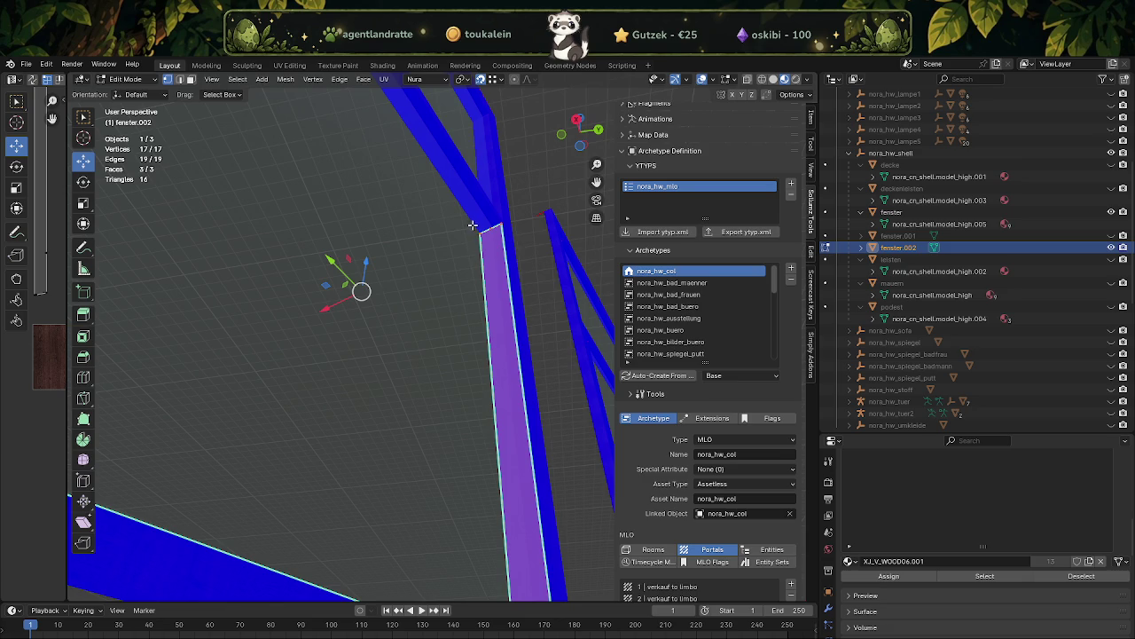
pyautogui.click(491, 234)
pyautogui.click(500, 218)
pyautogui.moveTo(500, 218); pyautogui.dragTo(485, 492)
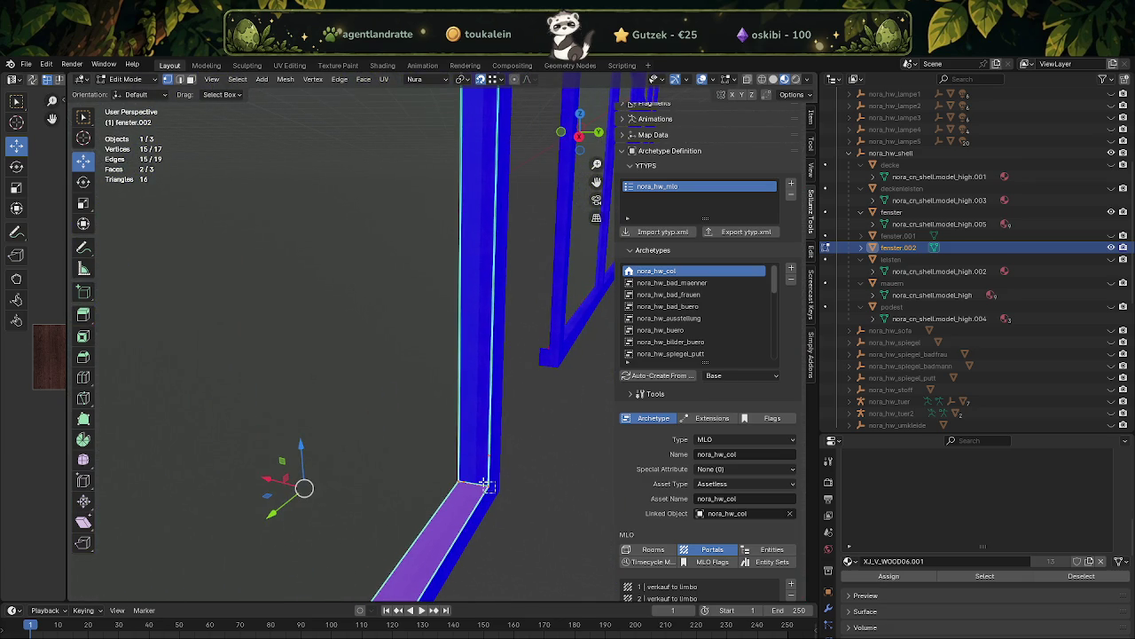
pyautogui.click(484, 485)
pyautogui.click(473, 521)
# - Dissolve the stray vertices, leaving fenster.002 with 8 vertices, 10 edges and 3 faces
pyautogui.moveTo(473, 521); pyautogui.dragTo(242, 507)
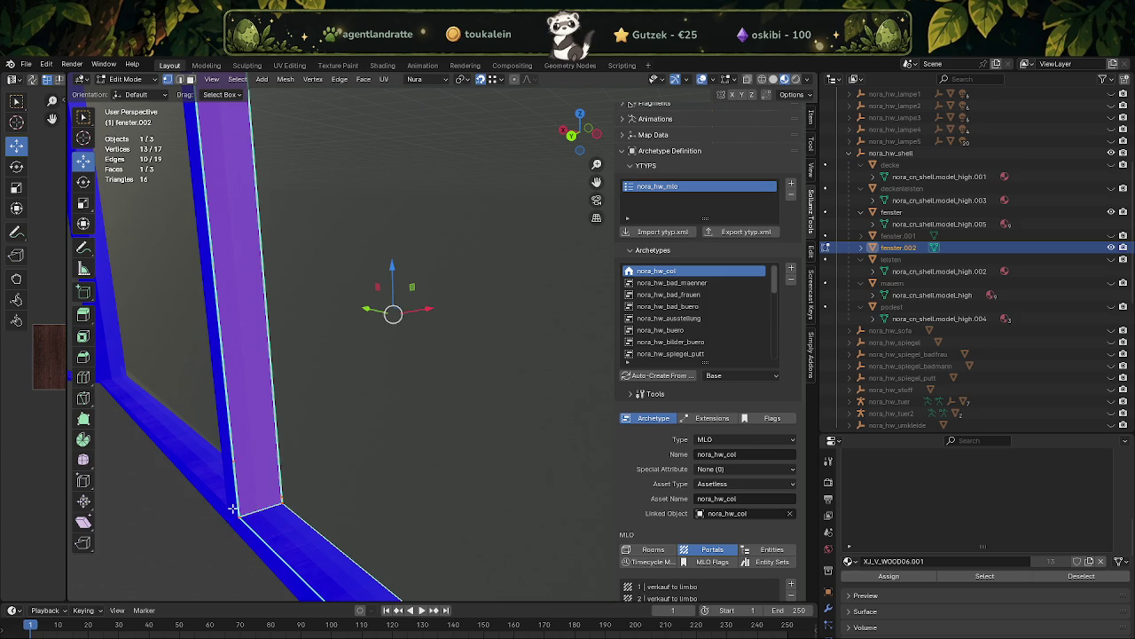
pyautogui.click(241, 507)
pyautogui.click(282, 504)
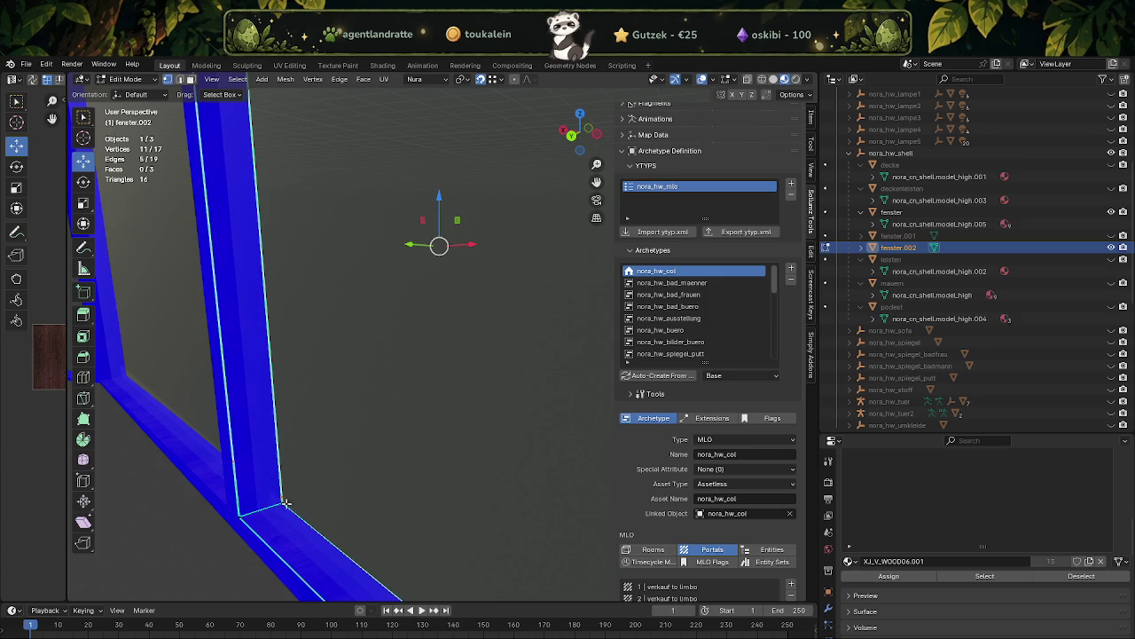
pyautogui.moveTo(296, 403); pyautogui.dragTo(345, 320)
pyautogui.click(344, 324)
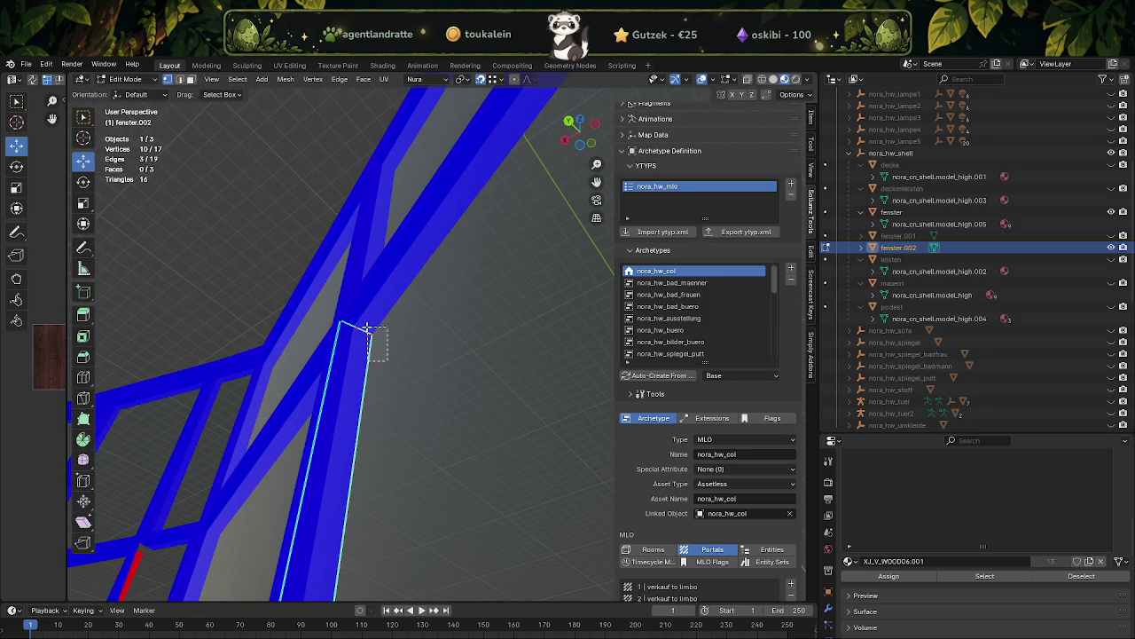
pyautogui.rightClick(350, 388)
pyautogui.click(344, 391)
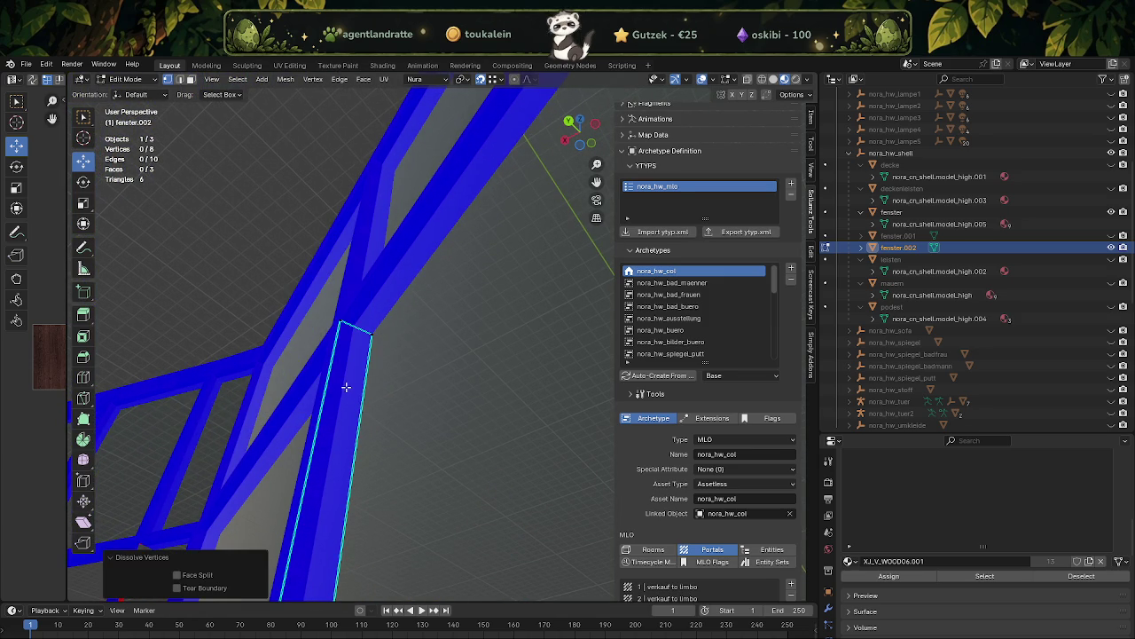
# - Select six inner-frame faces of fenster.002 in Edit Mode
pyautogui.moveTo(346, 390); pyautogui.dragTo(370, 389)
pyautogui.press('a')
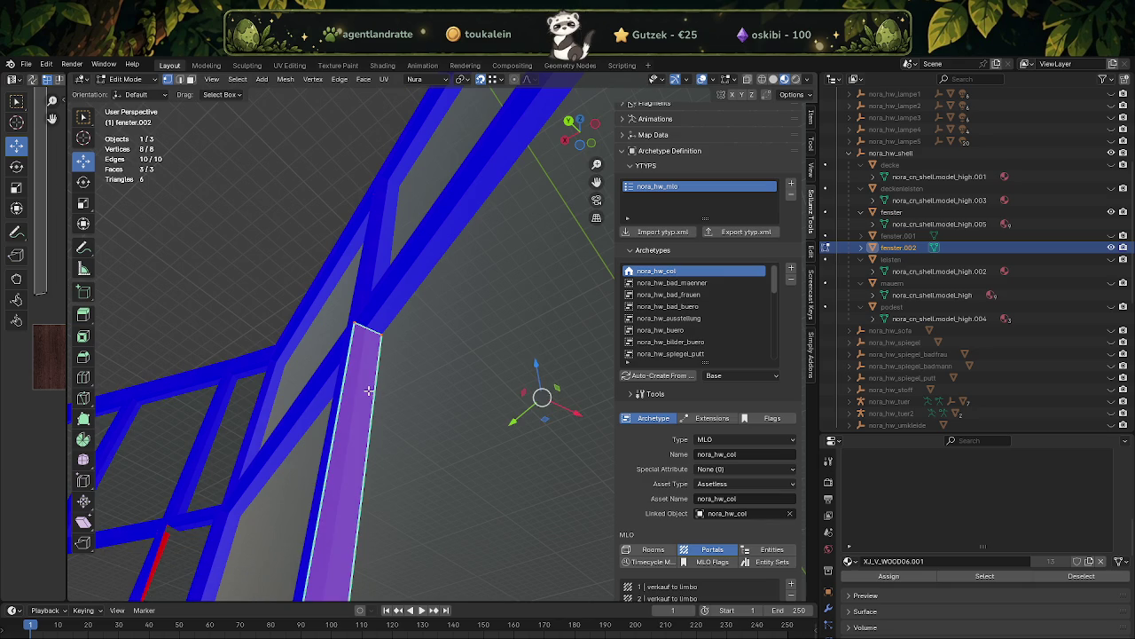
pyautogui.moveTo(455, 387); pyautogui.dragTo(506, 304)
pyautogui.press('e')
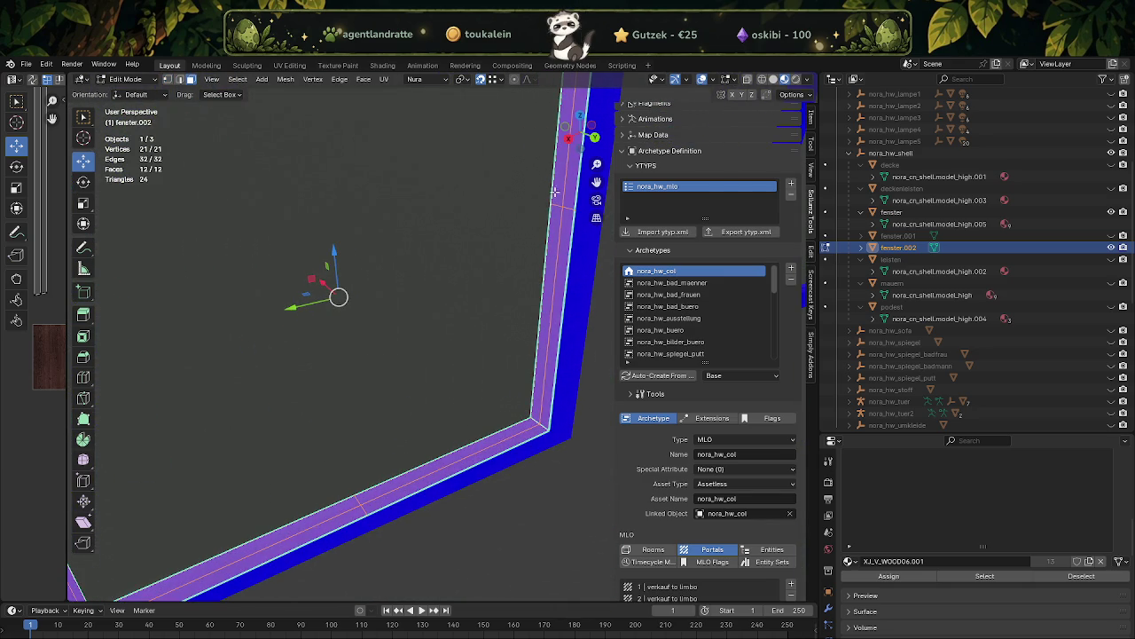
pyautogui.click(554, 197)
pyautogui.click(555, 228)
pyautogui.click(489, 438)
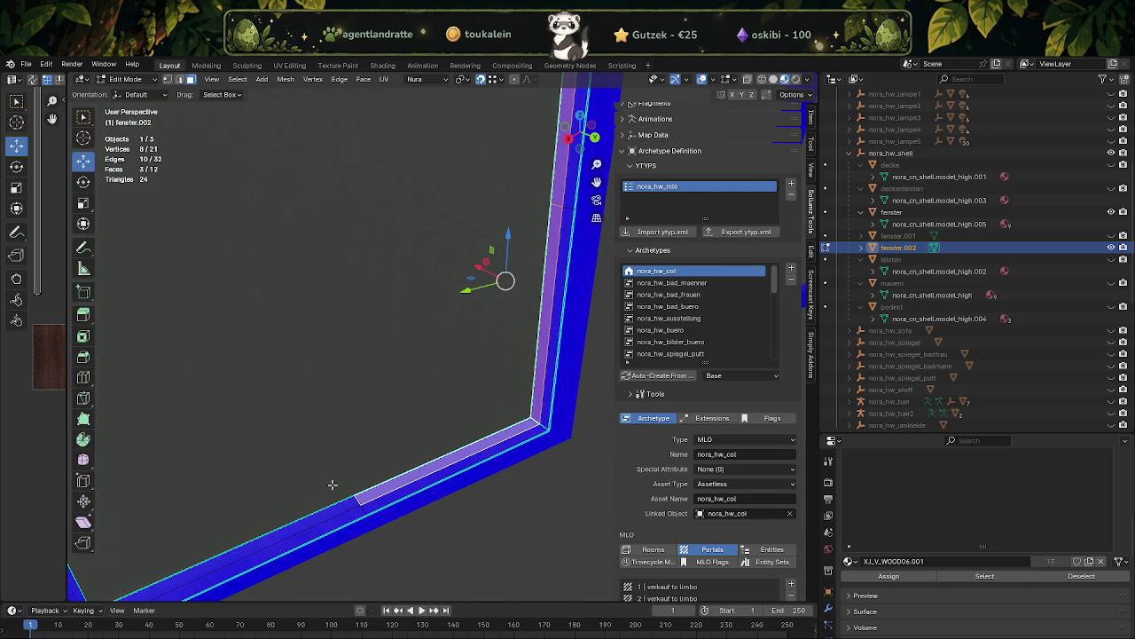
pyautogui.click(329, 513)
pyautogui.moveTo(329, 513); pyautogui.dragTo(281, 427)
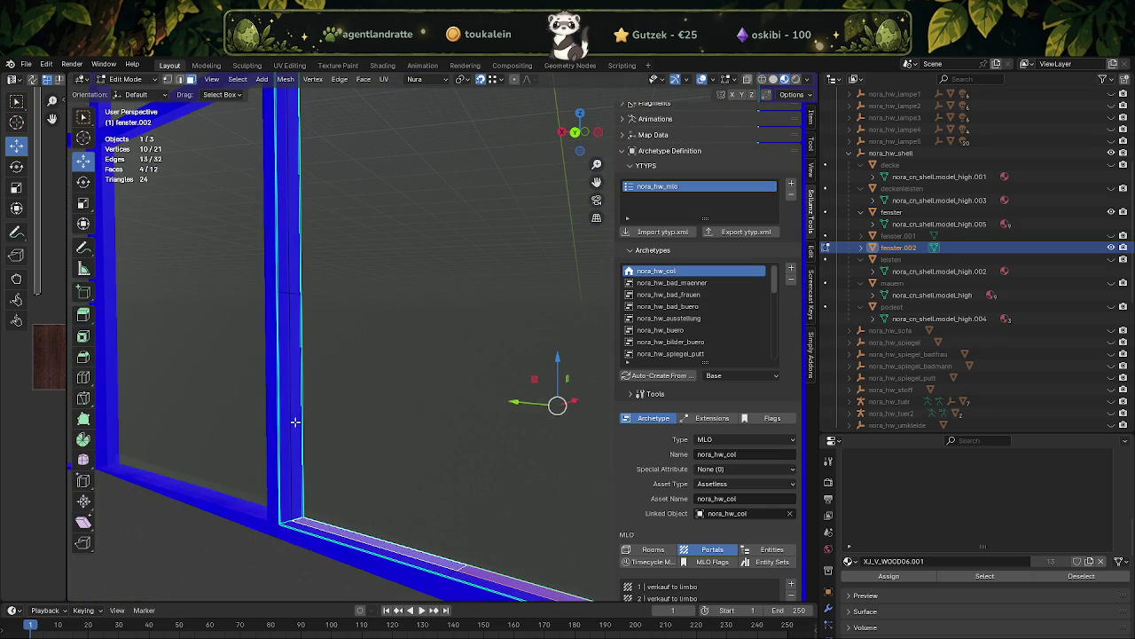
pyautogui.click(296, 420)
pyautogui.click(296, 266)
pyautogui.moveTo(314, 192); pyautogui.dragTo(469, 349)
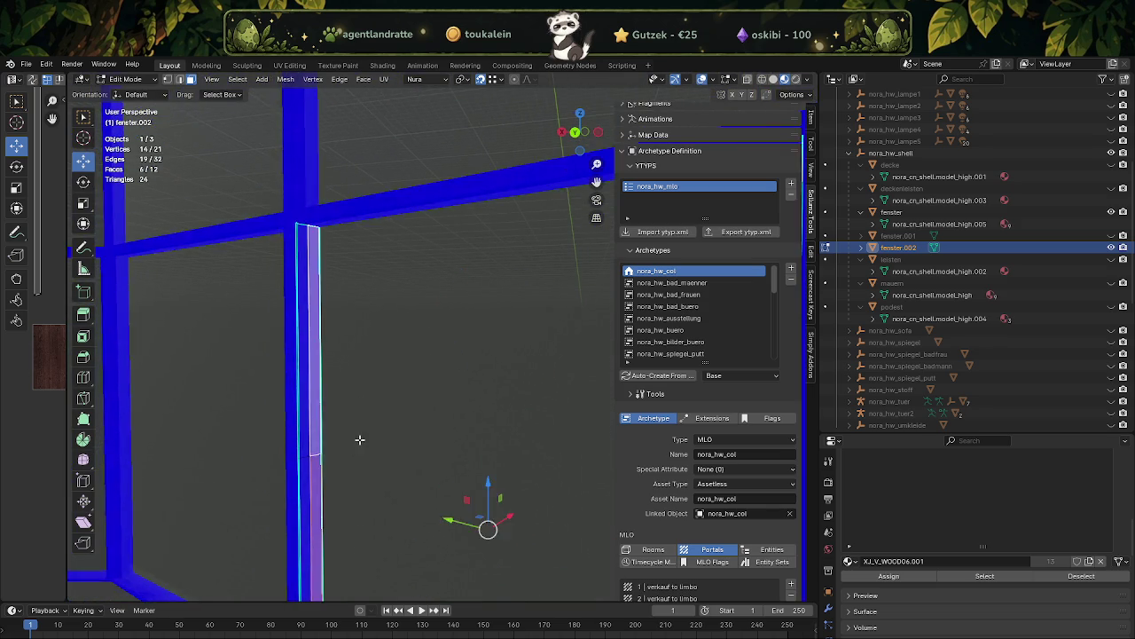
# - Separate the selected faces into a new object, fenster.003
pyautogui.rightClick(459, 350)
pyautogui.moveTo(395, 333)
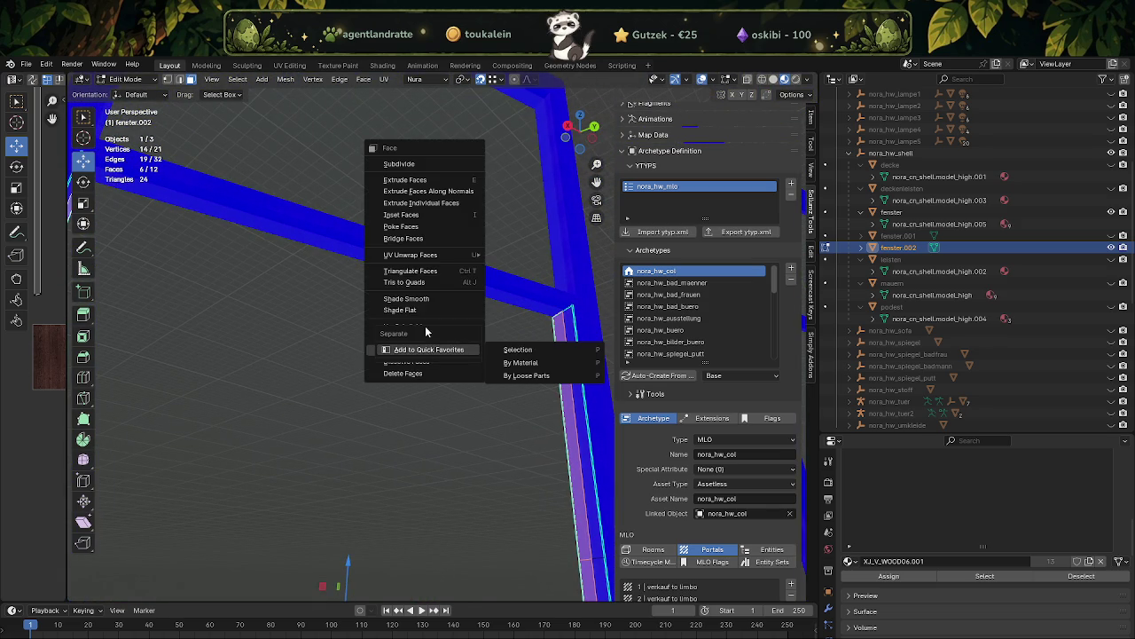
pyautogui.press('Escape')
pyautogui.press('Escape')
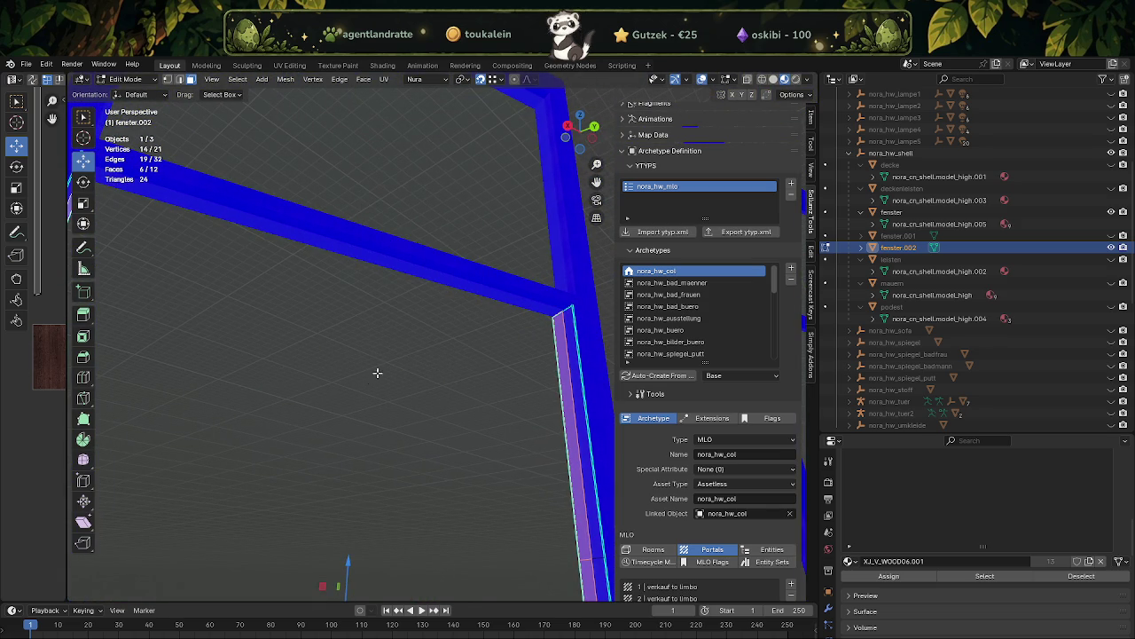
pyautogui.rightClick(368, 379)
pyautogui.moveTo(330, 387)
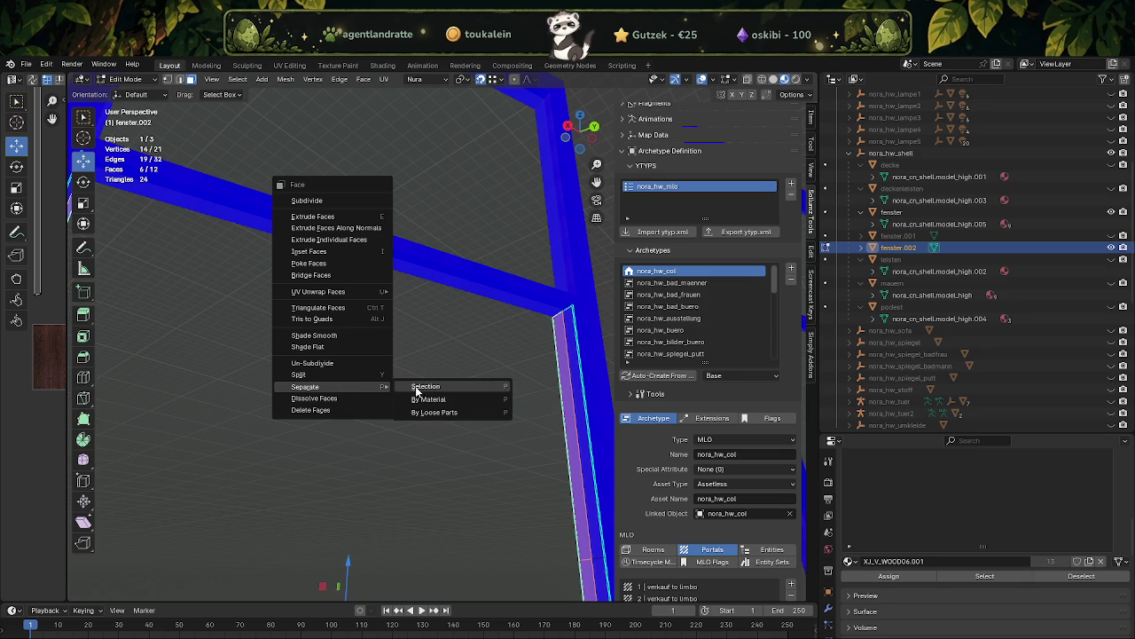
pyautogui.click(417, 389)
# - Separate a face path along fenster's diagonal beam as fenster.004 and return to Object Mode
pyautogui.hotkey('alt', 'q')
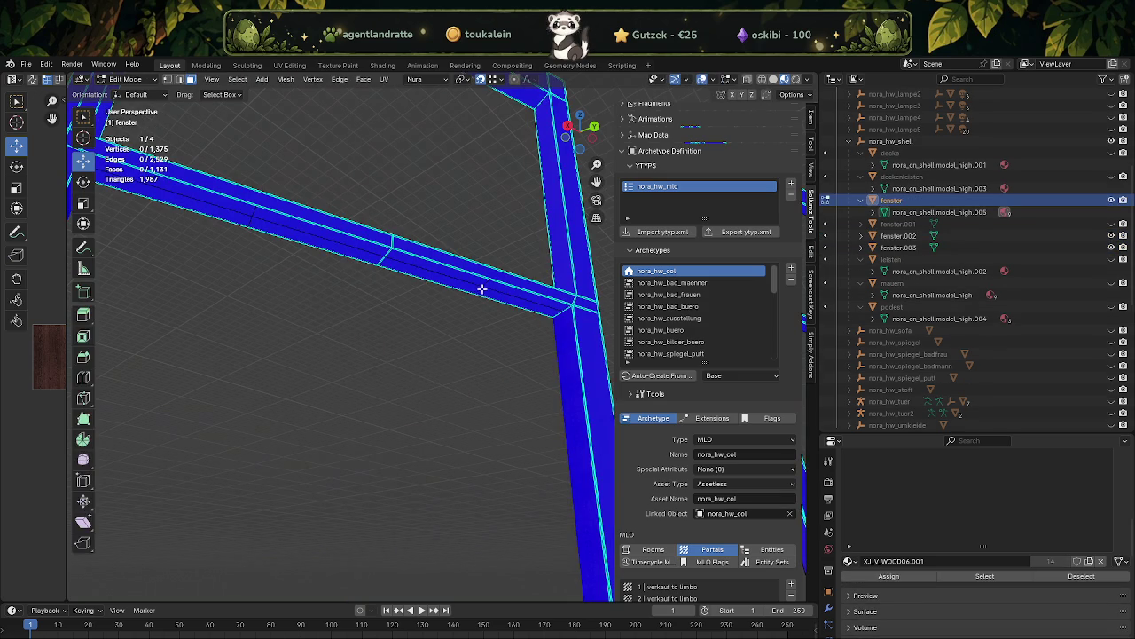
pyautogui.click(481, 291)
pyautogui.moveTo(236, 242); pyautogui.dragTo(317, 246)
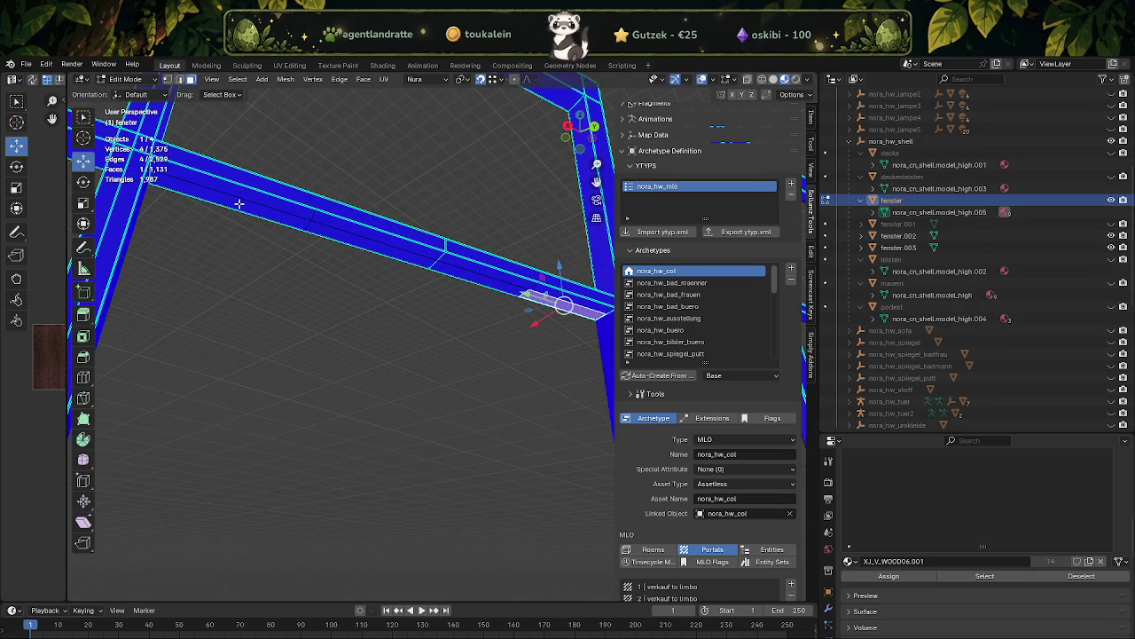
pyautogui.click(240, 203)
pyautogui.hotkey('ctrl', 'f')
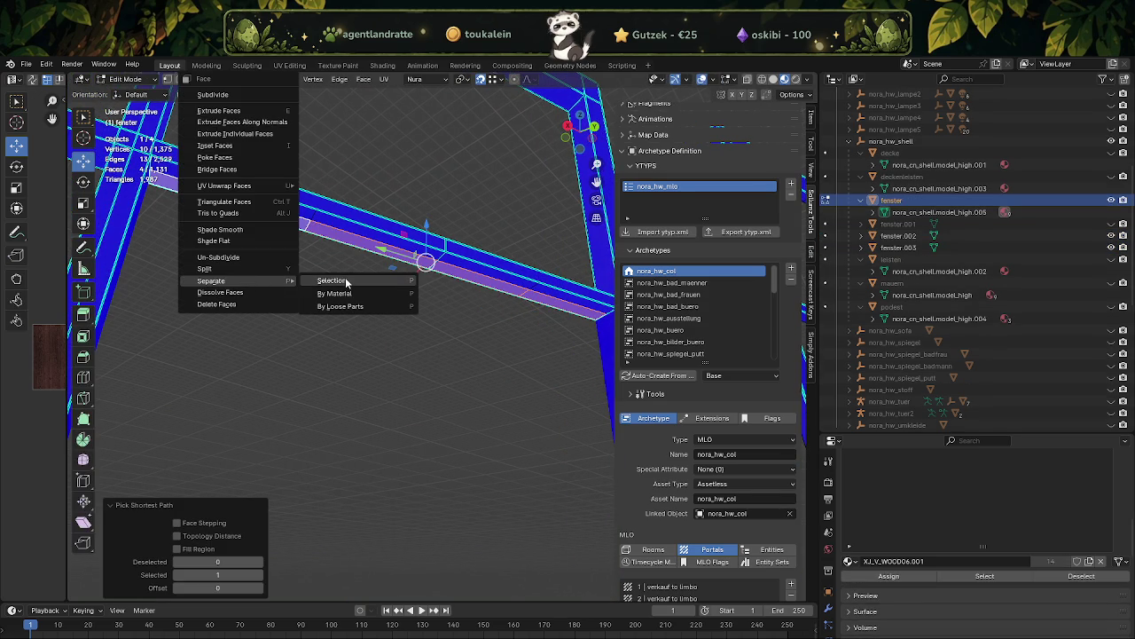
pyautogui.click(346, 281)
pyautogui.press('Tab')
pyautogui.click(502, 285)
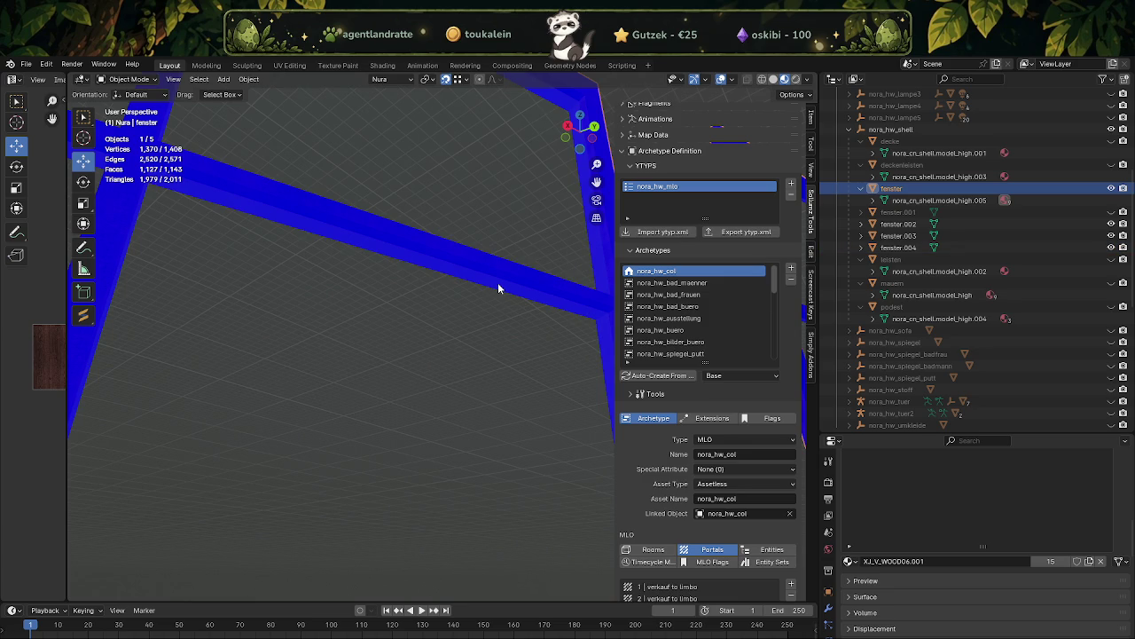
# - Inspect the frame pieces, then hide the fenster object in the Outliner
pyautogui.click(498, 284)
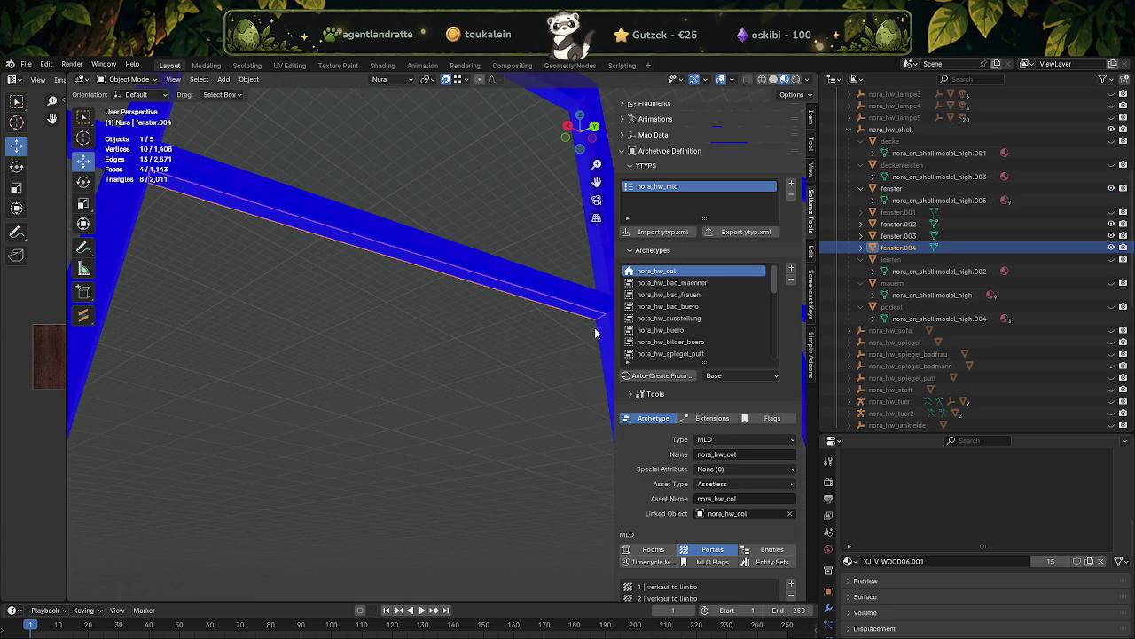
pyautogui.click(598, 330)
pyautogui.moveTo(577, 315); pyautogui.dragTo(465, 284)
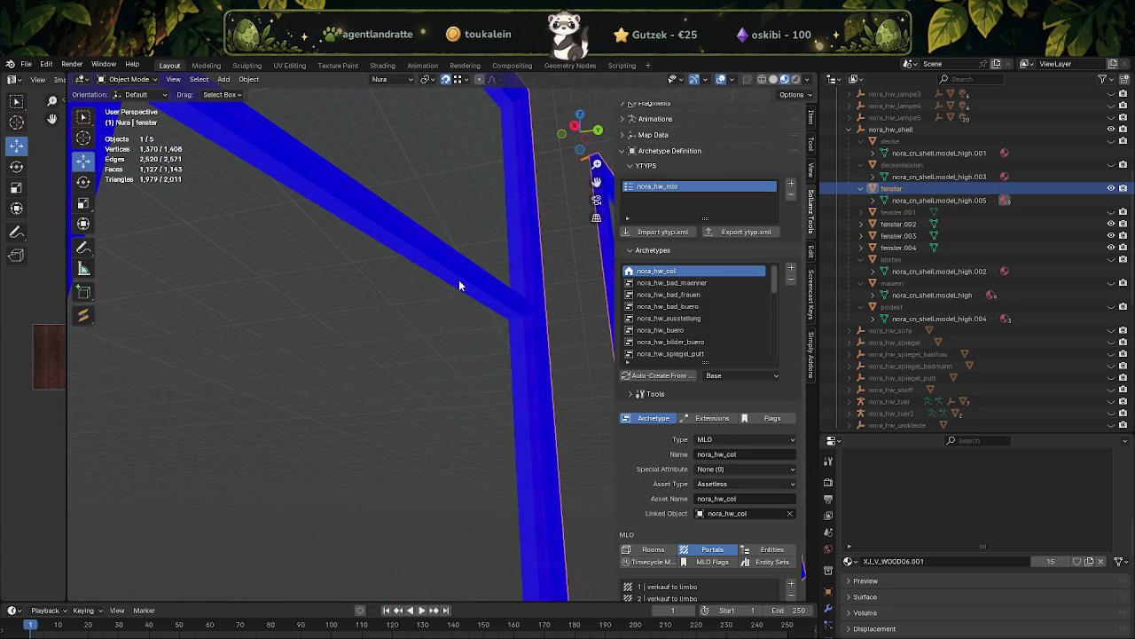
pyautogui.click(459, 278)
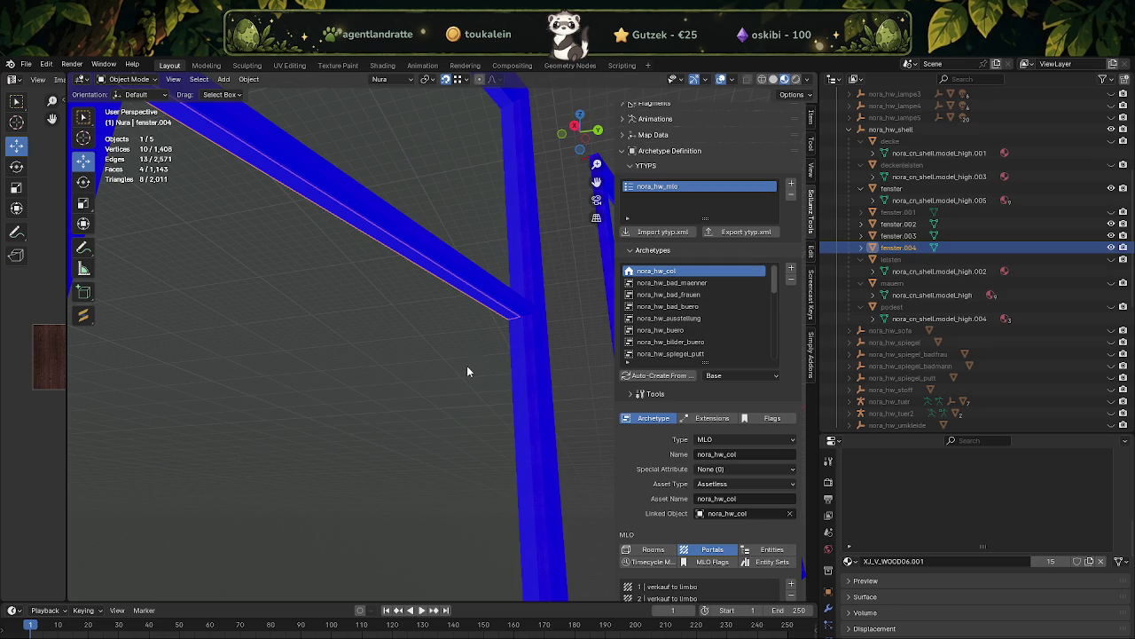
pyautogui.click(513, 346)
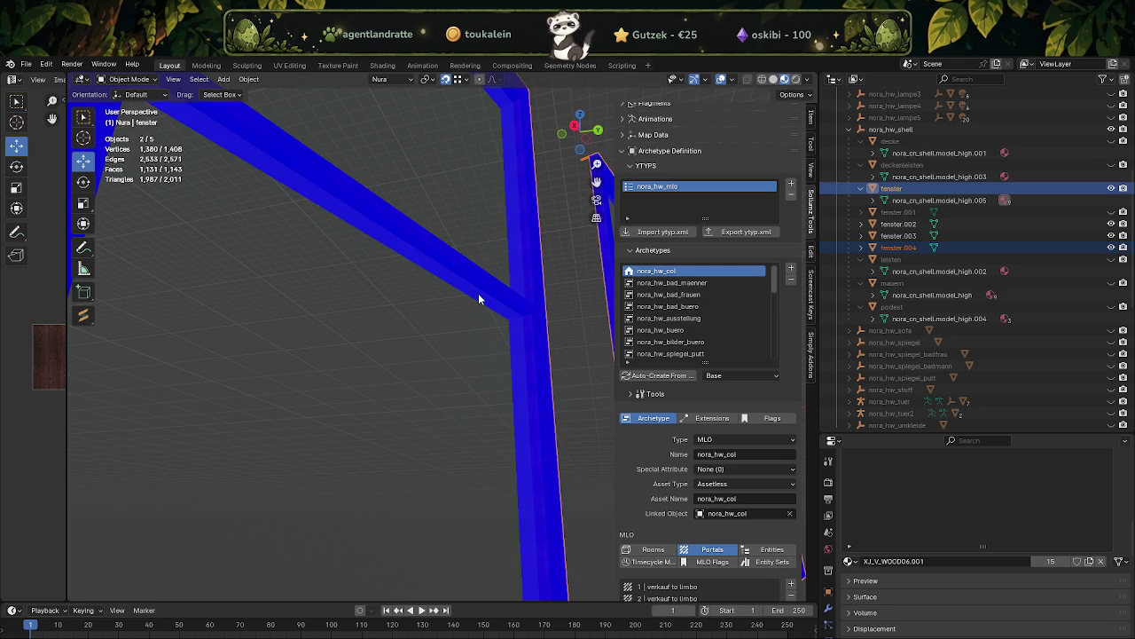
pyautogui.click(529, 351)
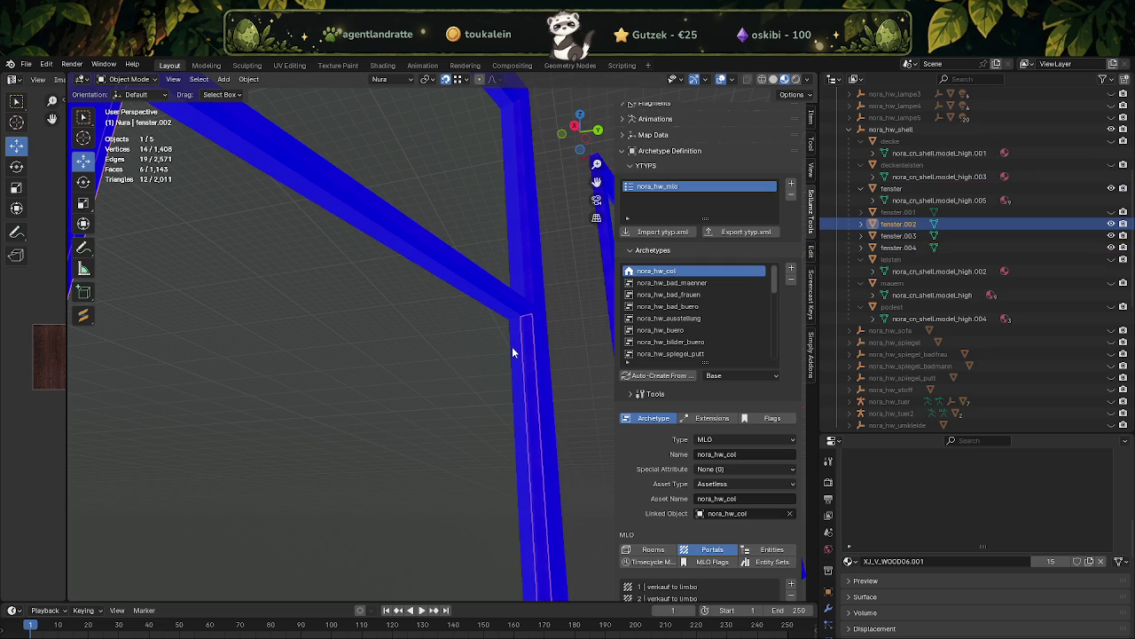
pyautogui.click(515, 353)
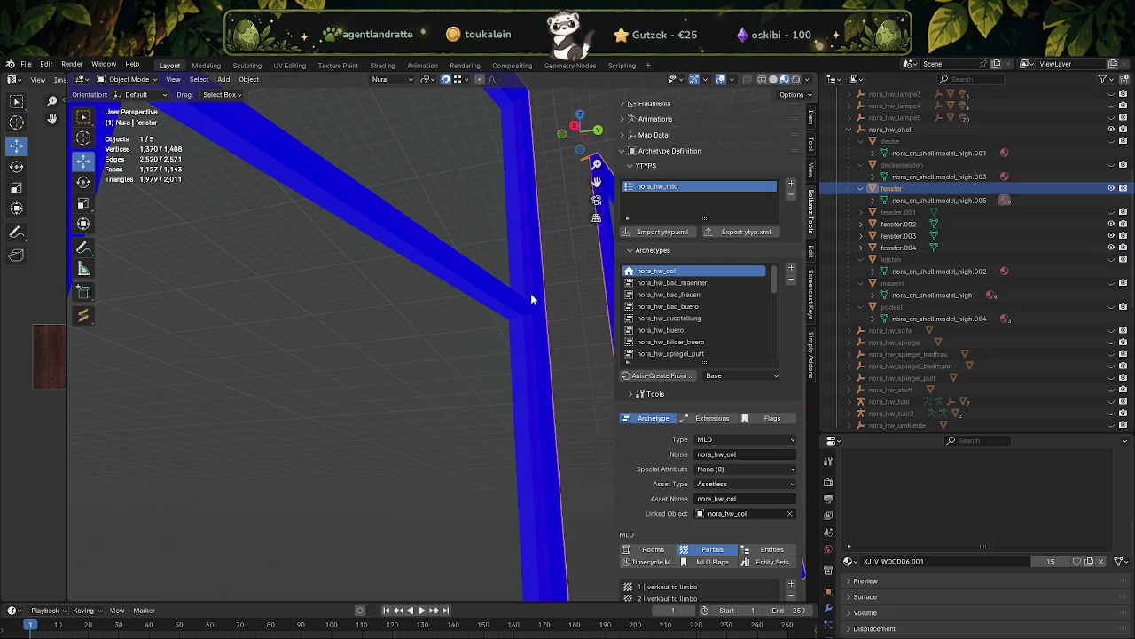
pyautogui.click(1112, 188)
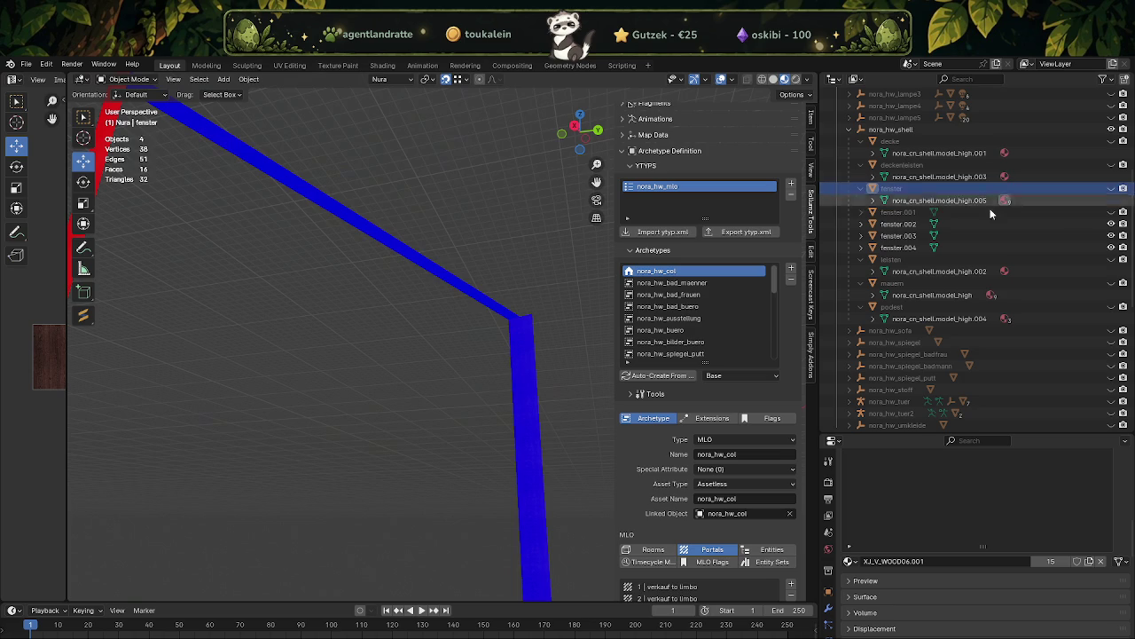
# - Select fenster.003 and fenster.004 together and bring up the Object context menu
pyautogui.click(515, 337)
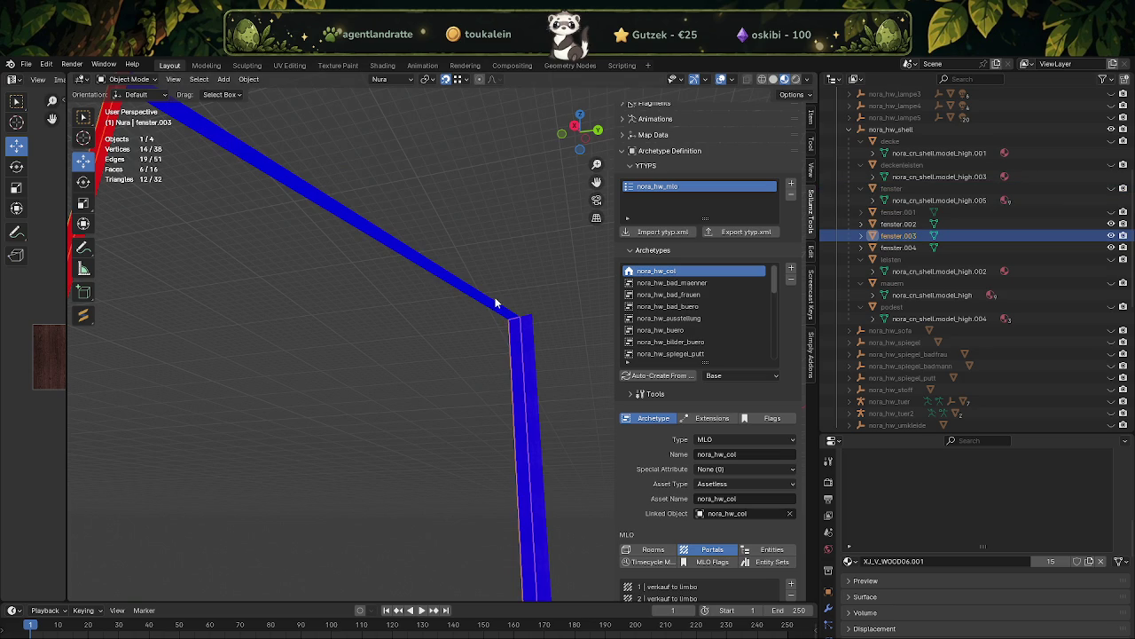
pyautogui.click(487, 304)
pyautogui.rightClick(512, 246)
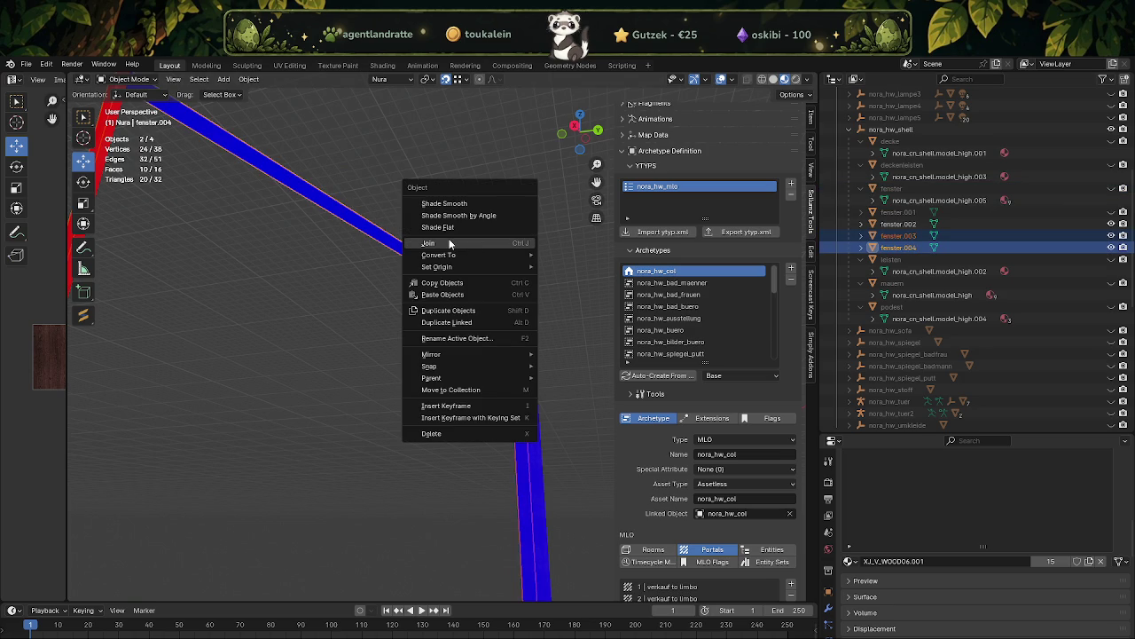
# - Join fenster.003 into fenster.004 and orbit to inspect the combined 10-face beams
pyautogui.click(449, 243)
pyautogui.moveTo(448, 239); pyautogui.dragTo(440, 321)
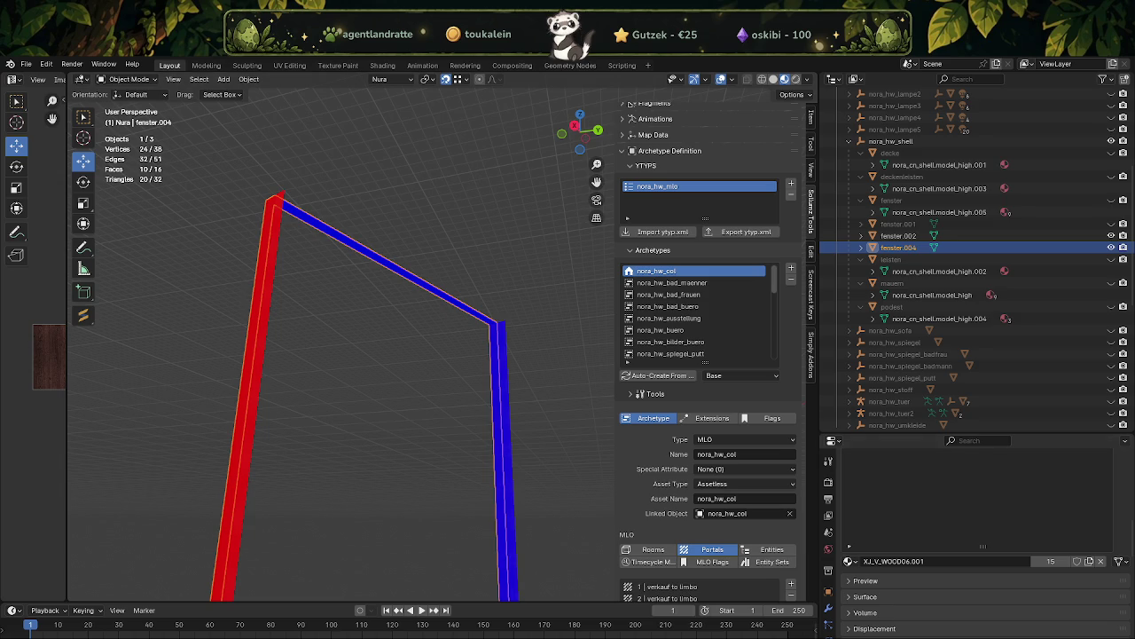
pyautogui.moveTo(456, 422); pyautogui.dragTo(426, 337)
# - Select fenster.002, hide fenster.001 and fenster.004, and unhide fenster
pyautogui.click(1111, 223)
pyautogui.click(484, 242)
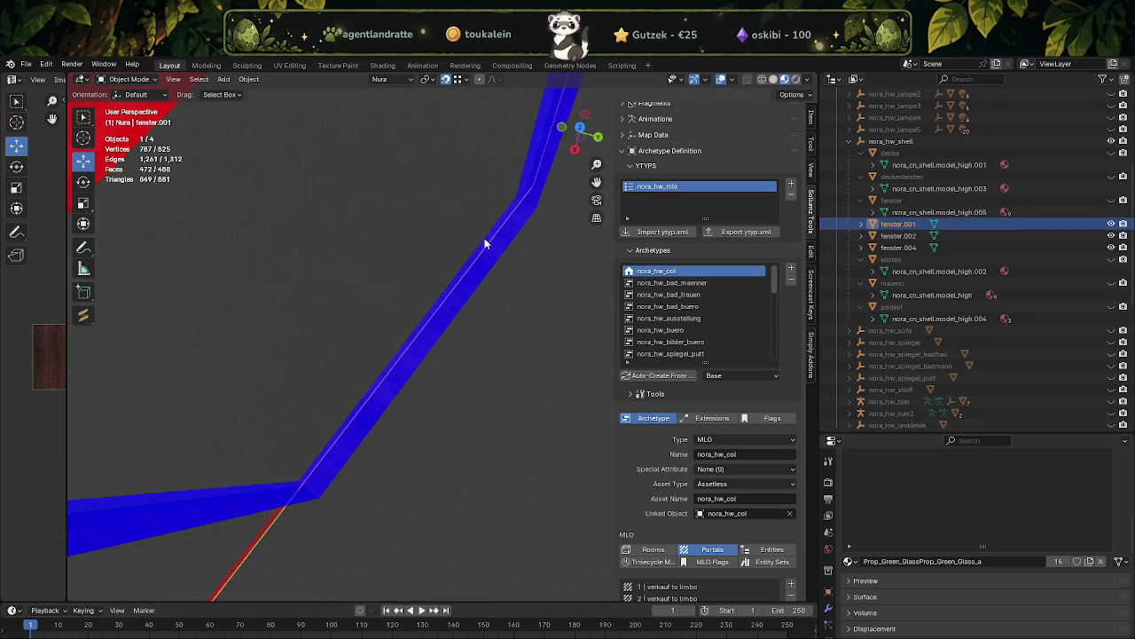
pyautogui.moveTo(484, 242); pyautogui.dragTo(451, 568)
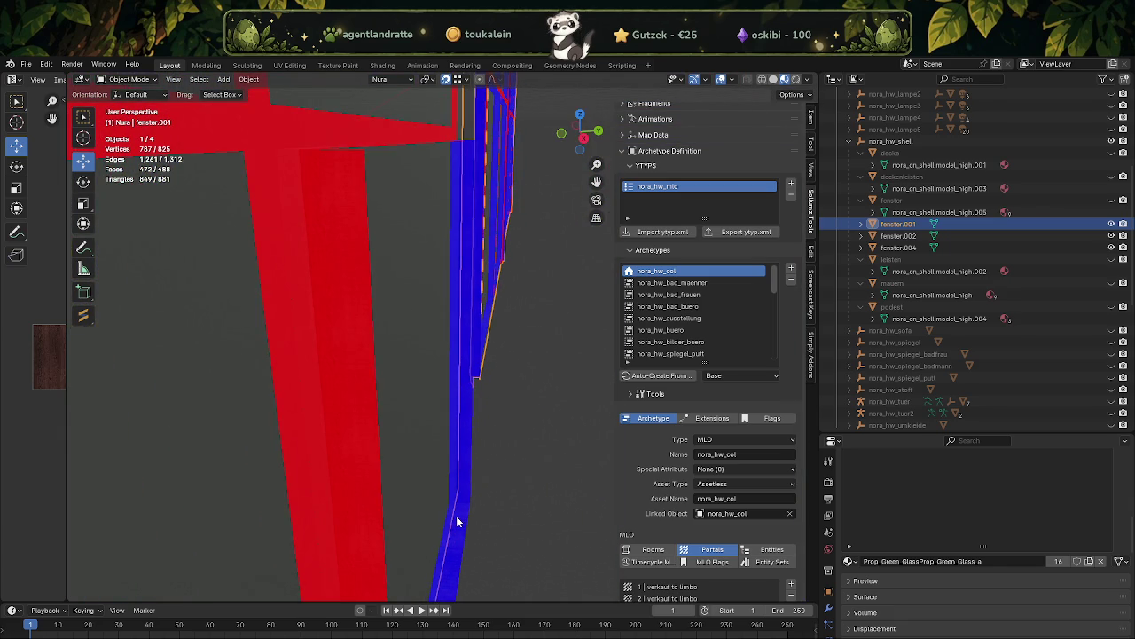
pyautogui.click(456, 521)
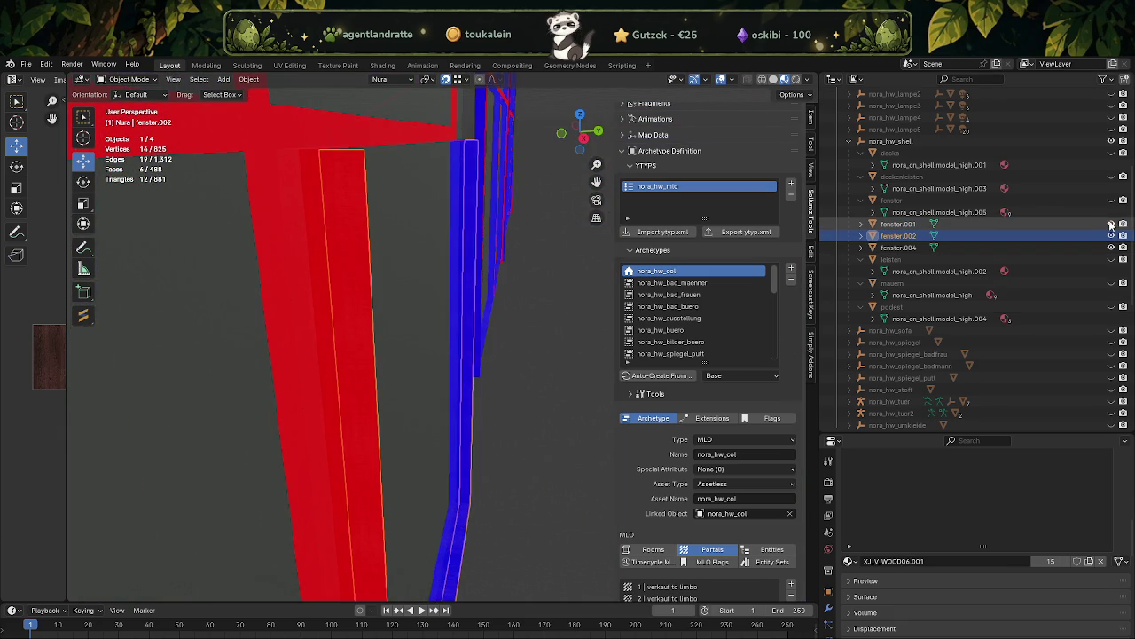
pyautogui.click(1112, 224)
pyautogui.click(1112, 248)
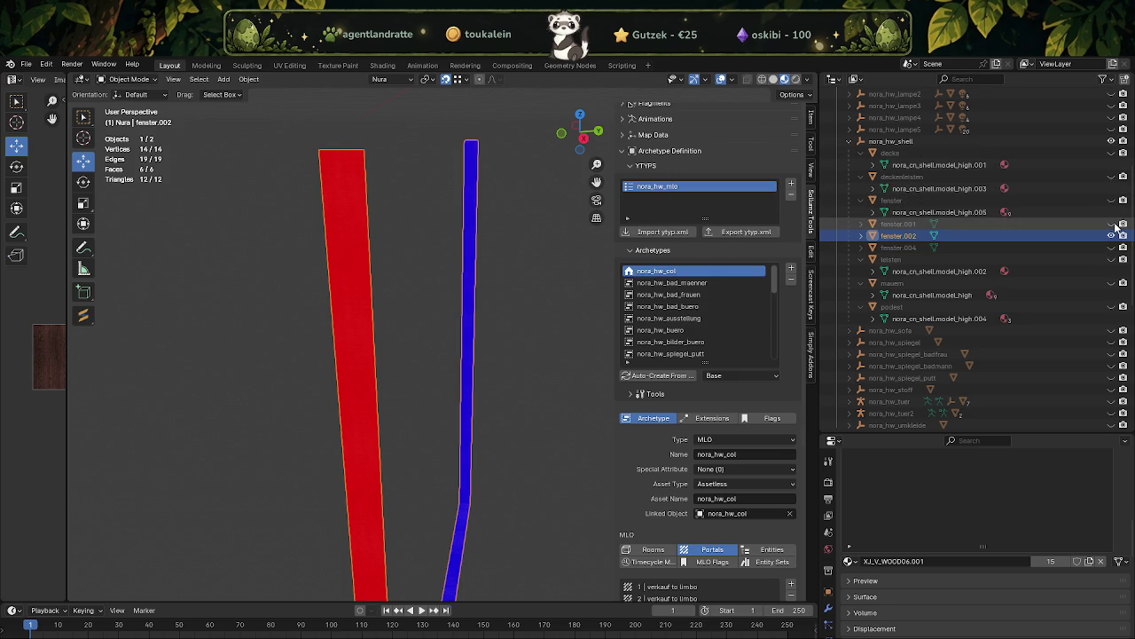
pyautogui.click(1112, 201)
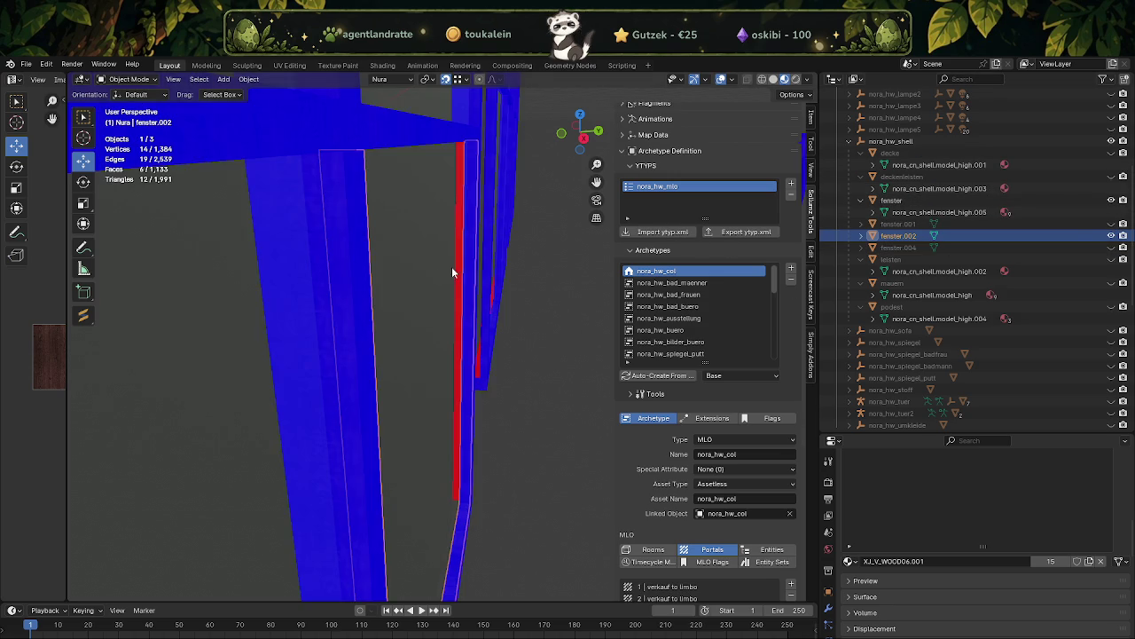
# - Join fenster.002 into fenster and enter Edit Mode with the whole mesh selected
pyautogui.scroll(-3)
pyautogui.moveTo(411, 250); pyautogui.dragTo(458, 392)
pyautogui.click(459, 390)
pyautogui.rightClick(459, 386)
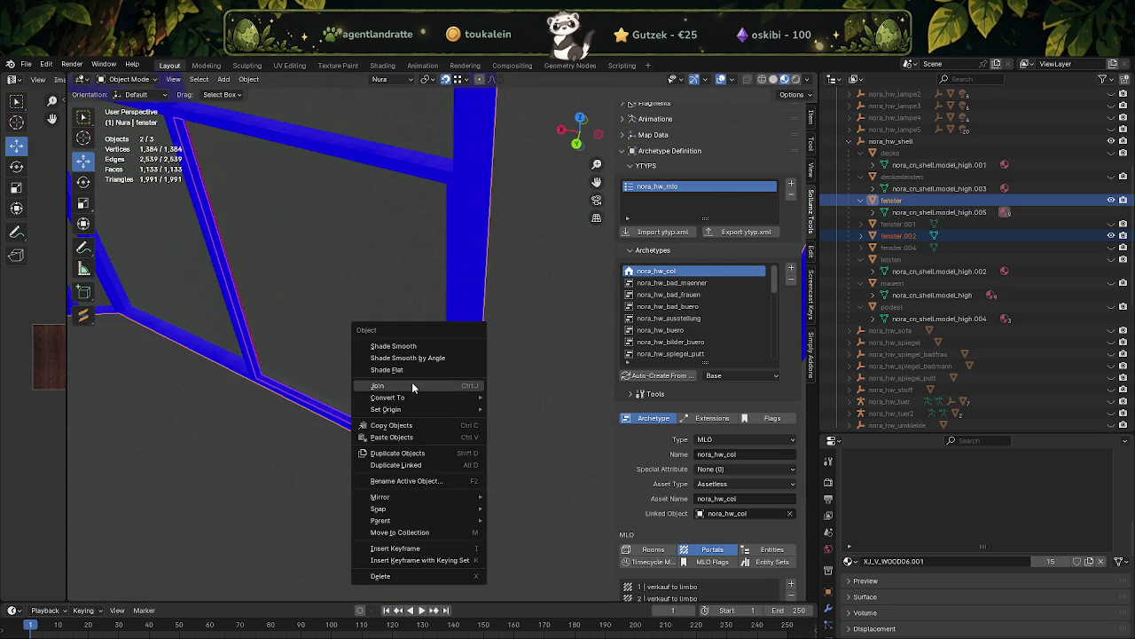
pyautogui.click(411, 385)
pyautogui.moveTo(408, 375); pyautogui.dragTo(420, 393)
pyautogui.press('Tab')
pyautogui.press('a')
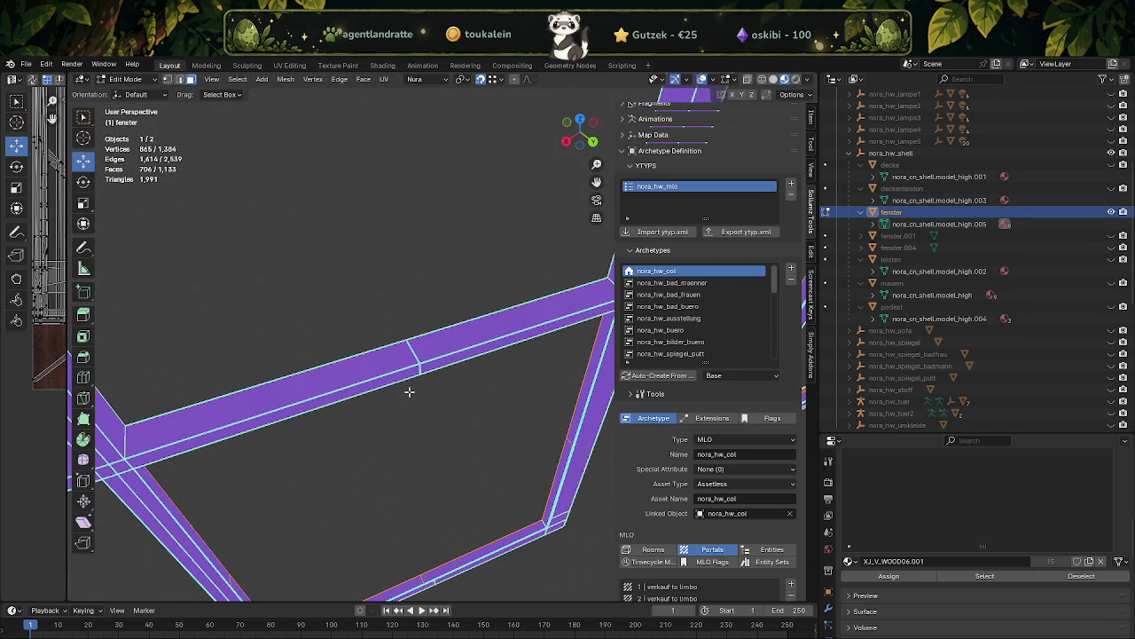
# - Select upper, diagonal, top and lower bar faces and apply a face operation to them
pyautogui.click(406, 349)
pyautogui.moveTo(380, 357); pyautogui.dragTo(293, 275)
pyautogui.click(292, 275)
pyautogui.click(435, 181)
pyautogui.moveTo(481, 215); pyautogui.dragTo(557, 323)
pyautogui.click(557, 322)
pyautogui.rightClick(543, 270)
pyautogui.click(545, 272)
# - Select the faces along the vertical, top and horizontal window bars
pyautogui.click(550, 206)
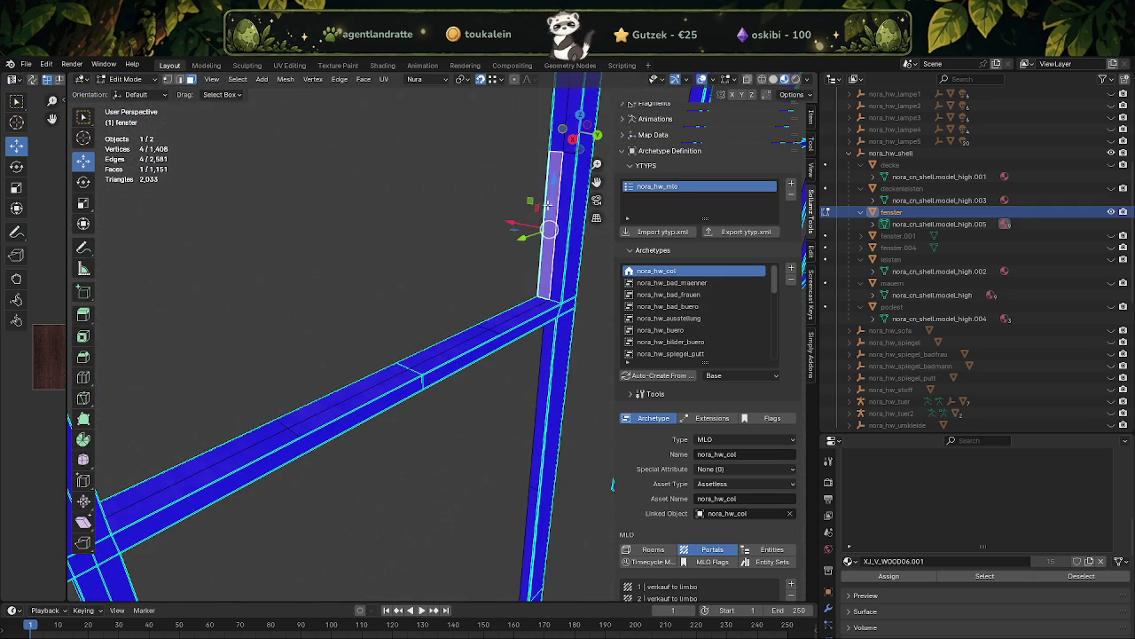
pyautogui.click(538, 256)
pyautogui.moveTo(555, 250); pyautogui.dragTo(319, 272)
pyautogui.click(526, 300)
pyautogui.click(471, 214)
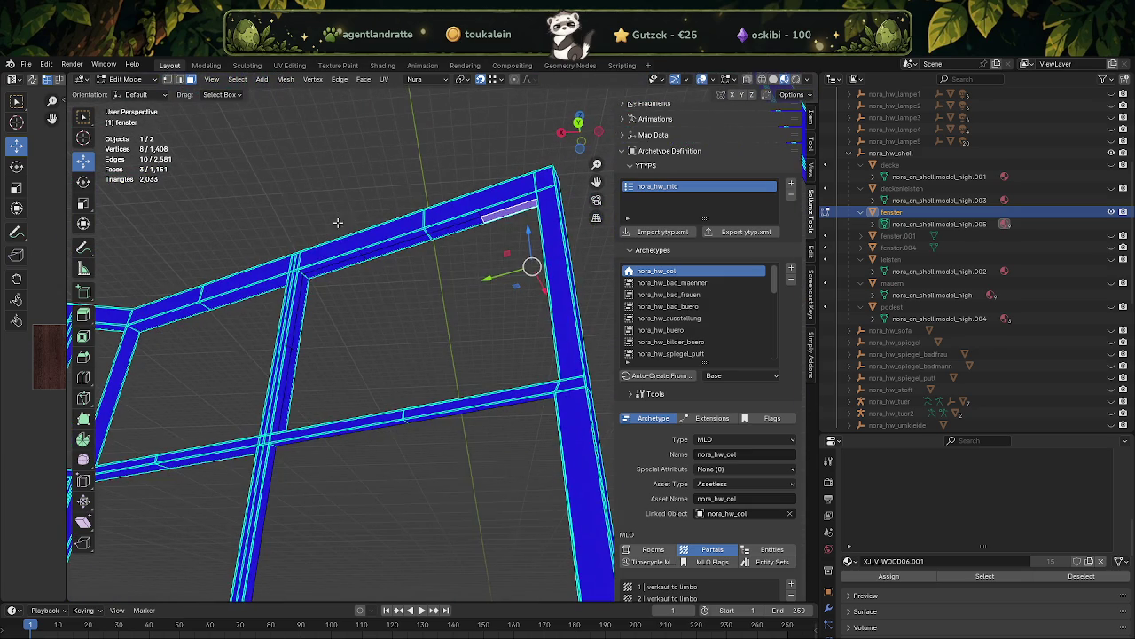
pyautogui.click(319, 272)
pyautogui.click(301, 310)
pyautogui.moveTo(302, 310); pyautogui.dragTo(498, 361)
pyautogui.click(330, 353)
pyautogui.click(343, 329)
pyautogui.click(498, 358)
# - Separate the selected faces into fenster.002 and hide it
pyautogui.hotkey('ctrl', 'f')
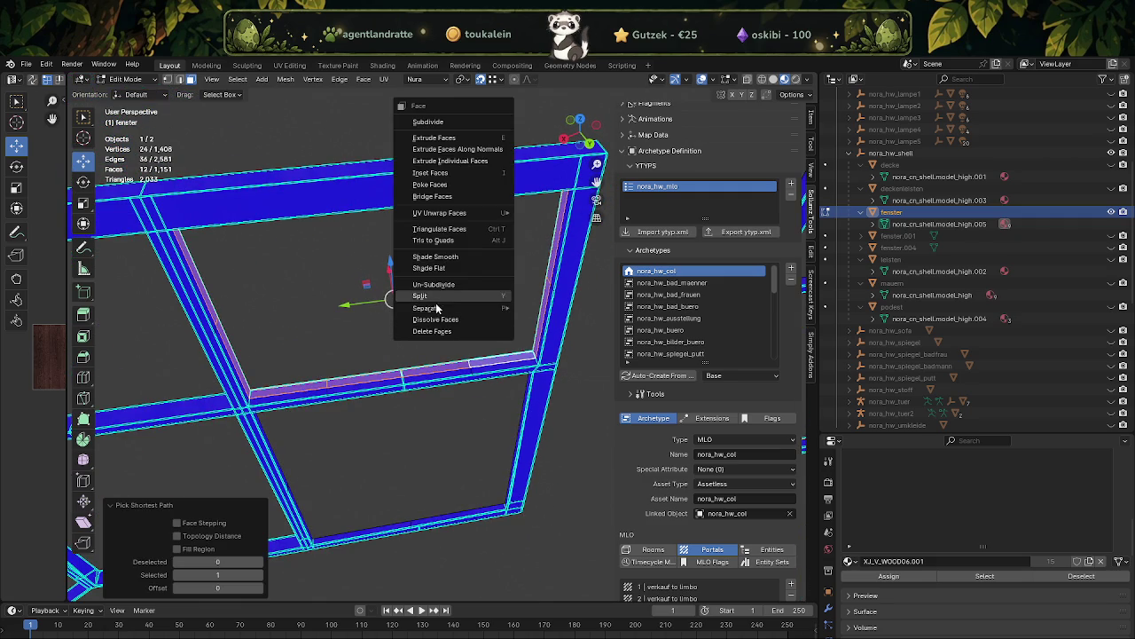
pyautogui.click(546, 308)
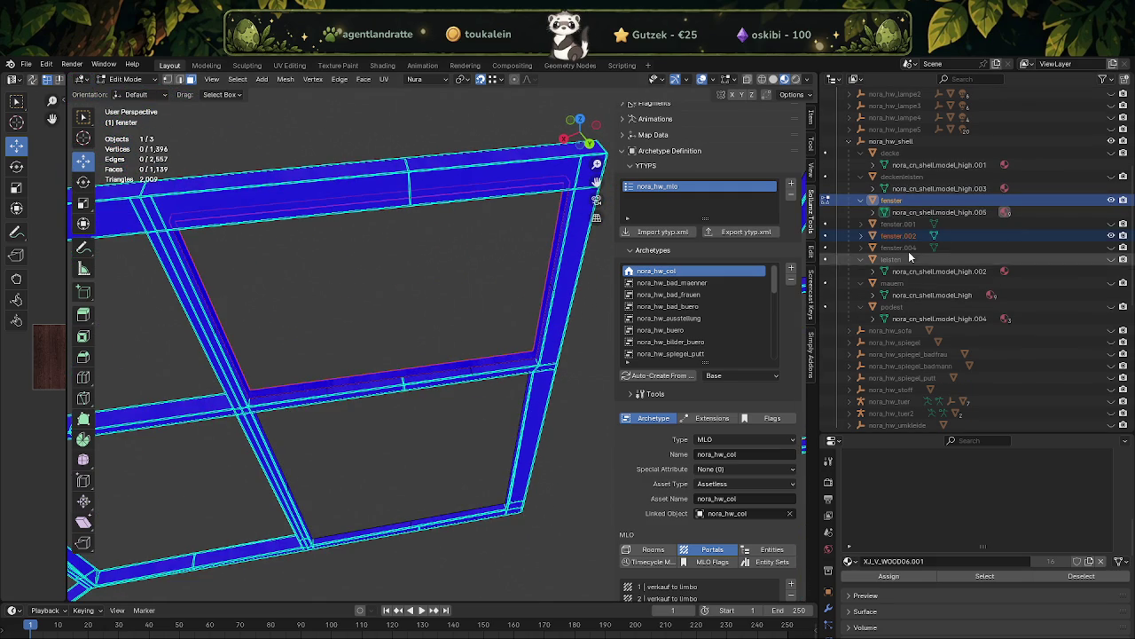
pyautogui.click(1112, 235)
pyautogui.moveTo(408, 301); pyautogui.dragTo(481, 287)
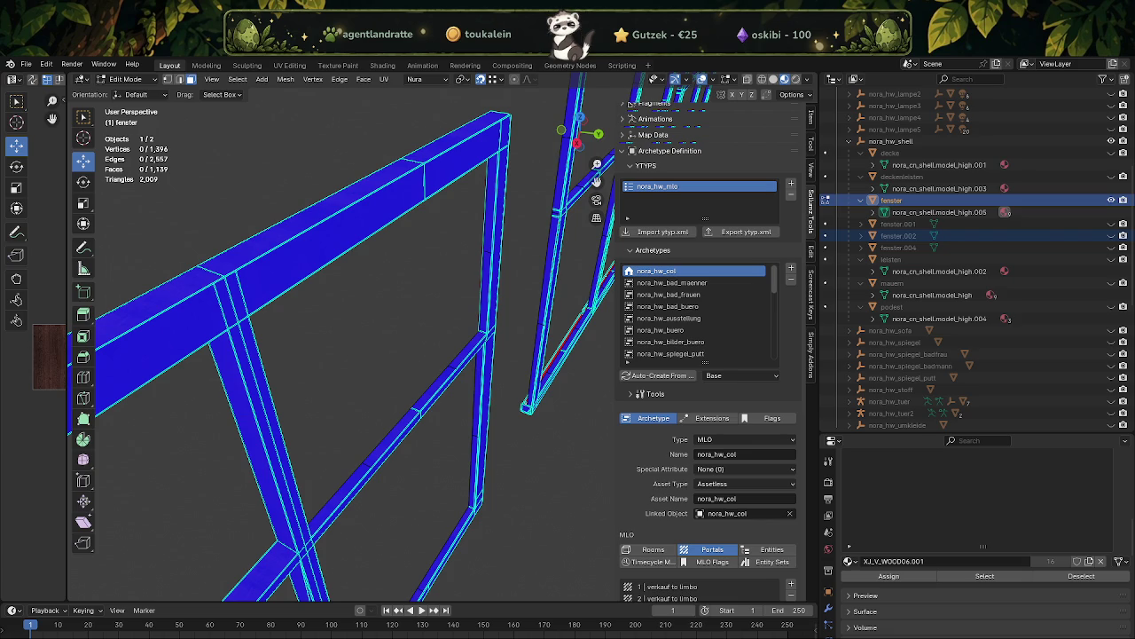
# - Dissolve the vertical post's split faces into a single face
pyautogui.scroll(-3)
pyautogui.scroll(-3)
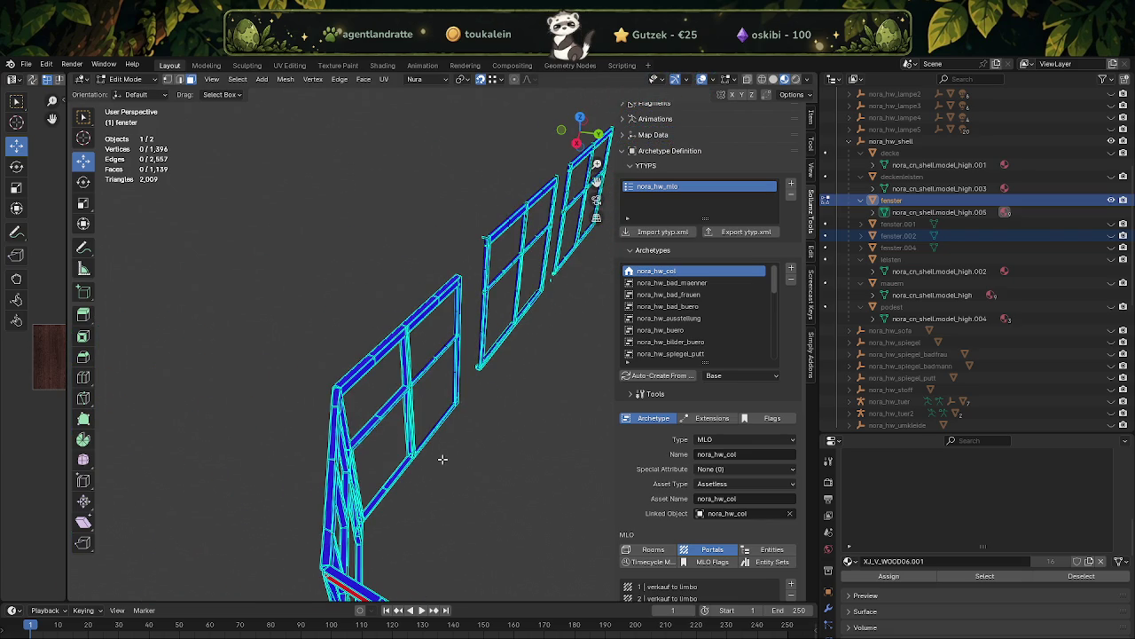
pyautogui.scroll(3)
pyautogui.scroll(3)
pyautogui.scroll(3)
pyautogui.scroll(3)
pyautogui.scroll(-3)
pyautogui.scroll(-3)
pyautogui.scroll(3)
pyautogui.scroll(3)
pyautogui.moveTo(431, 425); pyautogui.dragTo(496, 307)
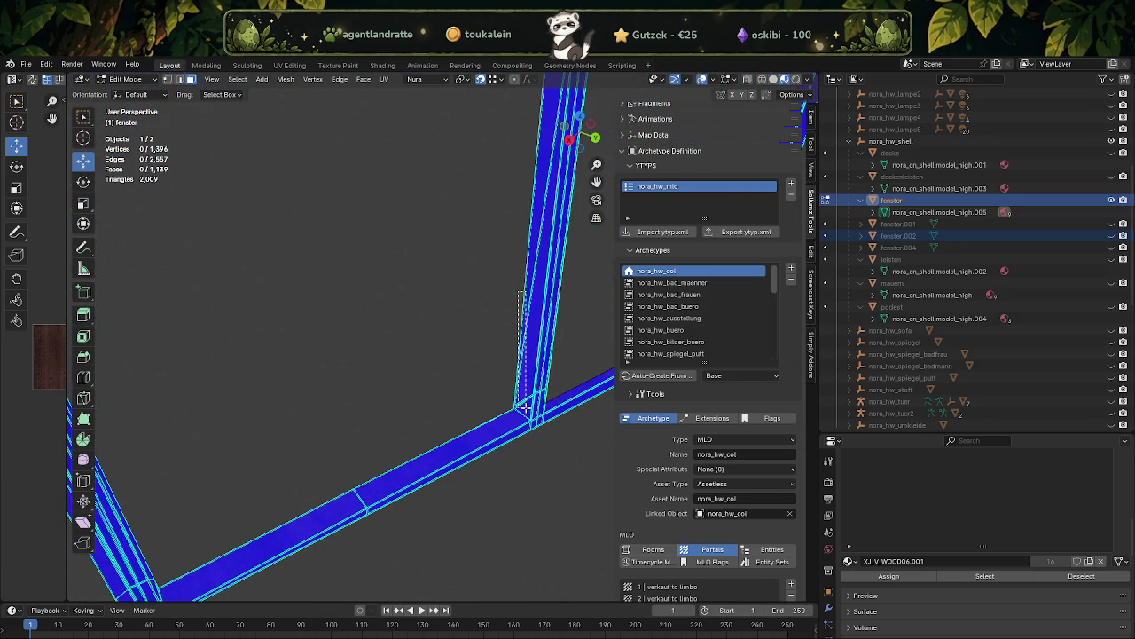
pyautogui.press('l')
pyautogui.moveTo(526, 408); pyautogui.dragTo(434, 278)
pyautogui.press('x')
pyautogui.click(406, 340)
# - Dissolve the top bar and bottom bar faces into single faces
pyautogui.moveTo(405, 340); pyautogui.dragTo(340, 215)
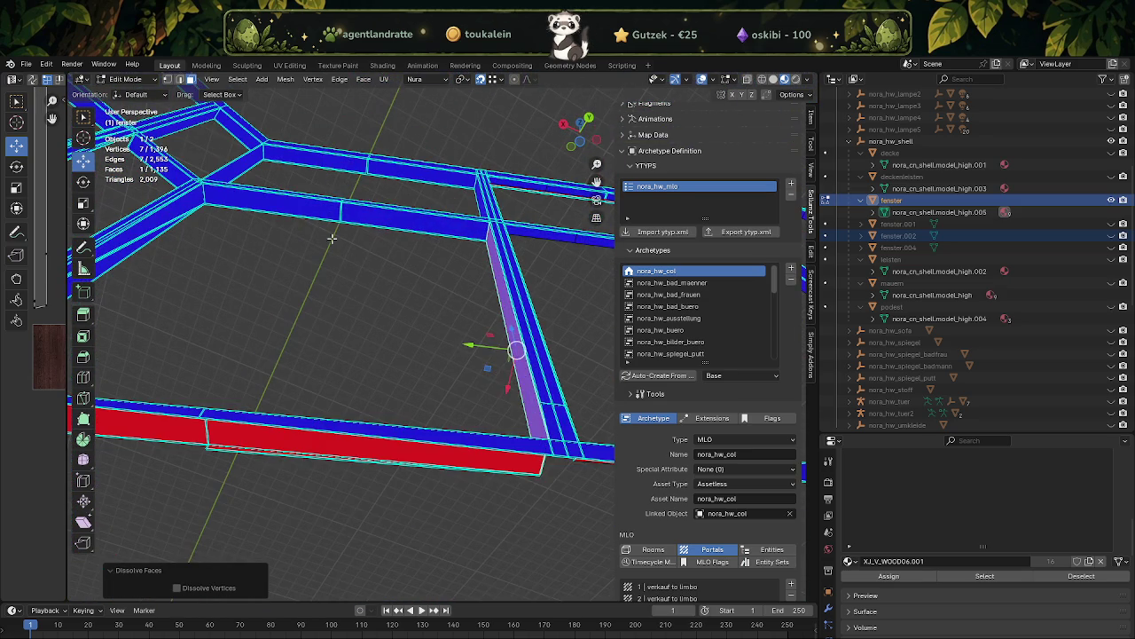
pyautogui.click(339, 216)
pyautogui.press('x')
pyautogui.click(339, 216)
pyautogui.moveTo(368, 253); pyautogui.dragTo(415, 337)
pyautogui.click(346, 444)
pyautogui.rightClick(352, 453)
pyautogui.click(352, 455)
# - Dissolve the vertical bar's faces into one face
pyautogui.click(312, 421)
pyautogui.rightClick(449, 341)
pyautogui.click(450, 341)
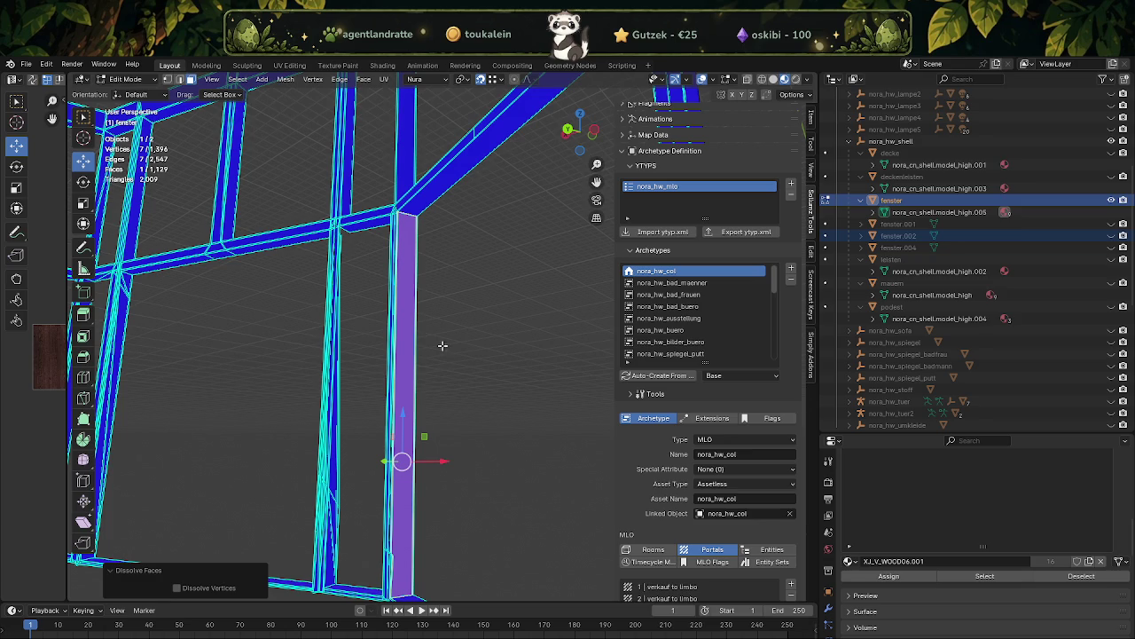
pyautogui.moveTo(418, 535); pyautogui.dragTo(382, 474)
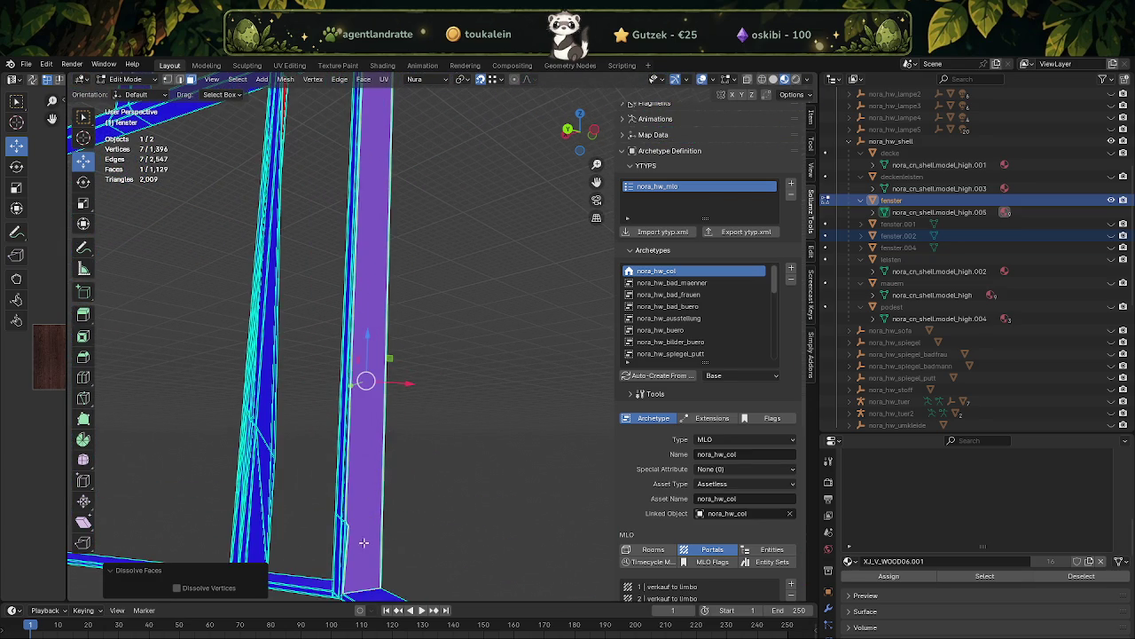
pyautogui.click(349, 528)
# - Merge two neighbouring split faces on the wide face into one
pyautogui.scroll(-3)
pyautogui.scroll(3)
pyautogui.scroll(3)
pyautogui.scroll(3)
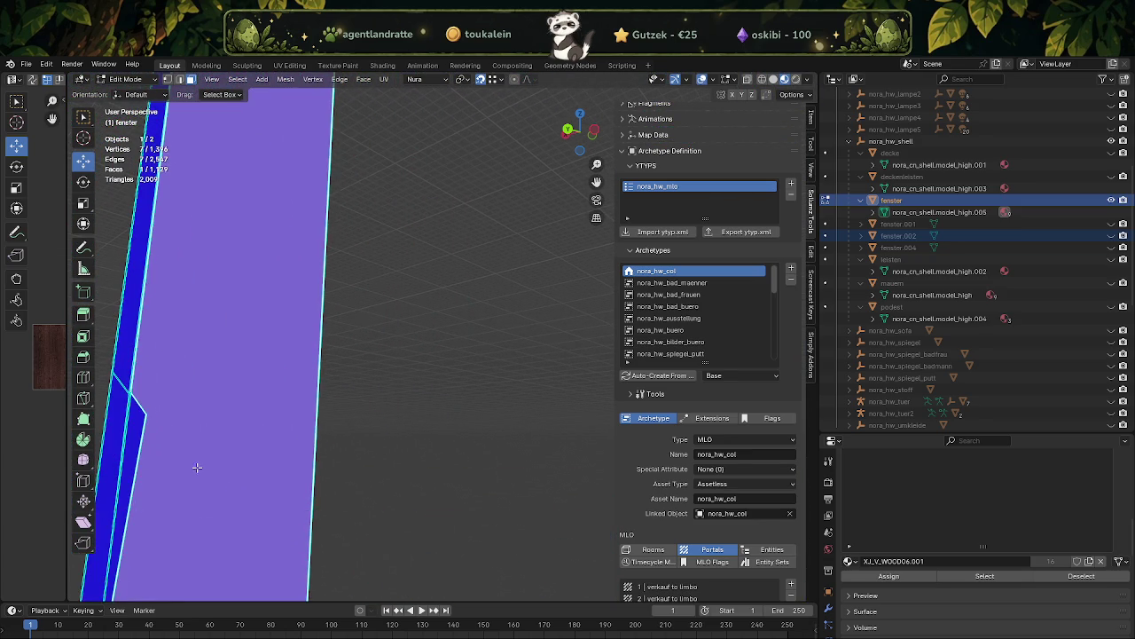
pyautogui.moveTo(195, 468); pyautogui.dragTo(266, 405)
pyautogui.hotkey('alt', 'a')
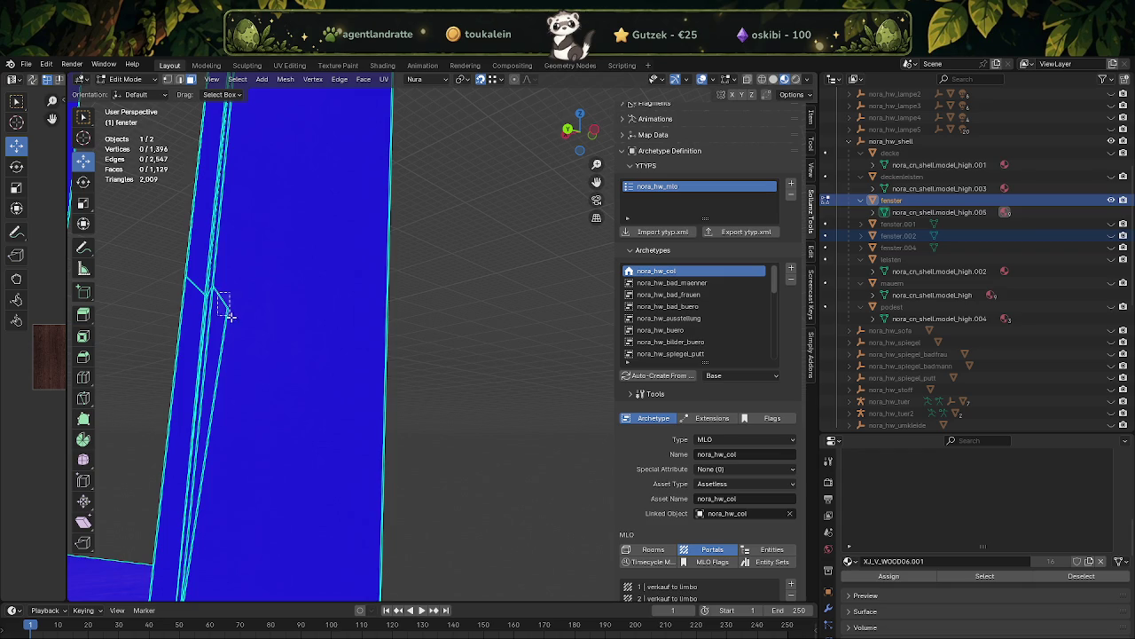
pyautogui.click(216, 306)
pyautogui.click(237, 325)
pyautogui.hotkey('ctrl', 'x')
# - Dissolve the horizontal bar's two faces into a single face
pyautogui.moveTo(240, 326); pyautogui.dragTo(452, 314)
pyautogui.scroll(-3)
pyautogui.scroll(3)
pyautogui.scroll(3)
pyautogui.moveTo(459, 363); pyautogui.dragTo(400, 400)
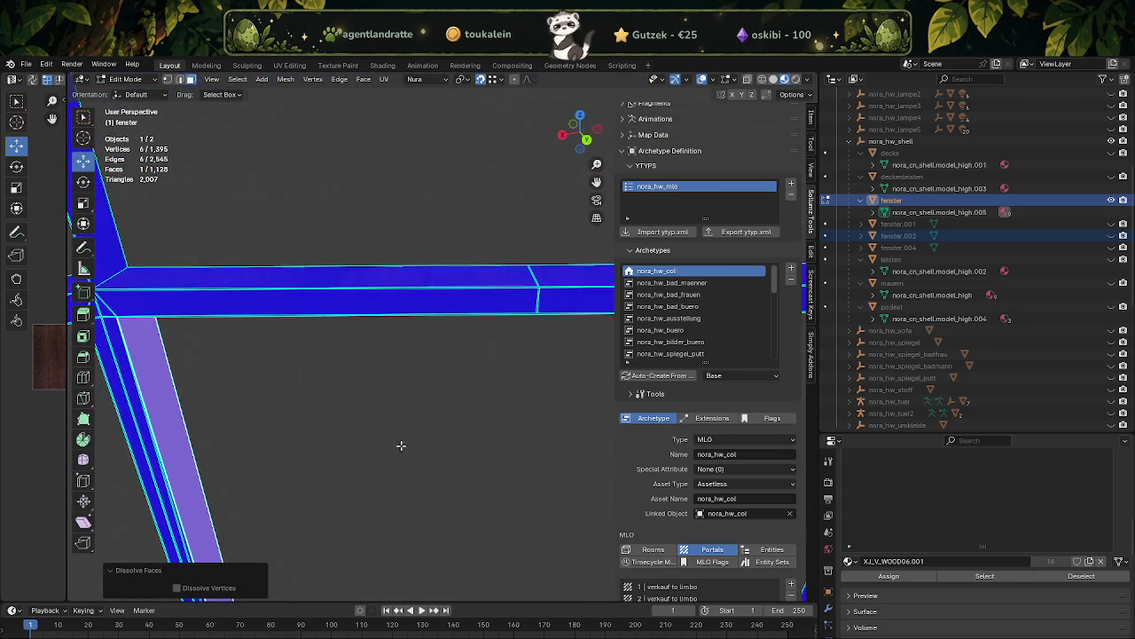
pyautogui.moveTo(482, 319); pyautogui.dragTo(537, 360)
pyautogui.rightClick(539, 367)
pyautogui.click(483, 374)
# - Select all eight bar faces of one window, including its diagonal and vertical bars
pyautogui.moveTo(483, 373); pyautogui.dragTo(449, 301)
pyautogui.click(368, 241)
pyautogui.click(449, 350)
pyautogui.moveTo(411, 390); pyautogui.dragTo(399, 318)
pyautogui.click(230, 336)
pyautogui.click(302, 375)
pyautogui.click(405, 318)
pyautogui.click(433, 364)
pyautogui.moveTo(433, 364); pyautogui.dragTo(385, 373)
pyautogui.click(386, 373)
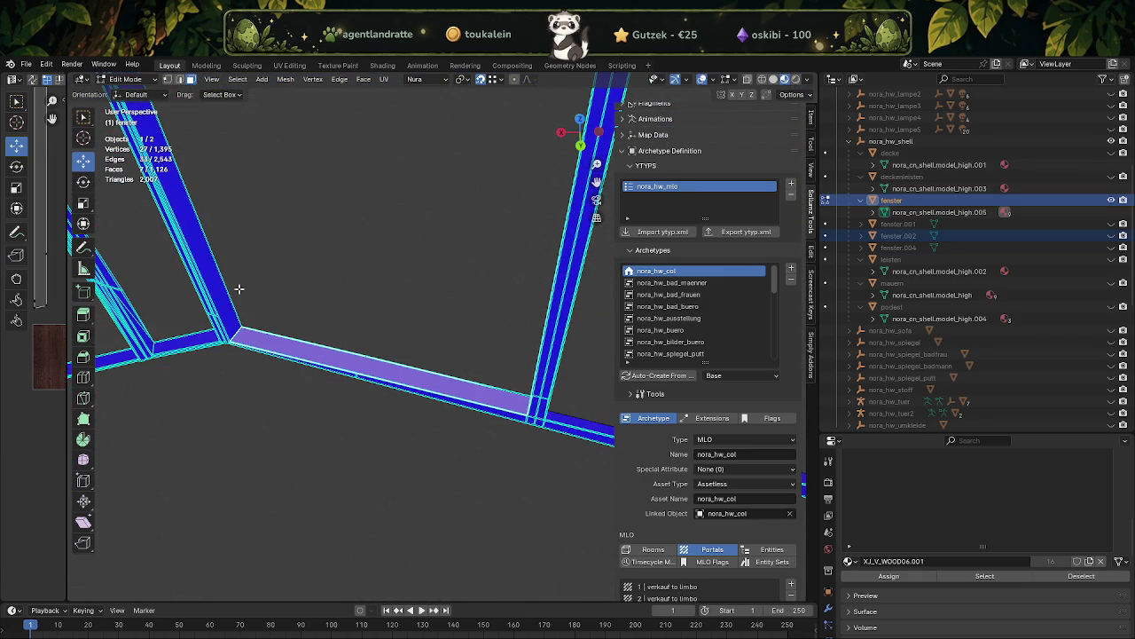
pyautogui.click(221, 289)
pyautogui.moveTo(281, 284); pyautogui.dragTo(273, 314)
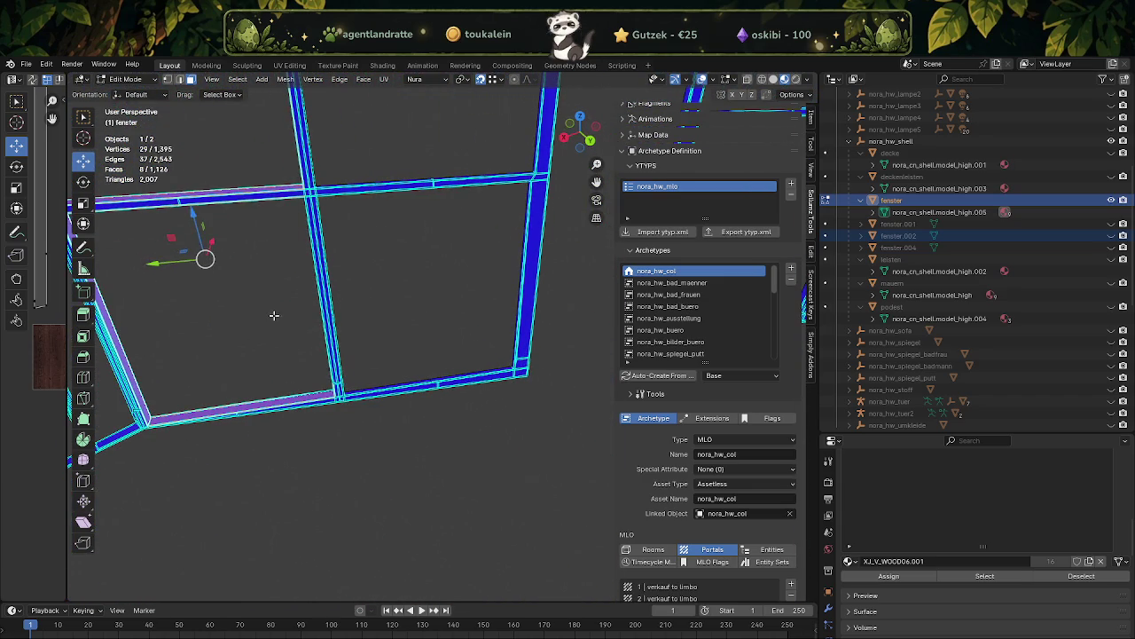
# - Separate the chosen bars into fenster.003, select the linked part, and return to Object Mode
pyautogui.hotkey('ctrl', 'f')
pyautogui.press('Return')
pyautogui.moveTo(263, 380); pyautogui.dragTo(355, 408)
pyautogui.press('l')
pyautogui.press('Tab')
# - Hide the fenster object and edit fenster.003 with its whole mesh selected
pyautogui.scroll(3)
pyautogui.click(1111, 188)
pyautogui.moveTo(497, 292); pyautogui.dragTo(388, 381)
pyautogui.click(336, 401)
pyautogui.press('Tab')
pyautogui.press('a')
# - Refine the fenster.003 selection by deselecting corner edges and reselecting the blue bar
pyautogui.scroll(3)
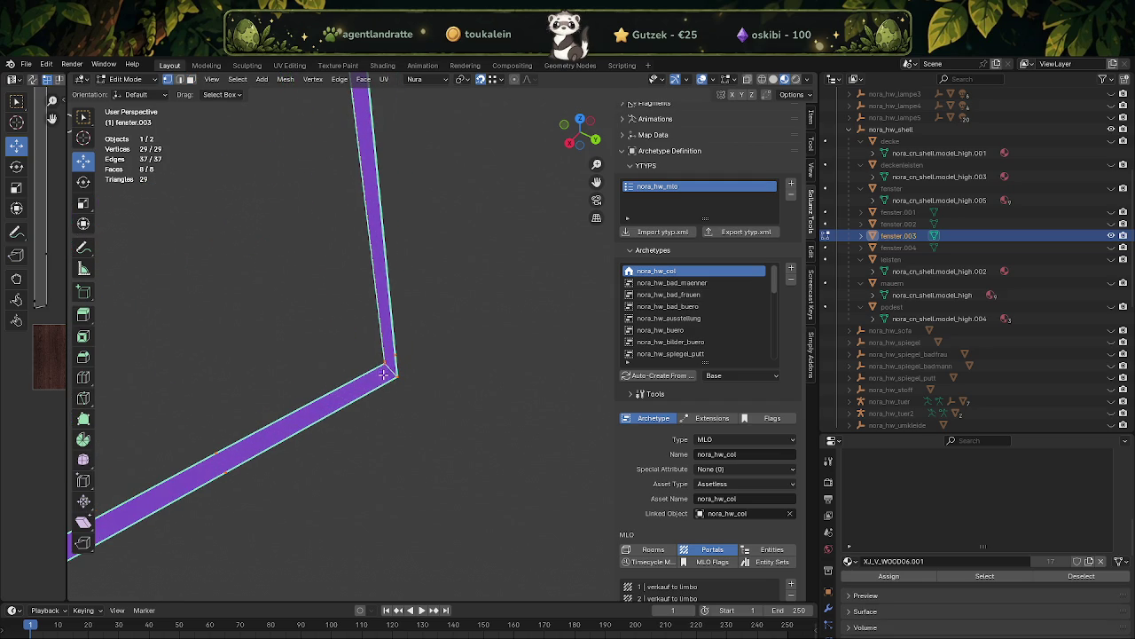
pyautogui.scroll(-3)
pyautogui.moveTo(322, 261); pyautogui.dragTo(425, 316)
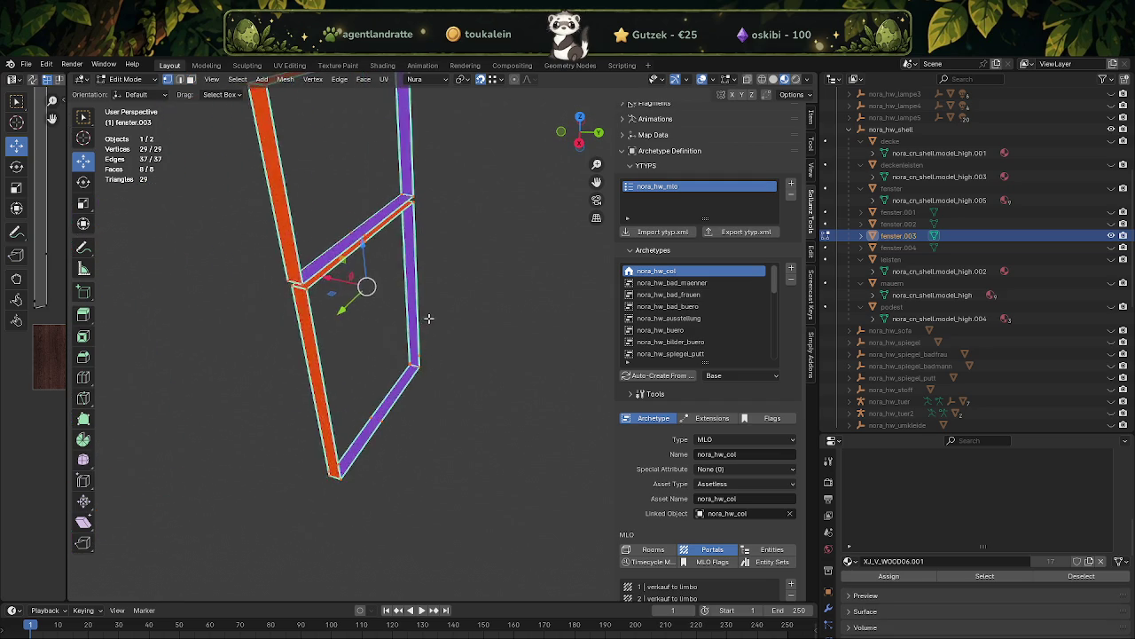
pyautogui.scroll(3)
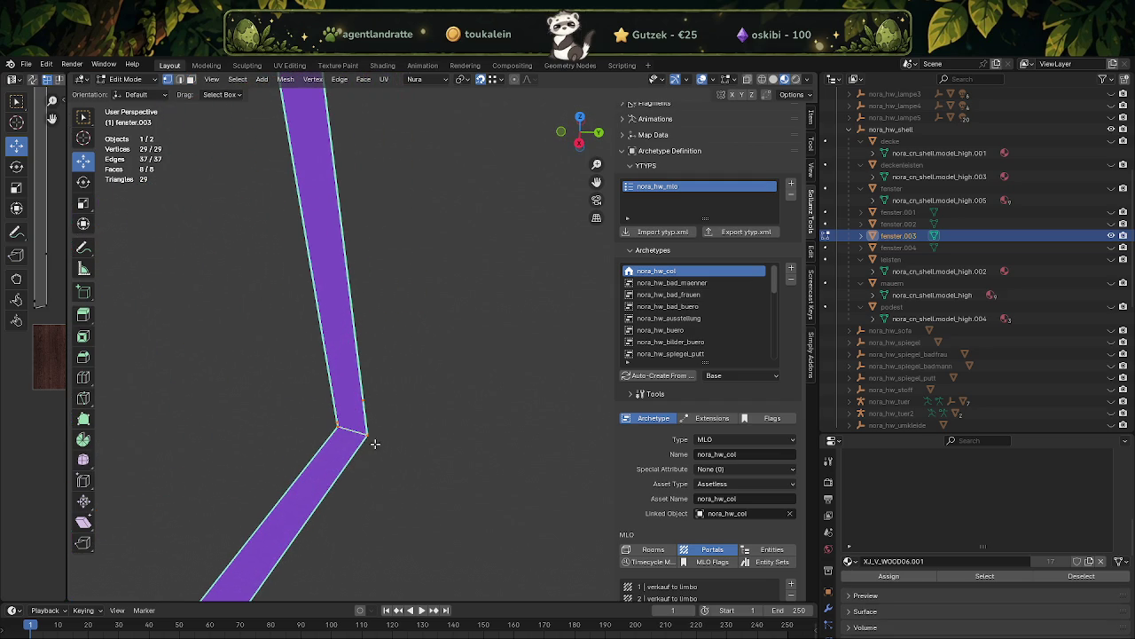
pyautogui.click(338, 430)
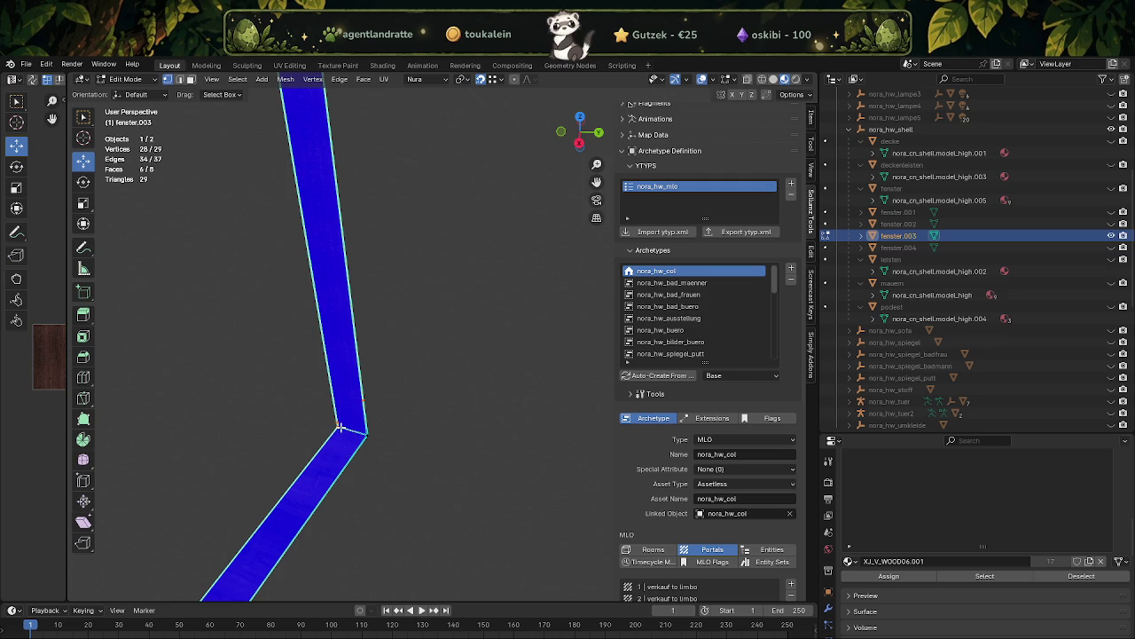
pyautogui.press('a')
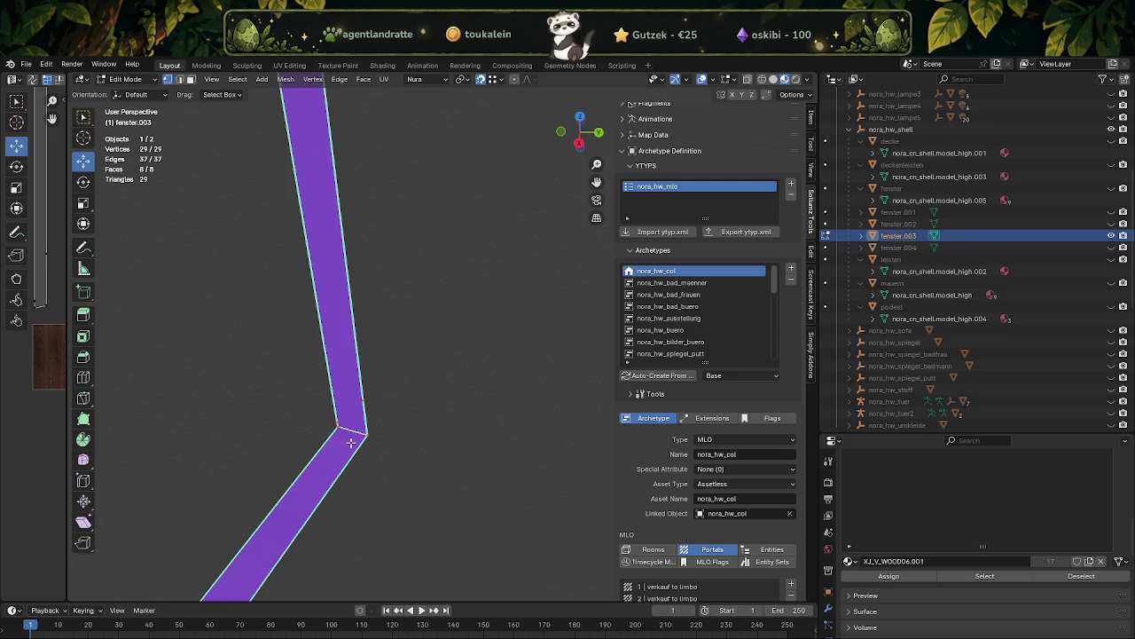
pyautogui.click(352, 432)
pyautogui.moveTo(355, 435); pyautogui.dragTo(348, 482)
pyautogui.click(137, 303)
pyautogui.moveTo(353, 412); pyautogui.dragTo(360, 402)
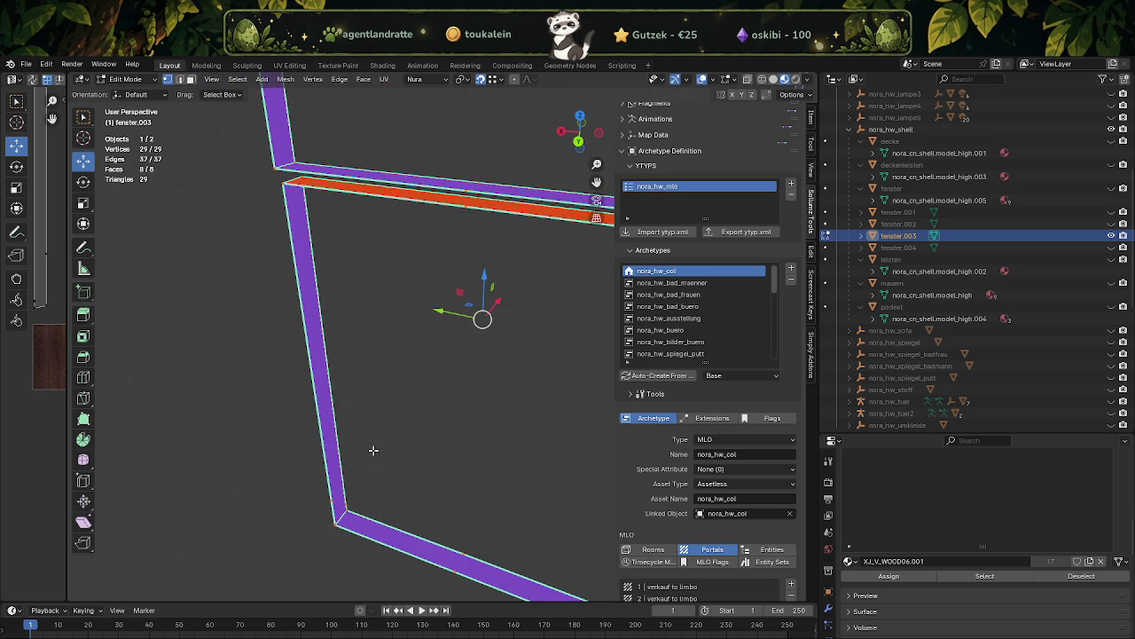
pyautogui.moveTo(375, 451); pyautogui.dragTo(375, 471)
pyautogui.scroll(3)
pyautogui.moveTo(355, 426); pyautogui.dragTo(282, 380)
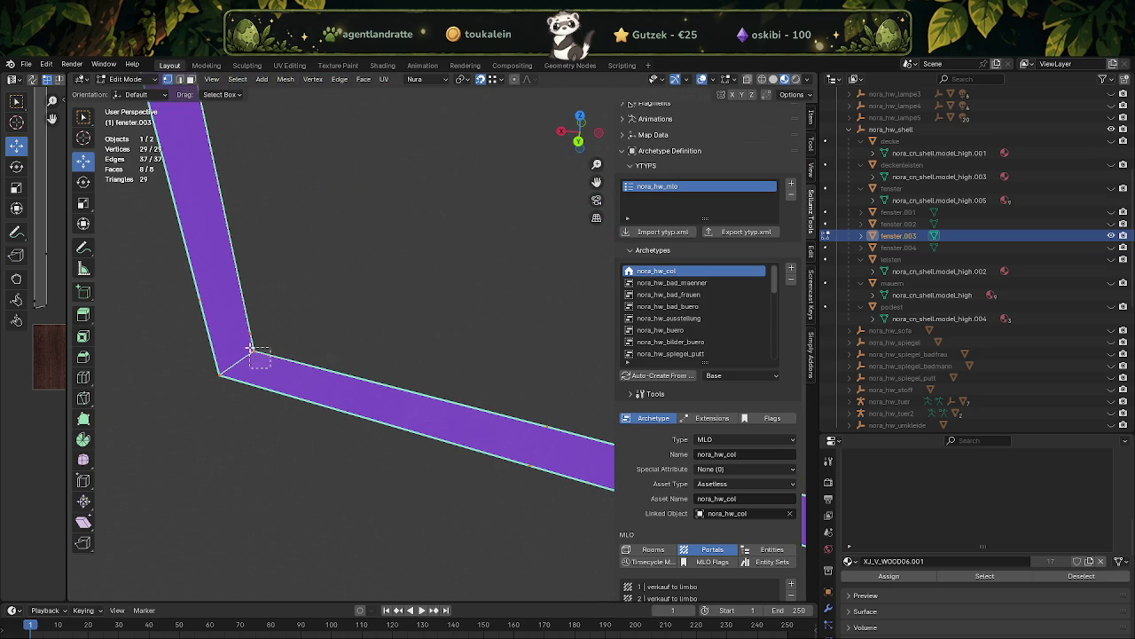
# - Deselect the frame's corner vertices and dissolve the remaining selected vertices
pyautogui.moveTo(249, 343); pyautogui.dragTo(241, 383)
pyautogui.moveTo(264, 347); pyautogui.dragTo(458, 347)
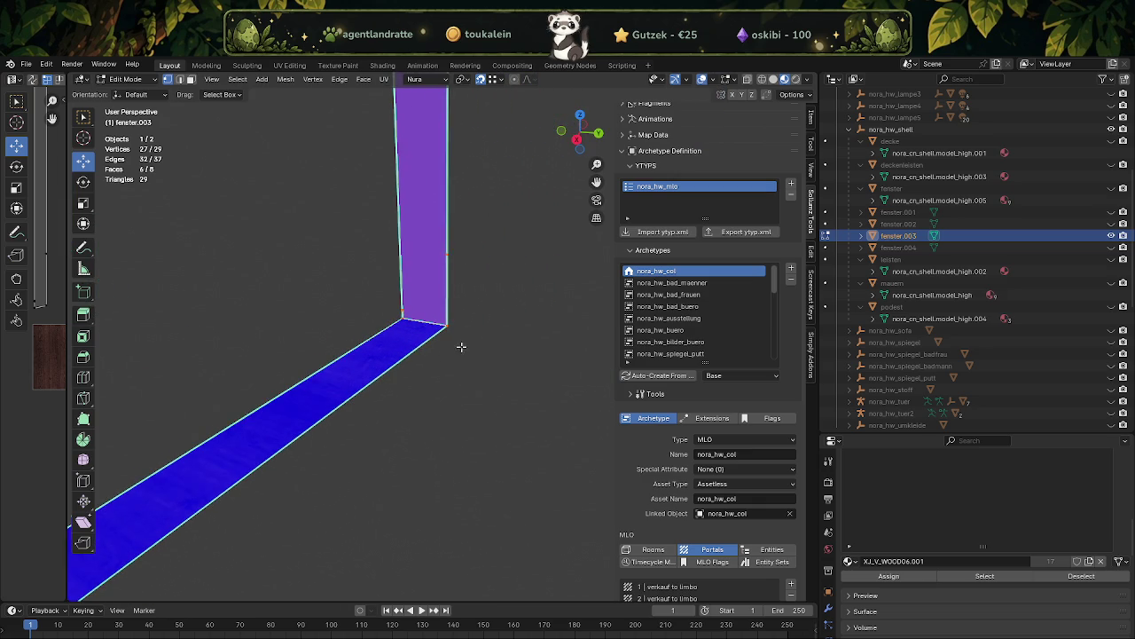
pyautogui.moveTo(467, 337); pyautogui.dragTo(393, 302)
pyautogui.moveTo(393, 302); pyautogui.dragTo(433, 262)
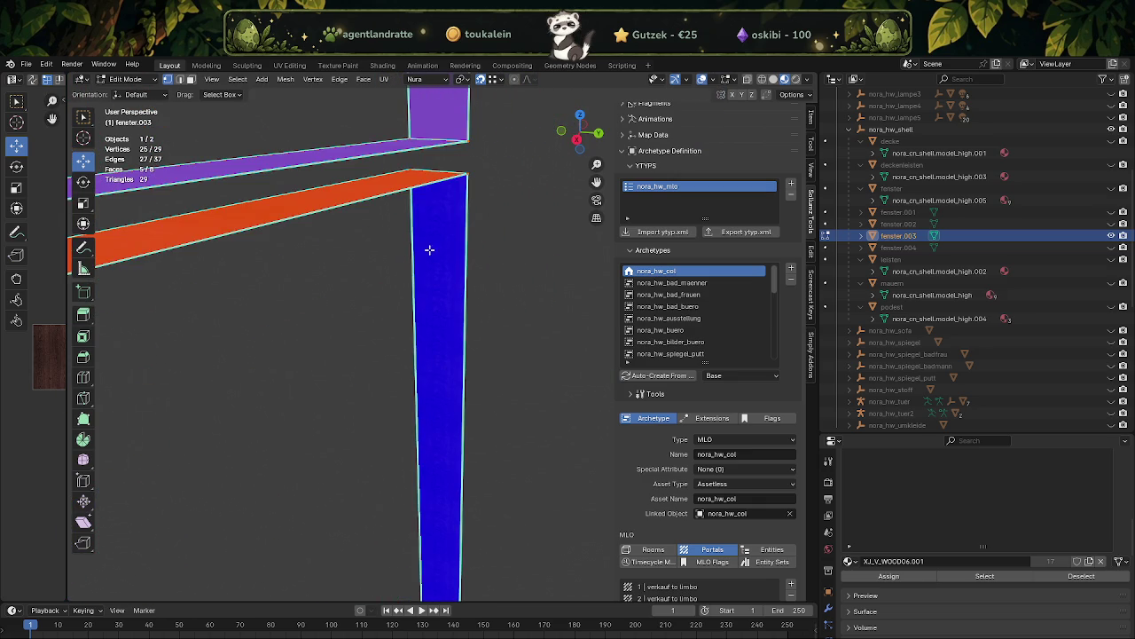
pyautogui.click(470, 178)
pyautogui.moveTo(471, 177); pyautogui.dragTo(200, 249)
pyautogui.click(387, 137)
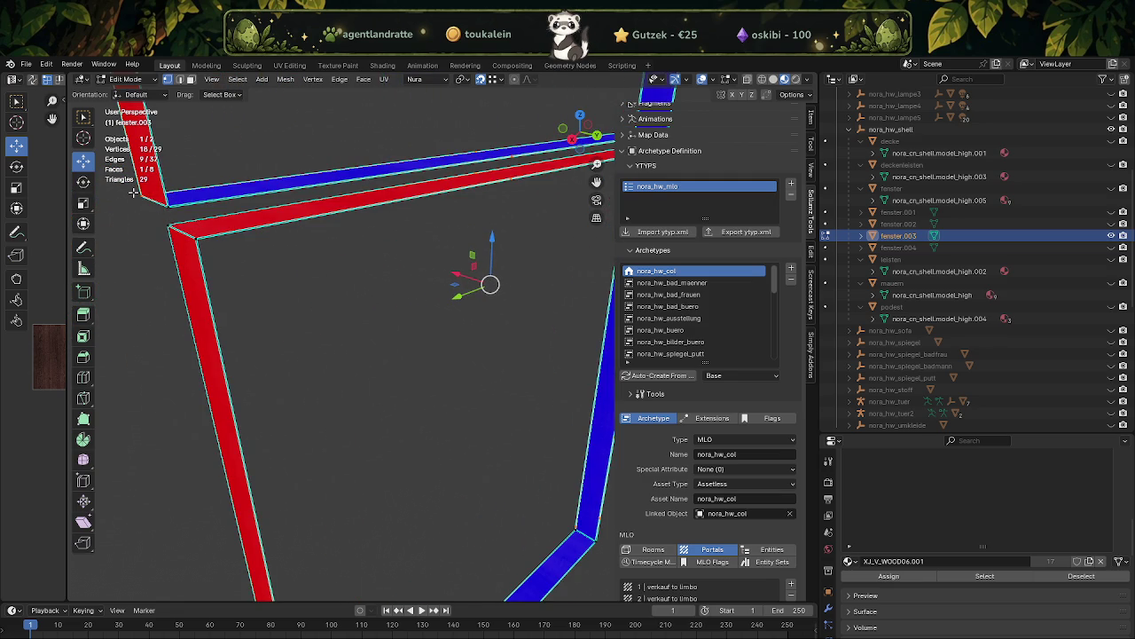
pyautogui.click(142, 199)
pyautogui.moveTo(142, 199); pyautogui.dragTo(400, 343)
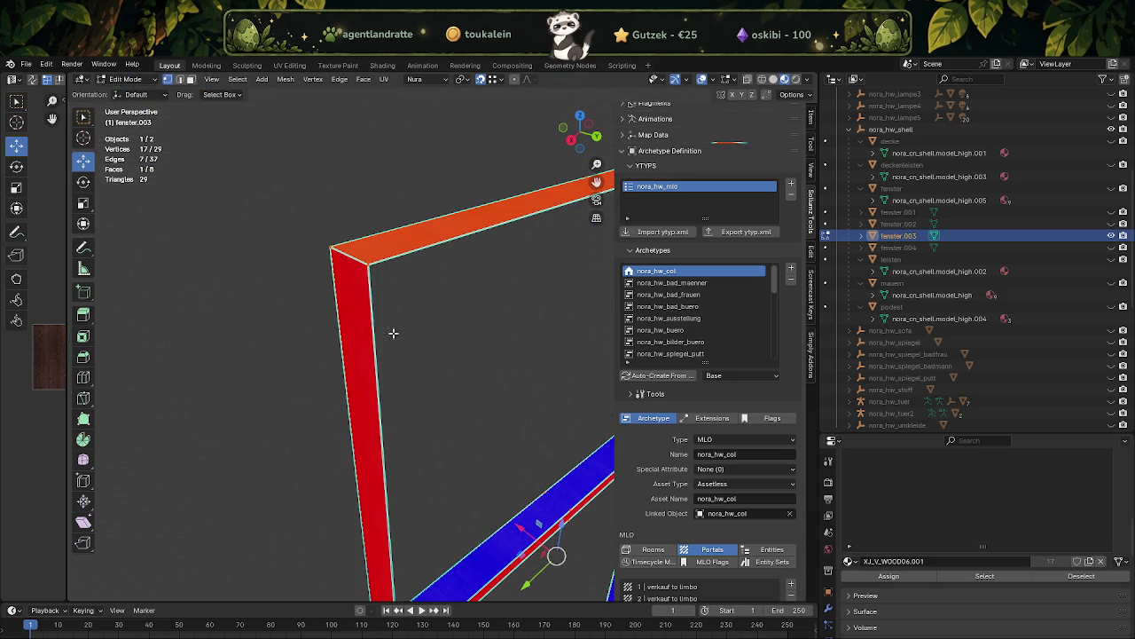
pyautogui.click(330, 249)
pyautogui.moveTo(330, 250); pyautogui.dragTo(314, 235)
pyautogui.click(316, 167)
pyautogui.rightClick(292, 277)
pyautogui.click(296, 316)
pyautogui.moveTo(296, 307); pyautogui.dragTo(372, 411)
# - Select the whole flat frame and thicken it into solid bars
pyautogui.press('a')
pyautogui.rightClick(394, 339)
pyautogui.click(393, 337)
# - In face mode, select the stray bottom-bar, vertical-bar and extra frame faces
pyautogui.press('3')
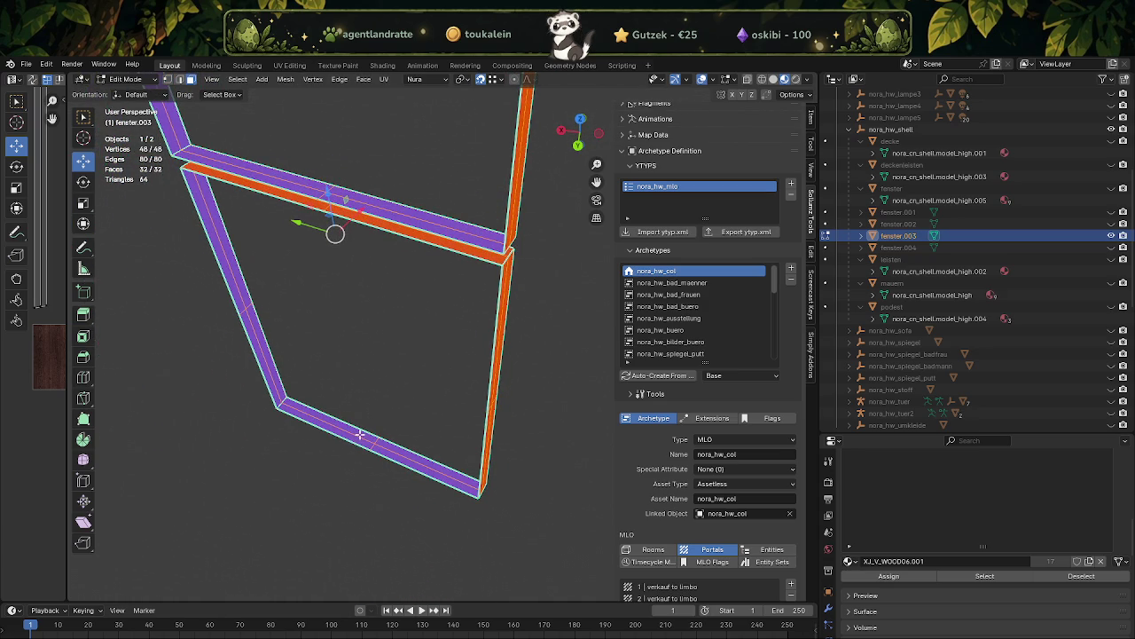
pyautogui.click(359, 434)
pyautogui.moveTo(444, 451); pyautogui.dragTo(432, 479)
pyautogui.moveTo(430, 330); pyautogui.dragTo(458, 211)
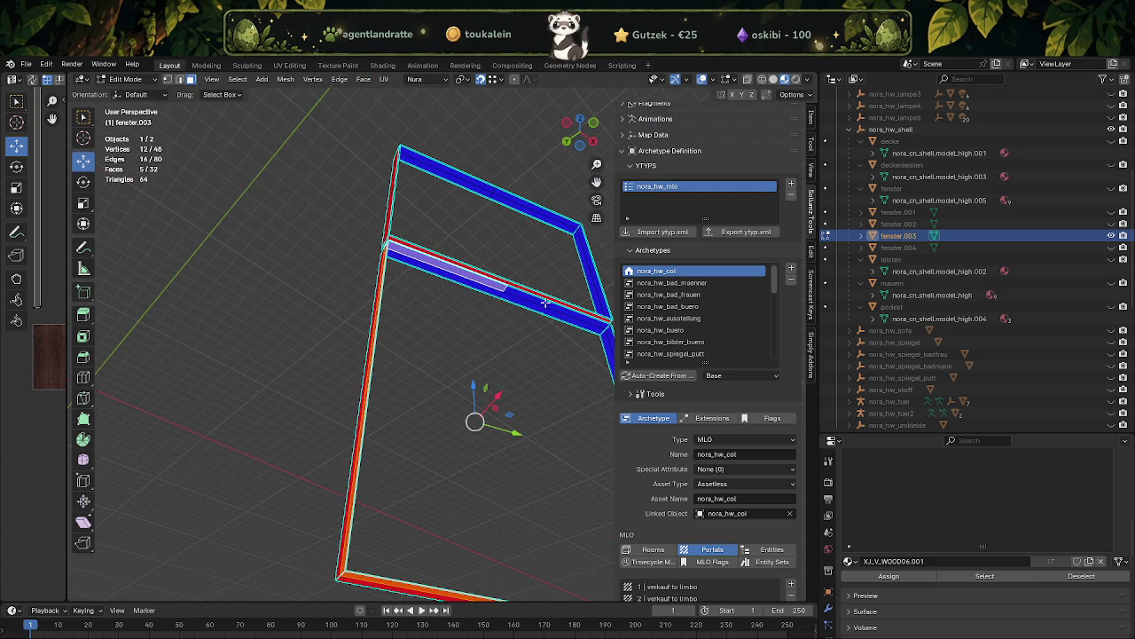
pyautogui.moveTo(582, 346); pyautogui.dragTo(471, 348)
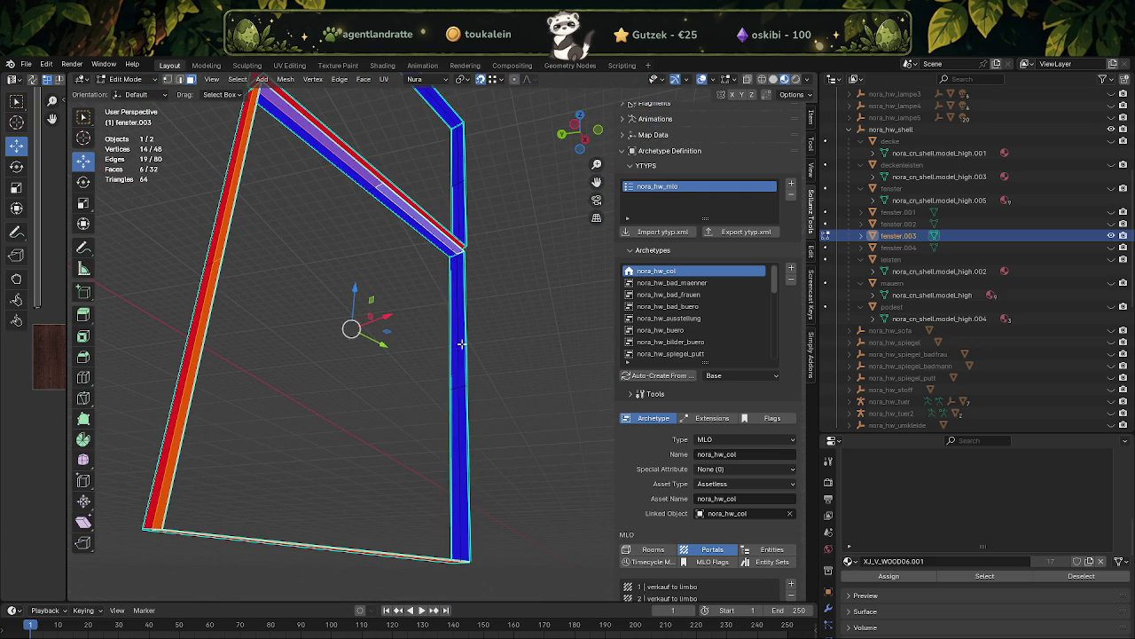
pyautogui.click(462, 399)
pyautogui.moveTo(461, 399); pyautogui.dragTo(476, 312)
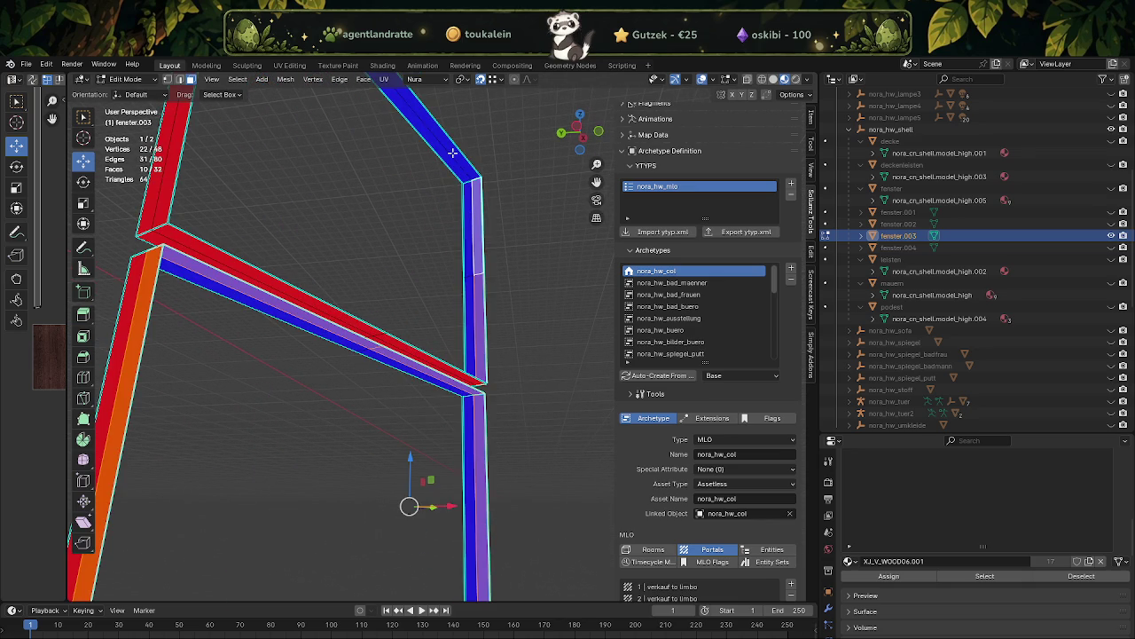
pyautogui.moveTo(439, 191); pyautogui.dragTo(390, 229)
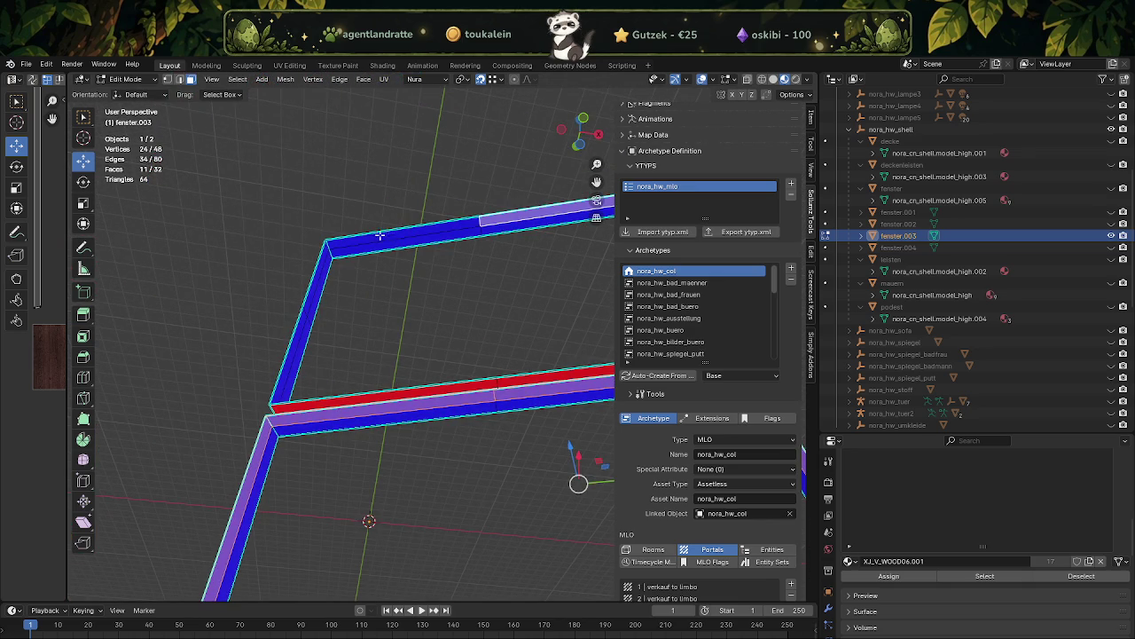
pyautogui.click(316, 266)
pyautogui.moveTo(317, 266); pyautogui.dragTo(396, 331)
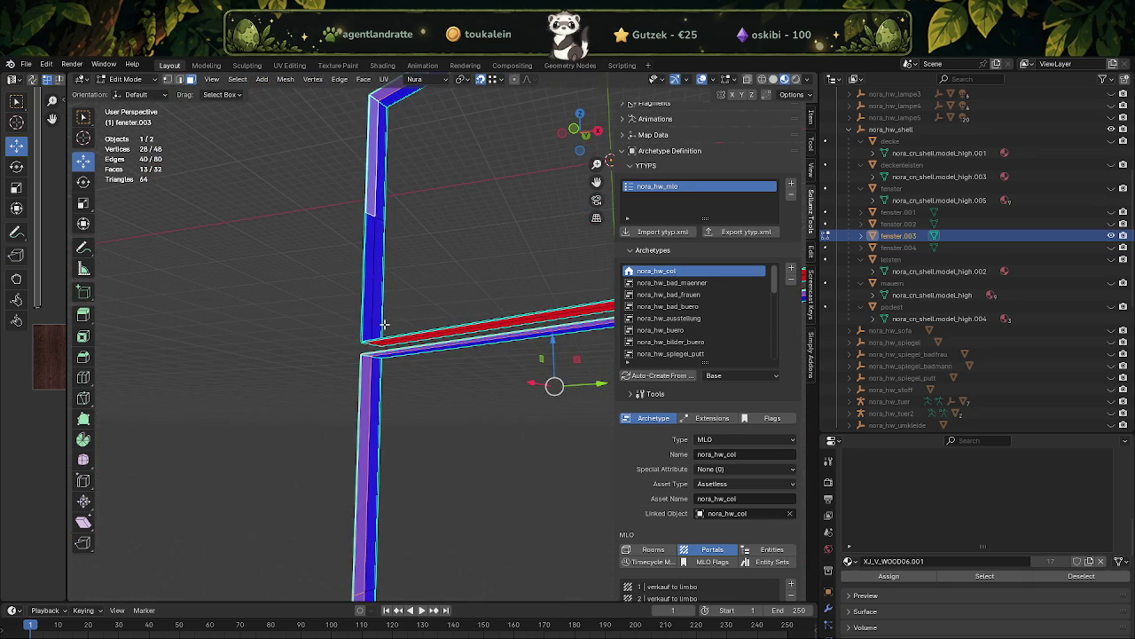
pyautogui.moveTo(500, 292); pyautogui.dragTo(578, 391)
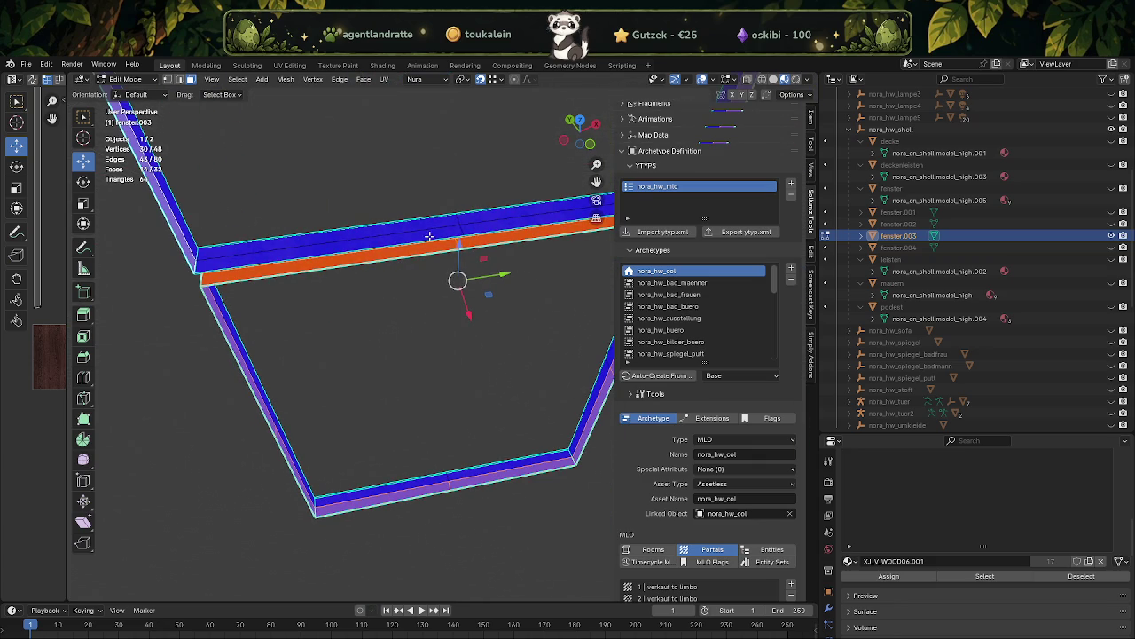
pyautogui.moveTo(449, 256); pyautogui.dragTo(556, 281)
# - Separate the selected faces into new object fenster.005 and return to Object Mode
pyautogui.hotkey('ctrl', 'f')
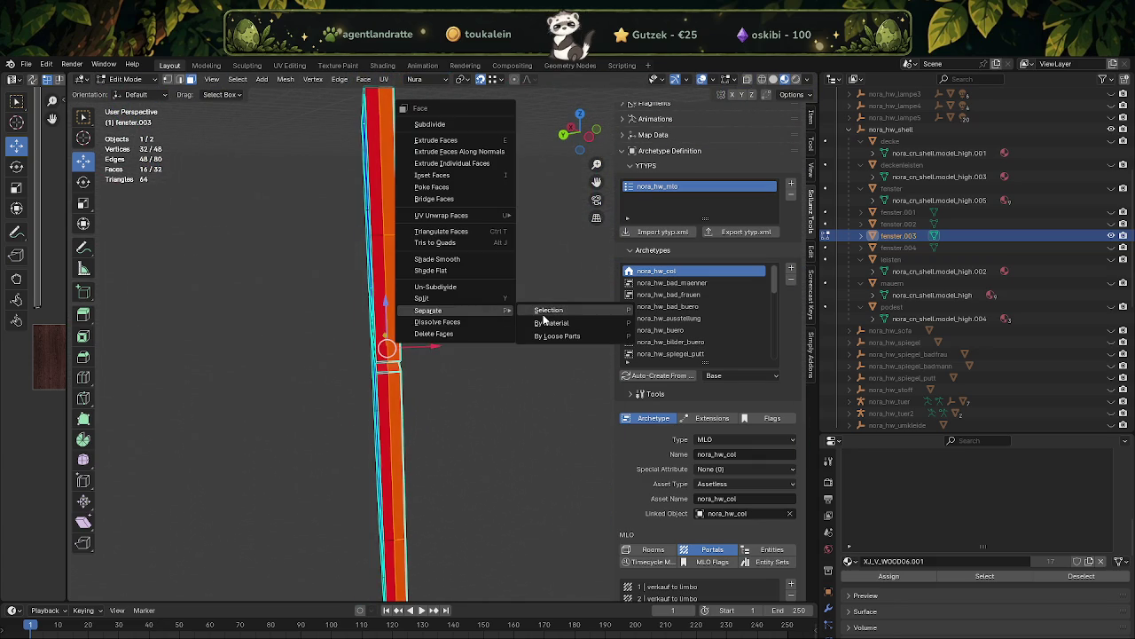
pyautogui.click(549, 310)
pyautogui.press('Tab')
pyautogui.moveTo(390, 355); pyautogui.dragTo(425, 372)
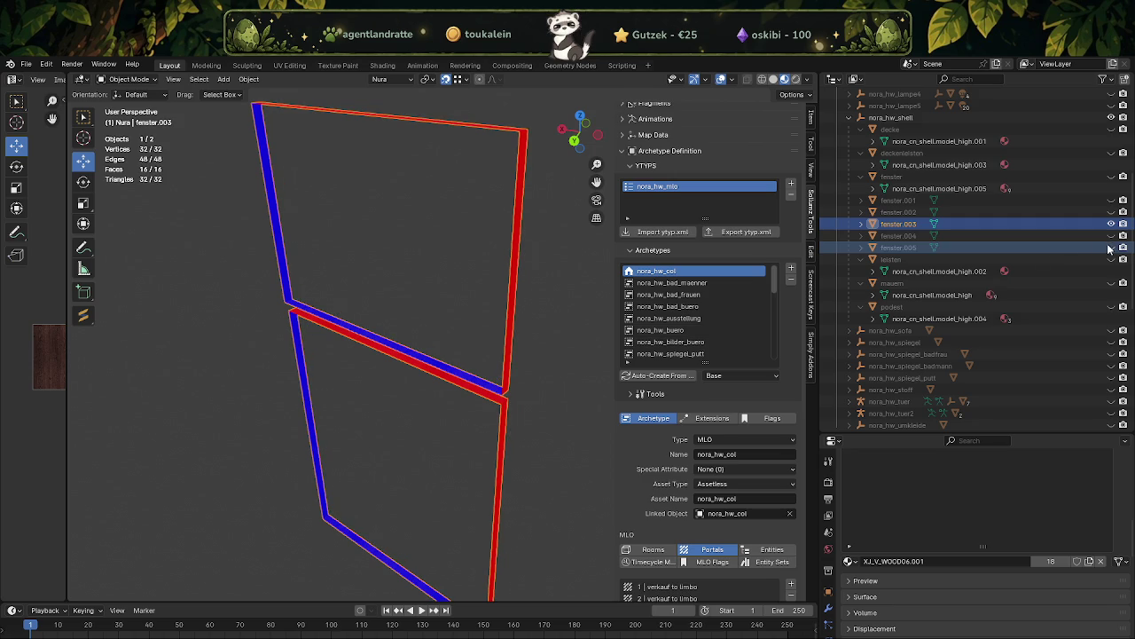
# - Unhide the fenster objects and join fenster.003 into fenster
pyautogui.moveTo(483, 337); pyautogui.dragTo(465, 355)
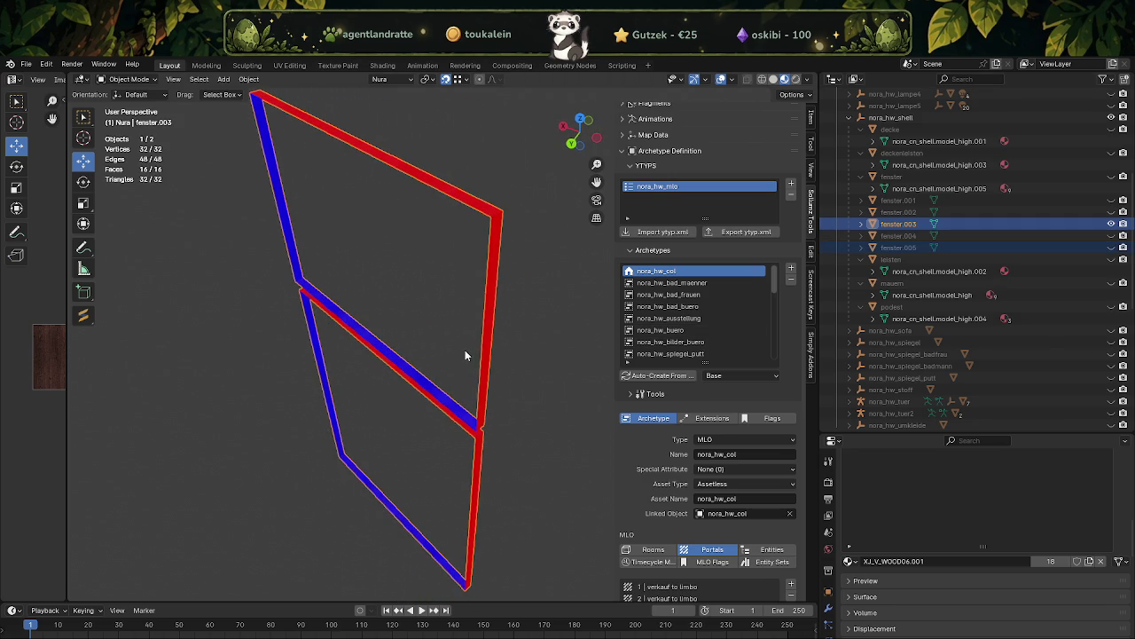
pyautogui.click(1111, 177)
pyautogui.moveTo(567, 372); pyautogui.dragTo(483, 226)
pyautogui.click(483, 226)
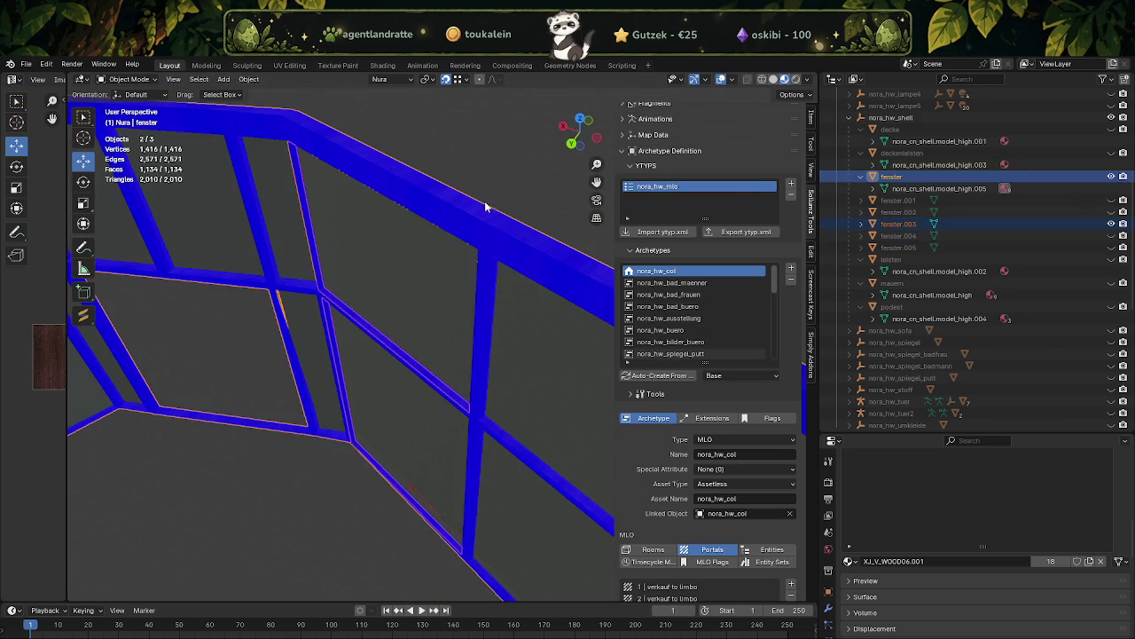
pyautogui.rightClick(458, 166)
pyautogui.click(457, 169)
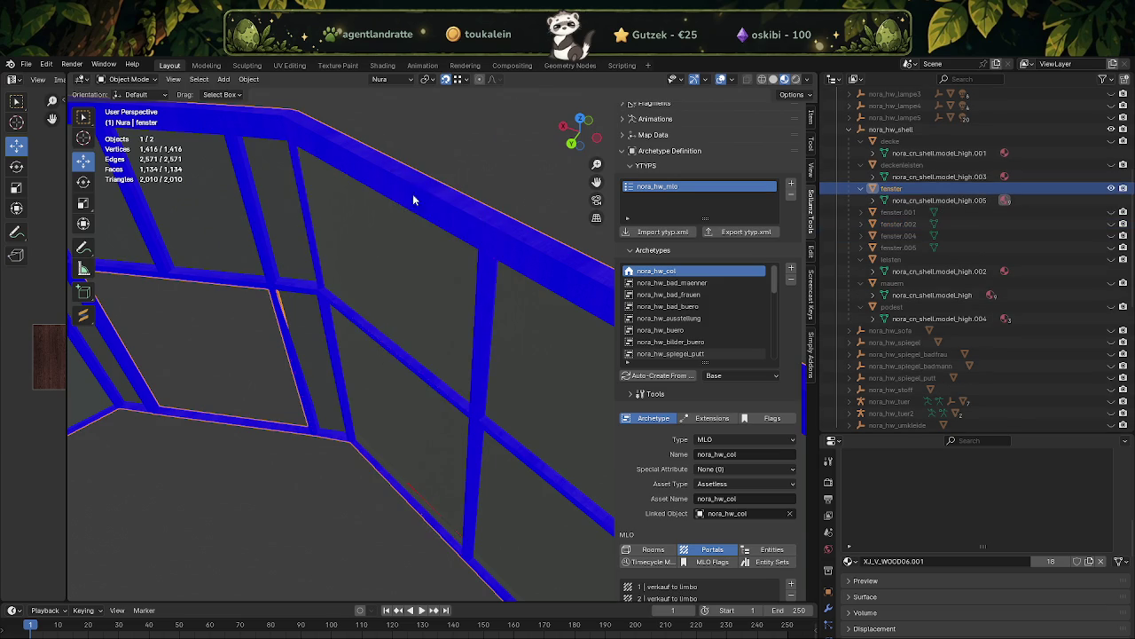
# - Separate the selected faces of fenster into a new fenster.003 object
pyautogui.moveTo(435, 182); pyautogui.dragTo(477, 402)
pyautogui.scroll(3)
pyautogui.press('Tab')
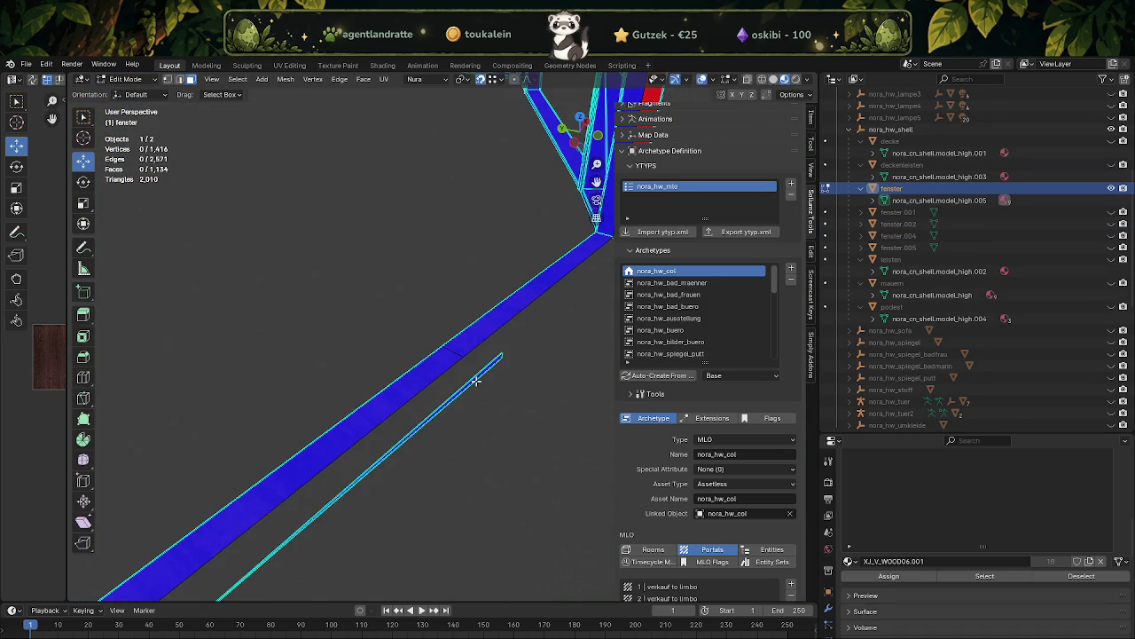
pyautogui.rightClick(476, 377)
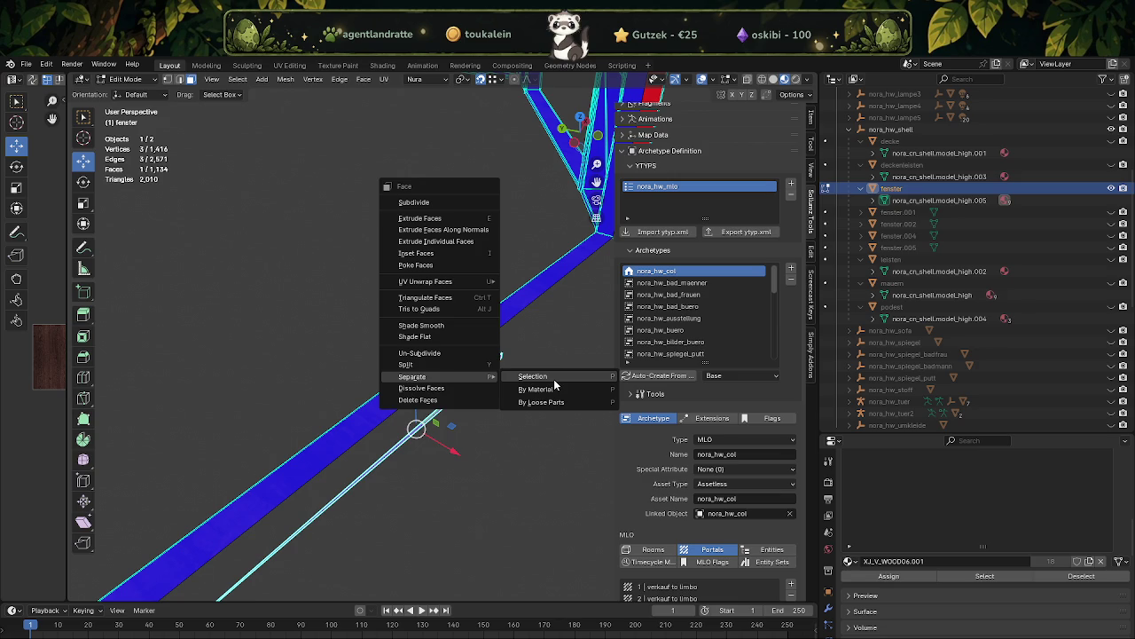
pyautogui.click(555, 382)
pyautogui.press('Tab')
pyautogui.moveTo(555, 382); pyautogui.dragTo(409, 428)
# - Re-enter Edit Mode on fenster and select a face on the blue frame post
pyautogui.press('Tab')
pyautogui.scroll(3)
pyautogui.click(422, 351)
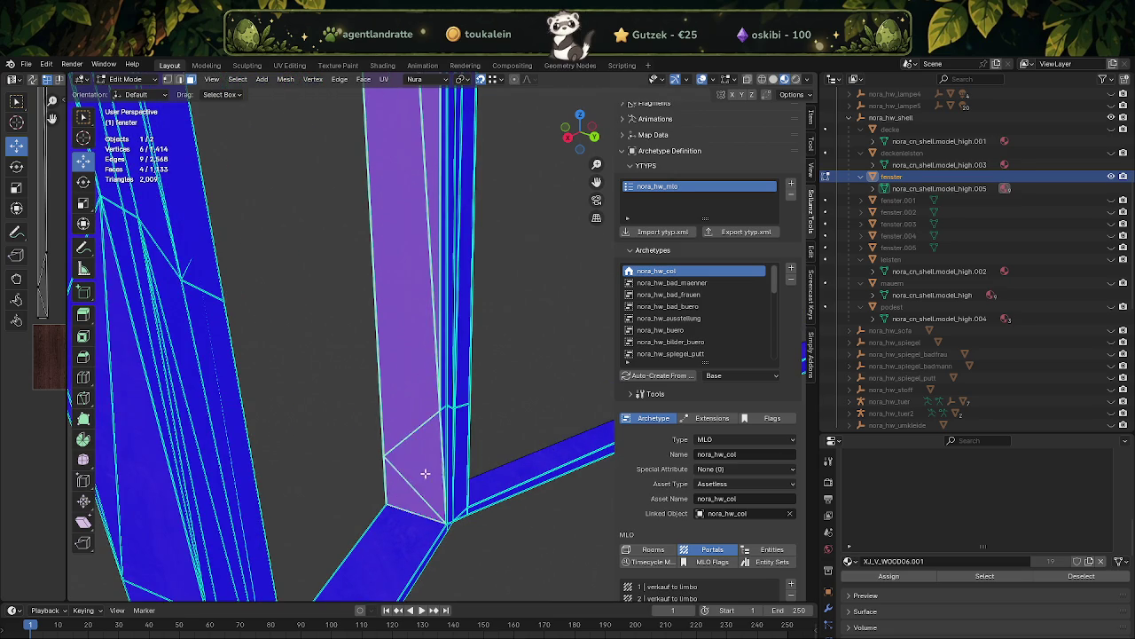
# - Dissolve the selected extra faces on the frame post
pyautogui.moveTo(425, 474); pyautogui.dragTo(417, 470)
pyautogui.scroll(3)
pyautogui.scroll(3)
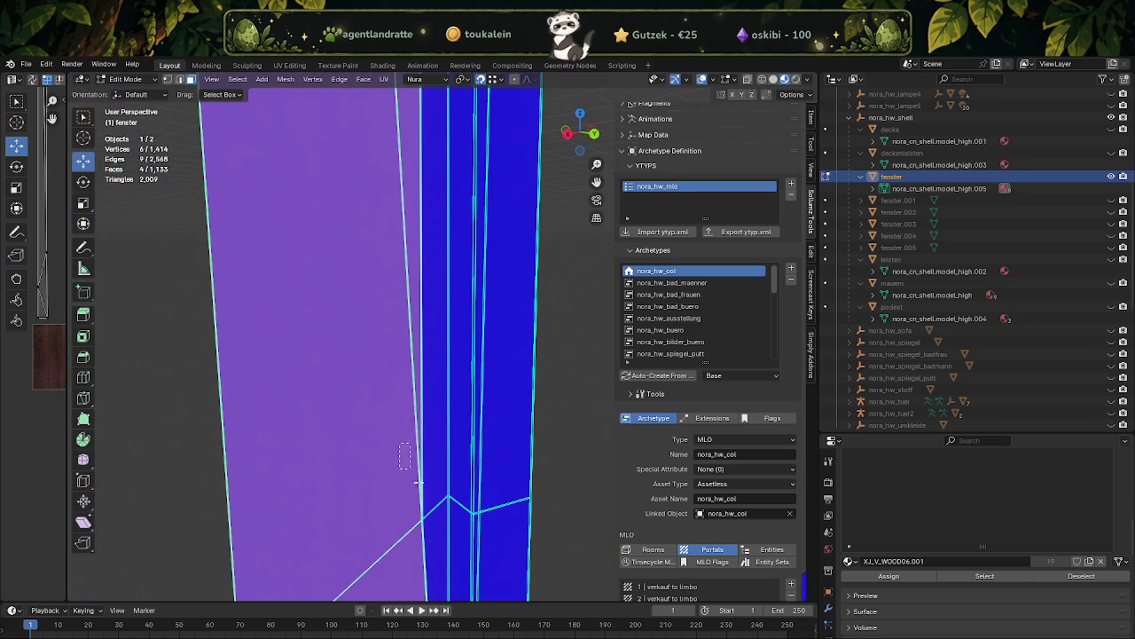
pyautogui.moveTo(445, 512); pyautogui.dragTo(435, 458)
pyautogui.moveTo(418, 305); pyautogui.dragTo(436, 373)
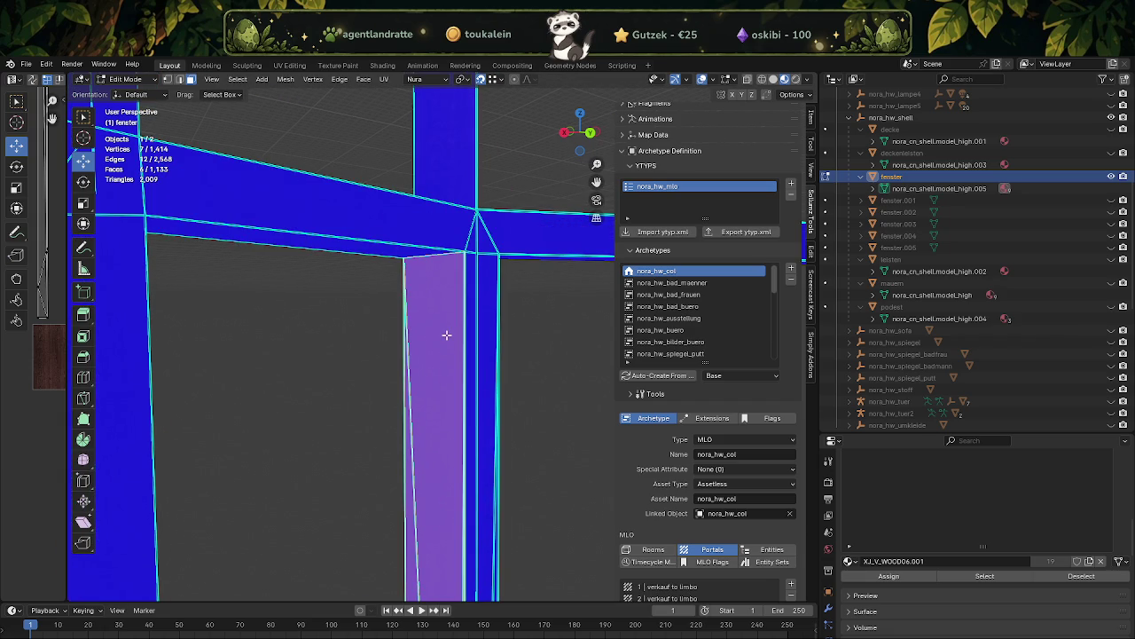
pyautogui.press('x')
pyautogui.click(446, 334)
pyautogui.moveTo(446, 335); pyautogui.dragTo(398, 476)
# - Box-select more post segment faces and dissolve them into one face
pyautogui.moveTo(385, 483); pyautogui.dragTo(401, 525)
pyautogui.moveTo(401, 525); pyautogui.dragTo(404, 388)
pyautogui.click(434, 466)
pyautogui.moveTo(435, 466); pyautogui.dragTo(425, 397)
pyautogui.rightClick(410, 277)
pyautogui.click(444, 316)
pyautogui.moveTo(444, 317); pyautogui.dragTo(767, 277)
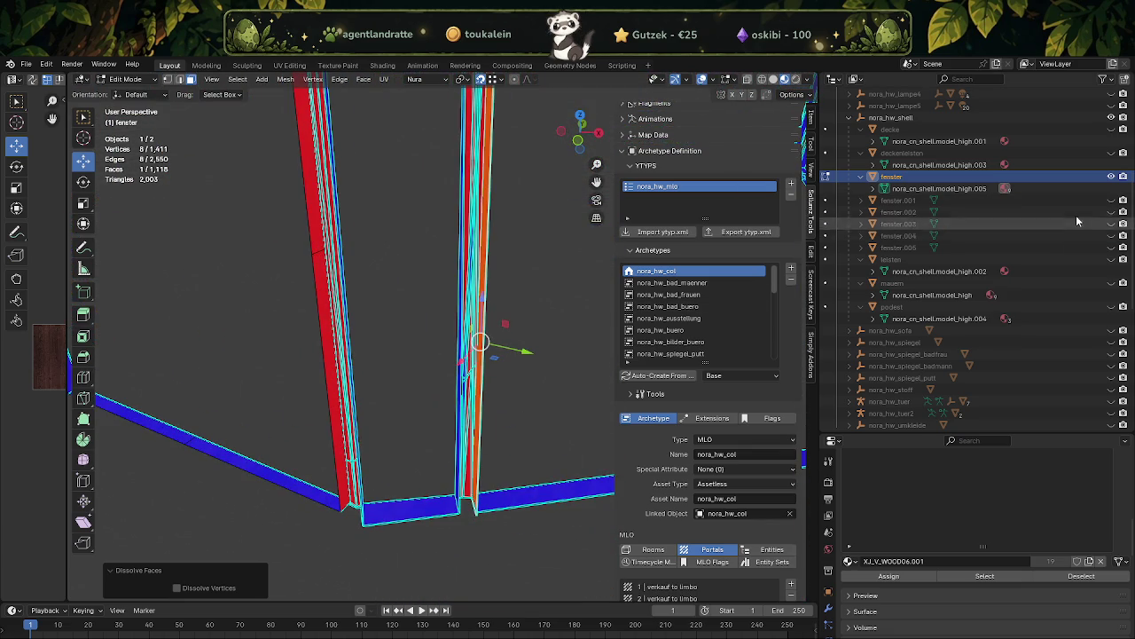
# - Unhide fenster.001 and open its mesh in Edit Mode with a few top faces selected
pyautogui.click(1112, 201)
pyautogui.press('Tab')
pyautogui.moveTo(532, 373); pyautogui.dragTo(455, 477)
pyautogui.click(471, 461)
pyautogui.press('Tab')
pyautogui.click(428, 328)
pyautogui.press('a')
pyautogui.hotkey('ctrl', 'z')
# - Box-select the extra faces on the fenster.001 post and dissolve them
pyautogui.press('a')
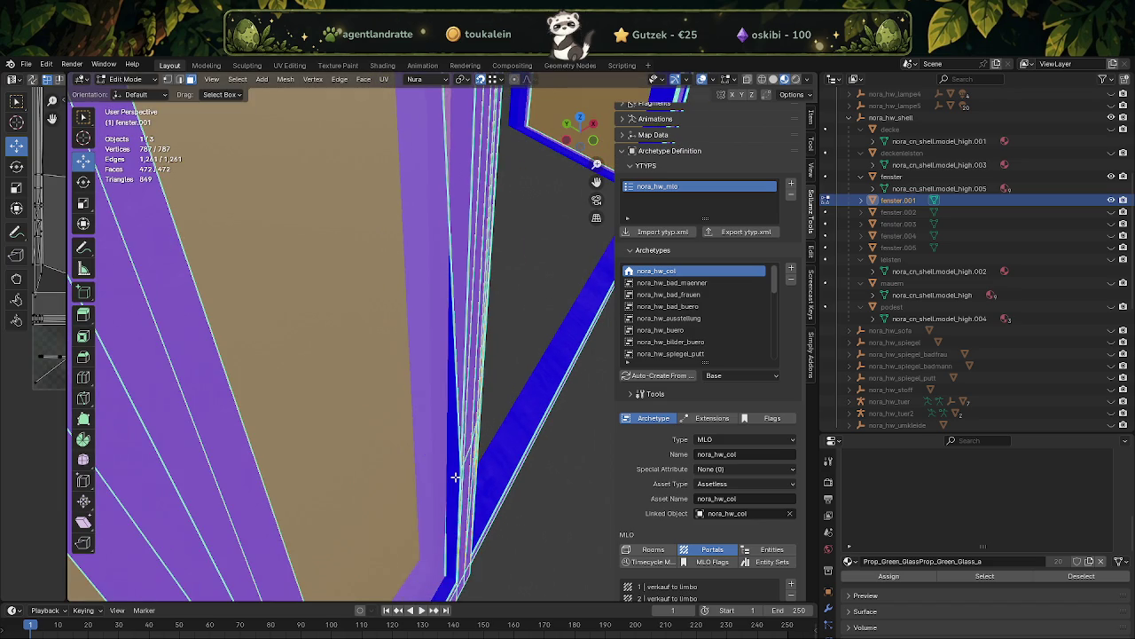
pyautogui.hotkey('alt', 'a')
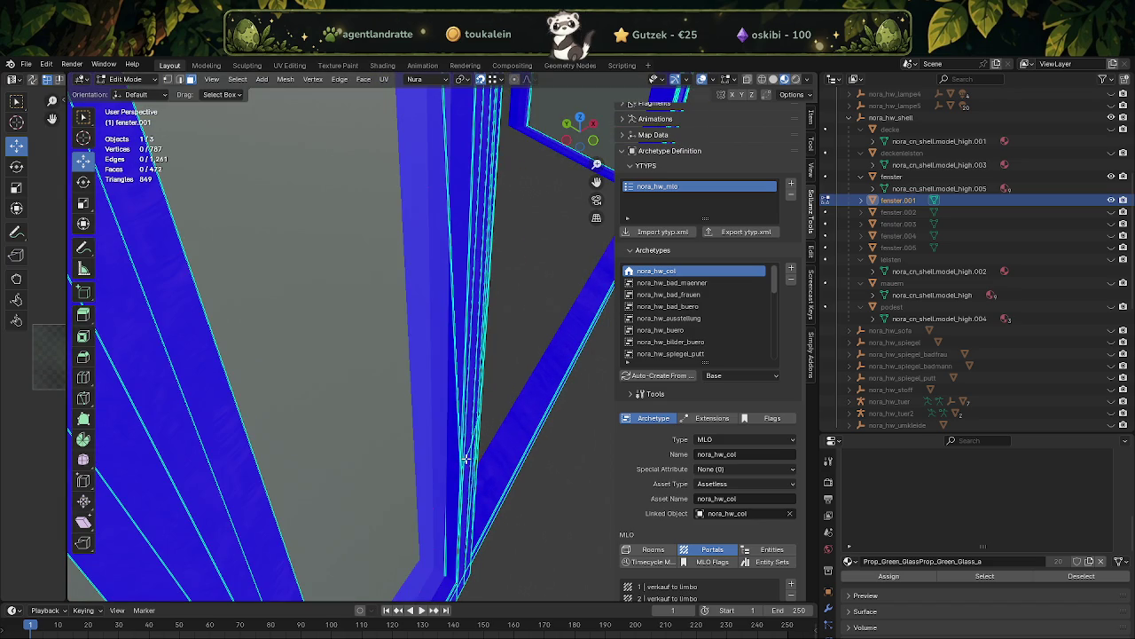
pyautogui.moveTo(461, 468); pyautogui.dragTo(480, 391)
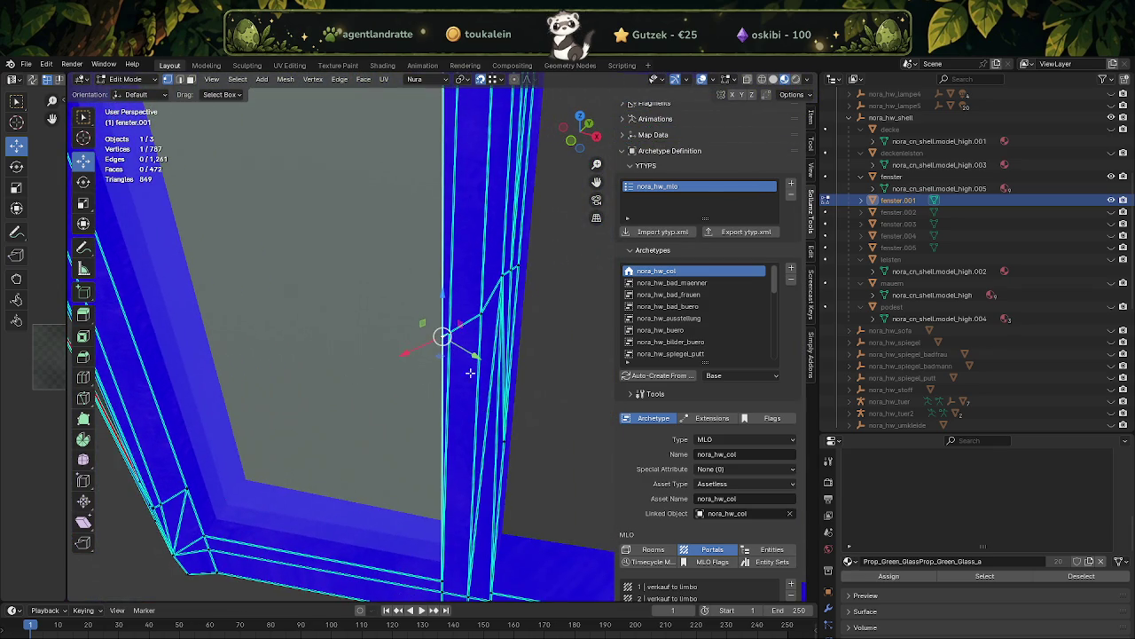
pyautogui.hotkey('alt', 'a')
pyautogui.moveTo(448, 303); pyautogui.dragTo(507, 393)
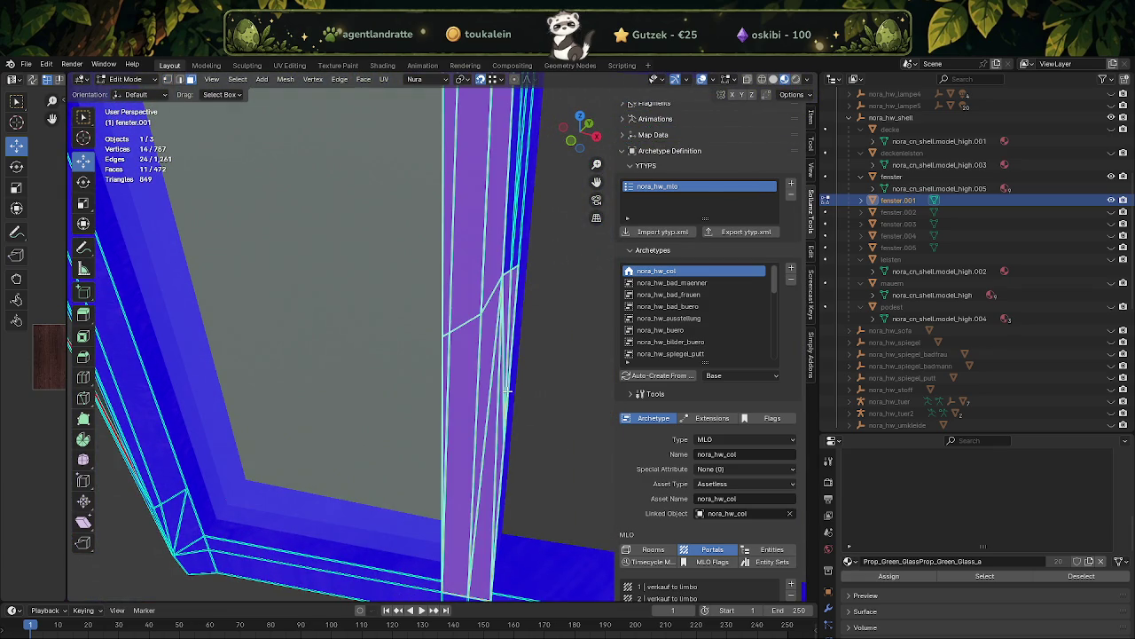
pyautogui.moveTo(514, 267); pyautogui.dragTo(506, 393)
pyautogui.press('x')
pyautogui.click(435, 425)
# - Separate one stray face into fenster.006, then hide fenster.001 and return to Object Mode
pyautogui.click(435, 284)
pyautogui.press('a')
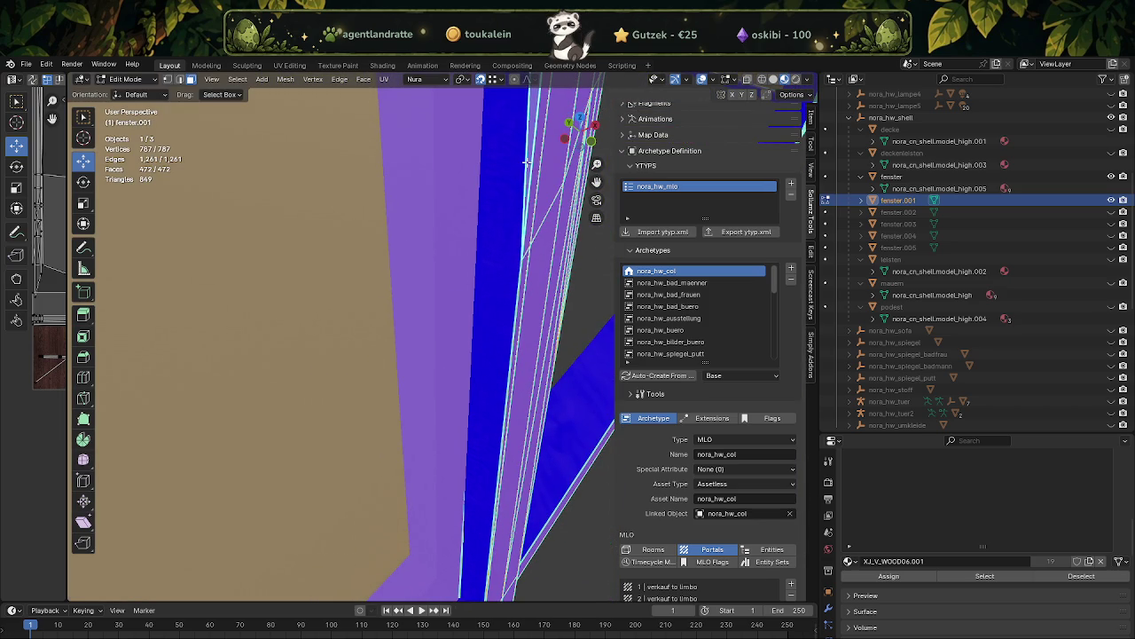
pyautogui.click(527, 163)
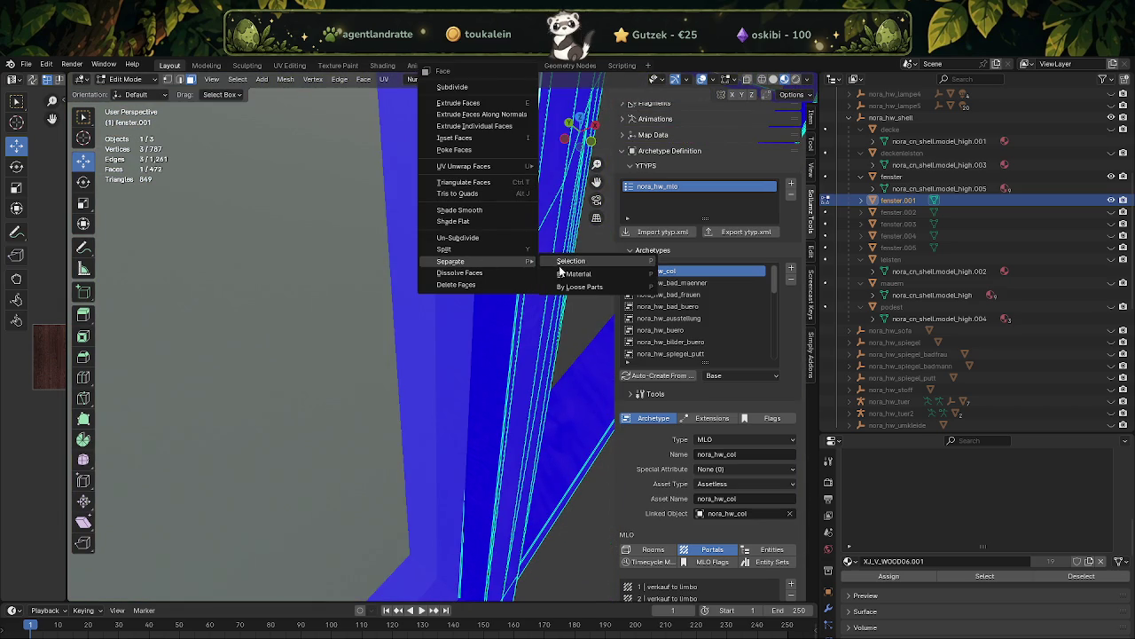
pyautogui.press('Return')
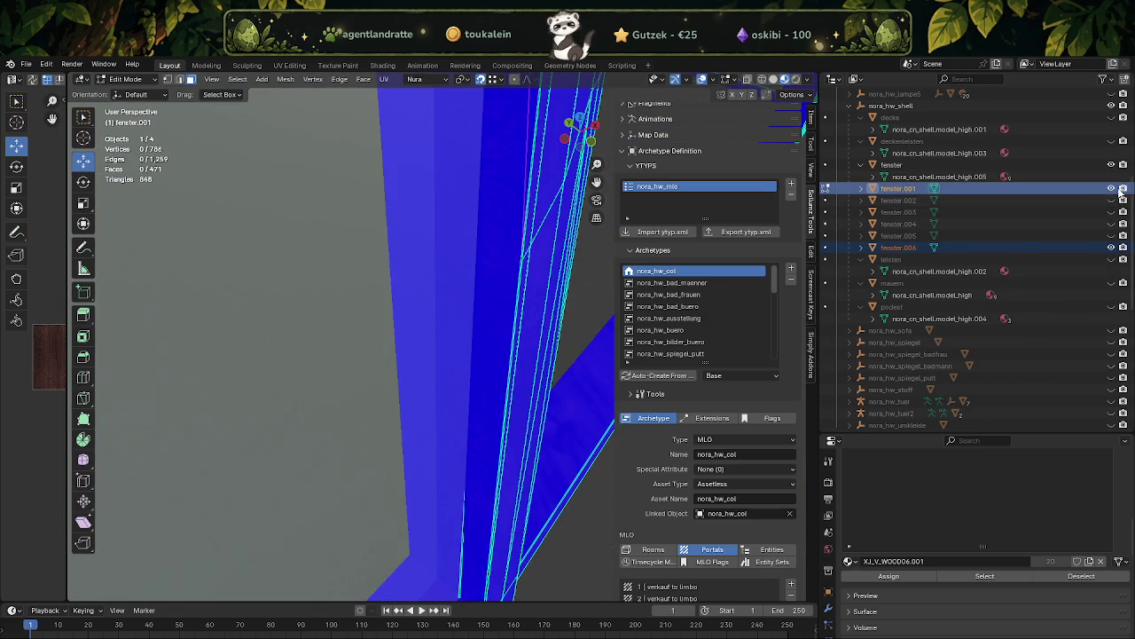
pyautogui.click(1112, 190)
pyautogui.press('Tab')
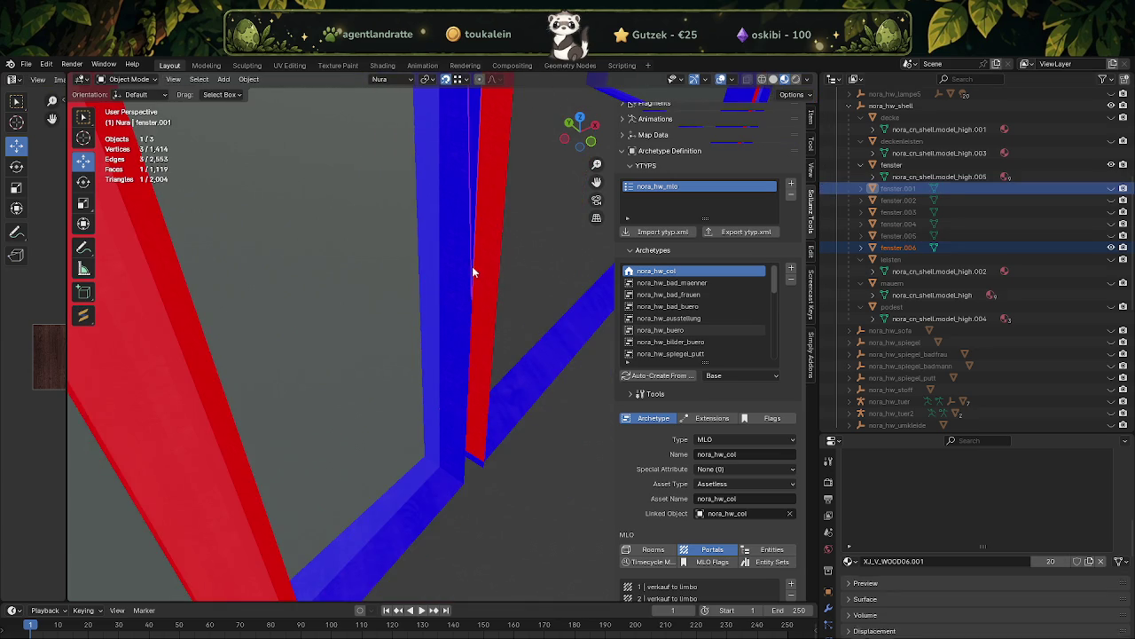
# - Join fenster.006 into fenster and open the joined mesh in Edit Mode
pyautogui.moveTo(473, 267); pyautogui.dragTo(479, 213)
pyautogui.click(479, 178)
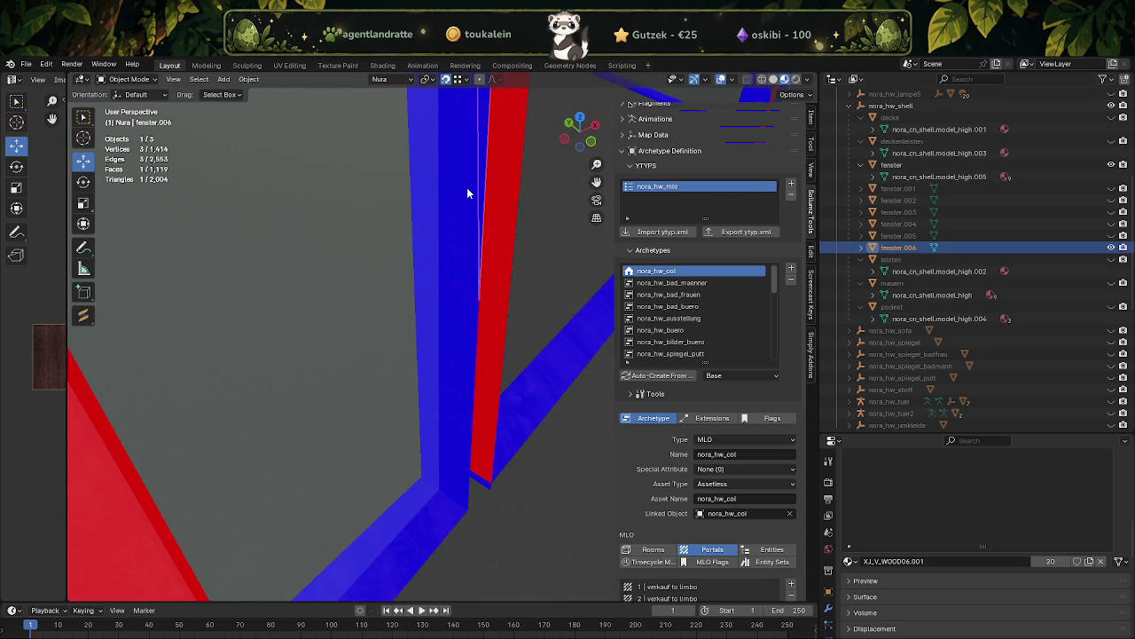
pyautogui.click(466, 187)
pyautogui.rightClick(467, 187)
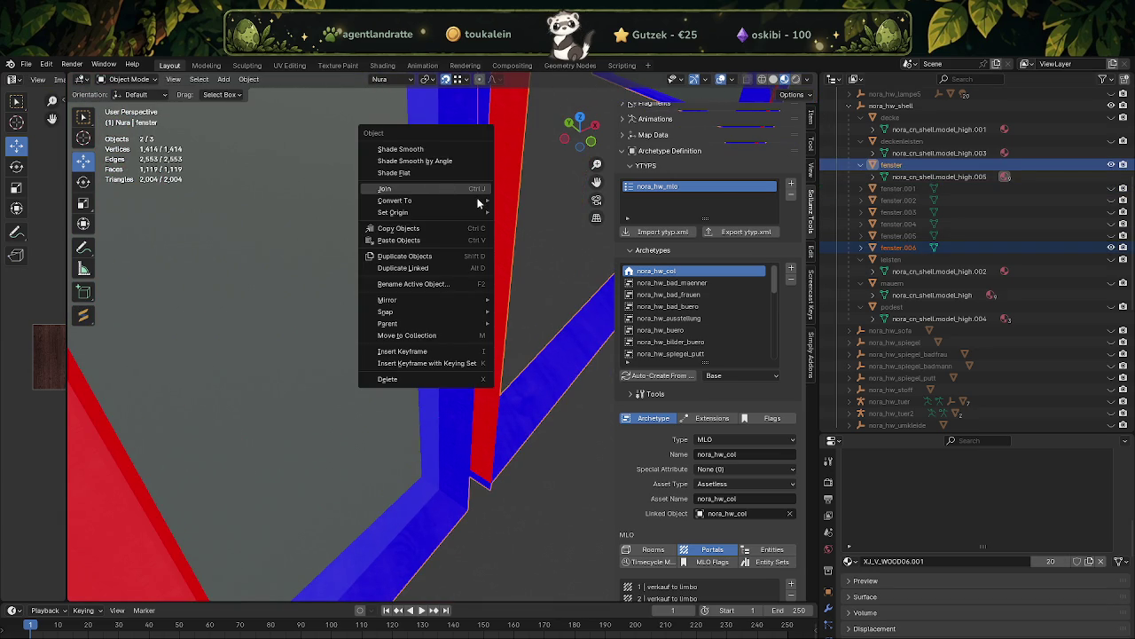
pyautogui.click(444, 188)
pyautogui.press('Tab')
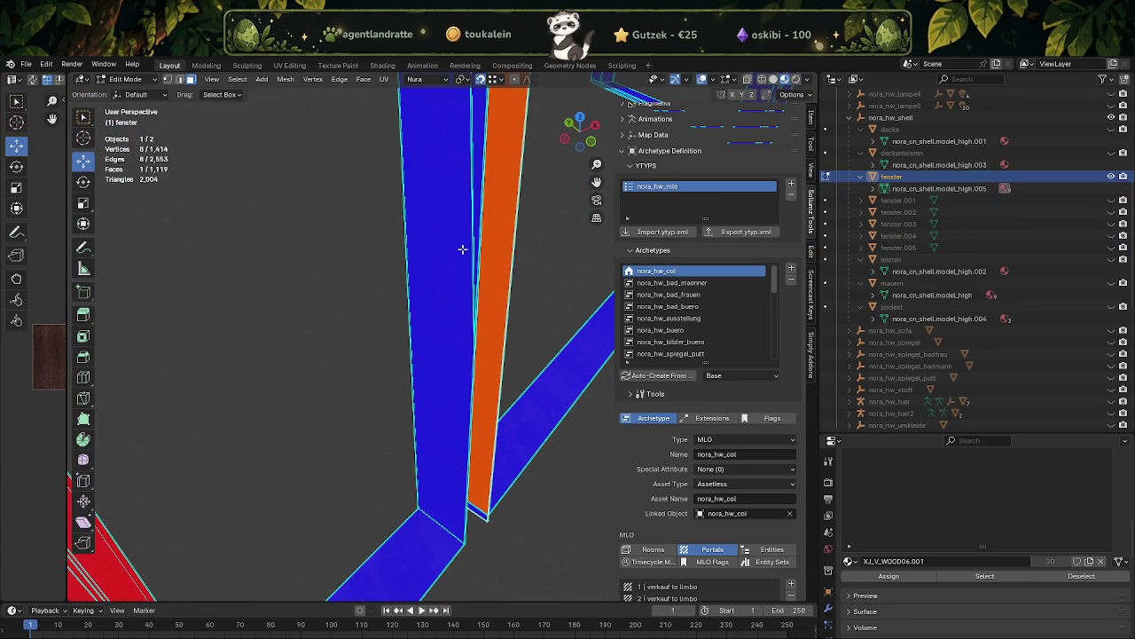
# - Select the linked mesh, merge overlapping vertices by distance, and reset custom normal vectors
pyautogui.click(459, 242)
pyautogui.moveTo(476, 204); pyautogui.dragTo(504, 321)
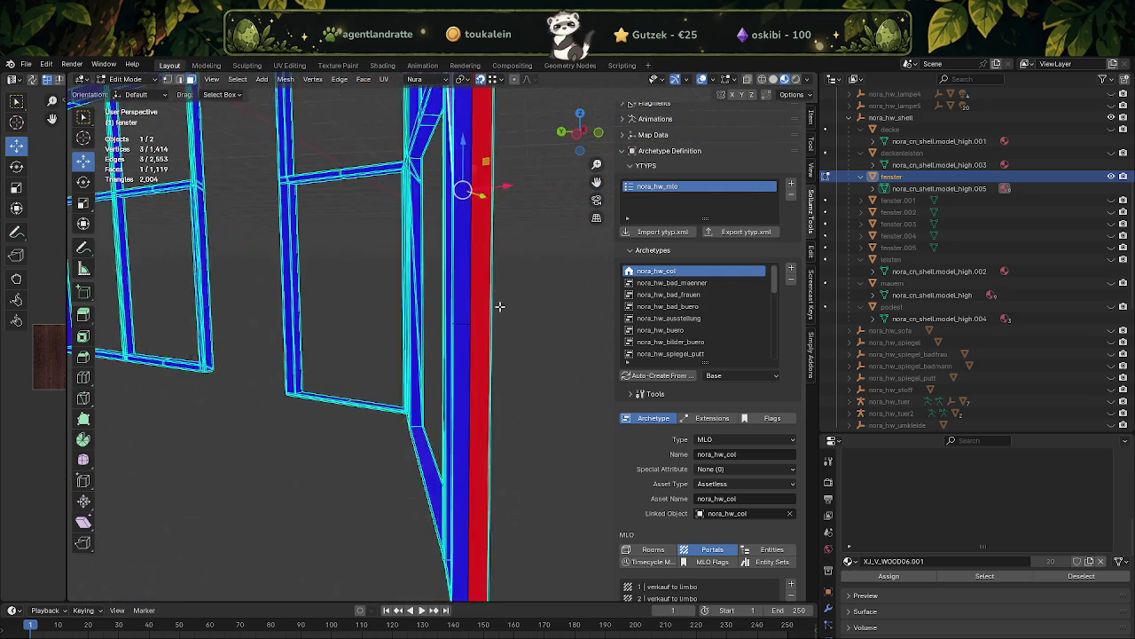
pyautogui.rightClick(467, 368)
pyautogui.click(469, 364)
pyautogui.moveTo(469, 360); pyautogui.dragTo(539, 551)
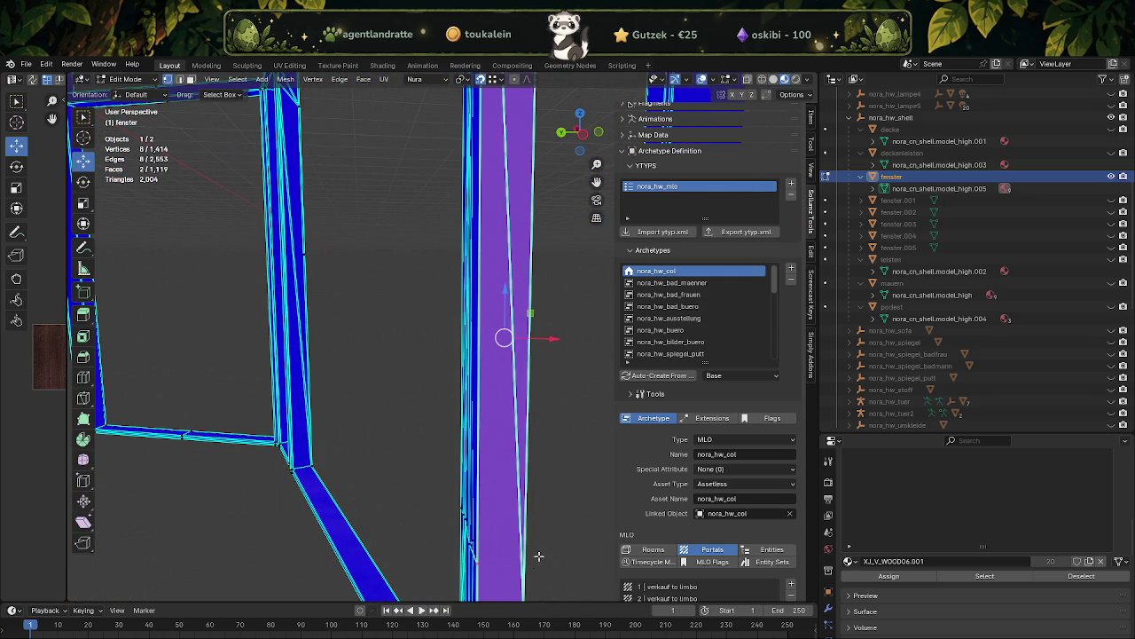
pyautogui.hotkey('ctrl', 'l')
pyautogui.rightClick(439, 479)
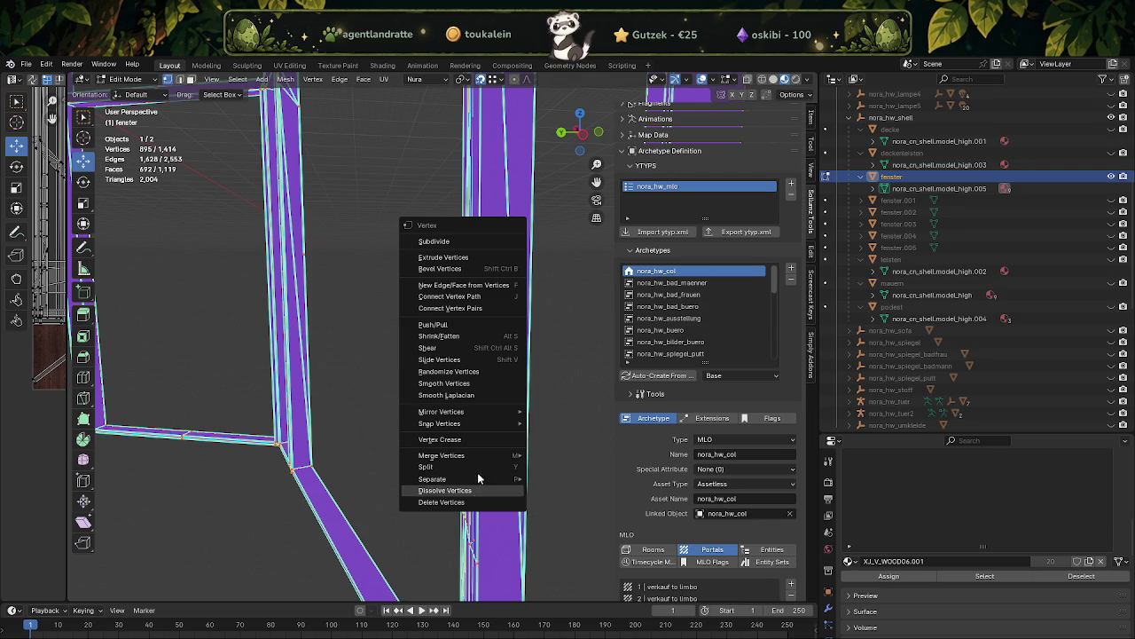
pyautogui.click(566, 498)
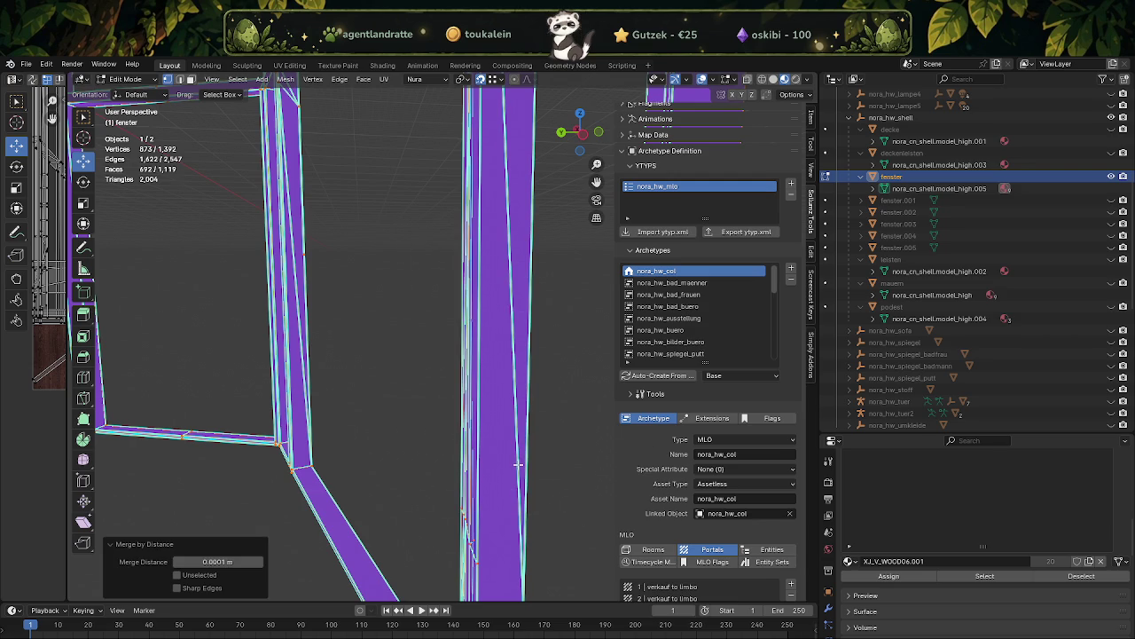
pyautogui.hotkey('alt', 'n')
pyautogui.click(467, 615)
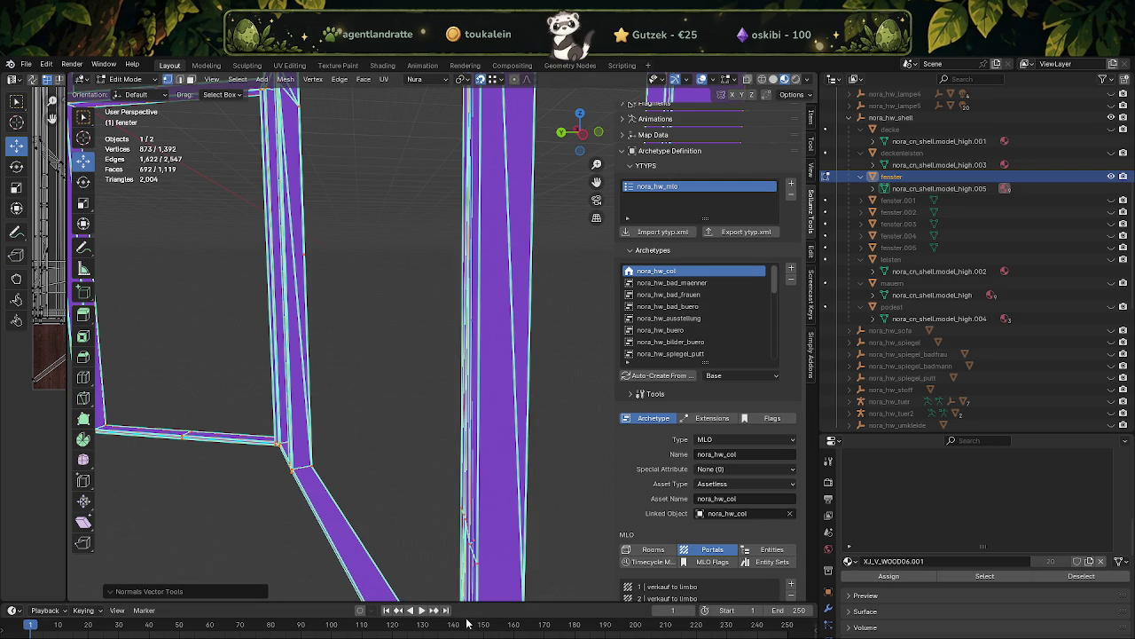
# - Dissolve the vertical post's extra faces, then try box-selecting faces where the posts cross
pyautogui.click(495, 323)
pyautogui.press('x')
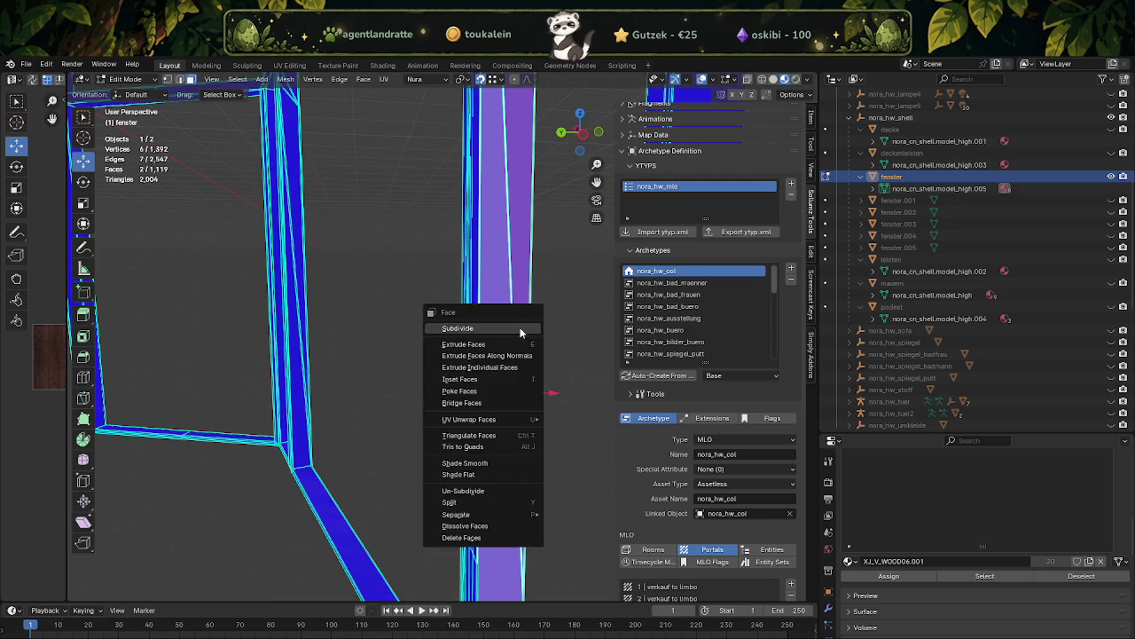
pyautogui.click(510, 454)
pyautogui.scroll(-3)
pyautogui.scroll(-3)
pyautogui.moveTo(553, 305); pyautogui.dragTo(418, 366)
pyautogui.scroll(3)
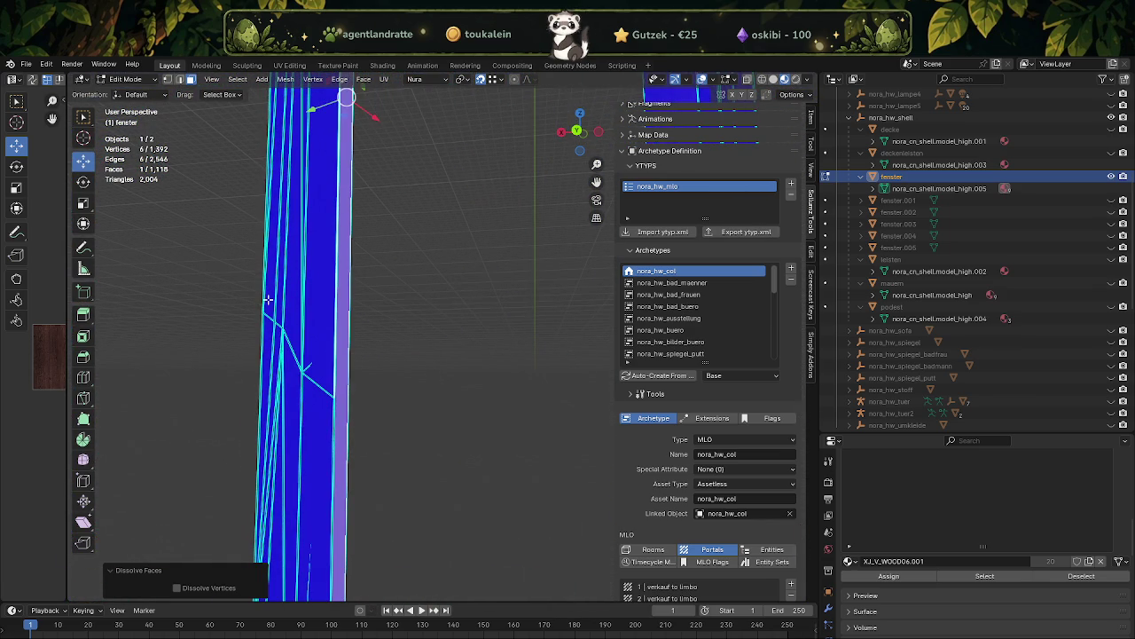
pyautogui.moveTo(301, 388); pyautogui.dragTo(306, 390)
pyautogui.moveTo(306, 390); pyautogui.dragTo(416, 220)
pyautogui.hotkey('ctrl', 'z')
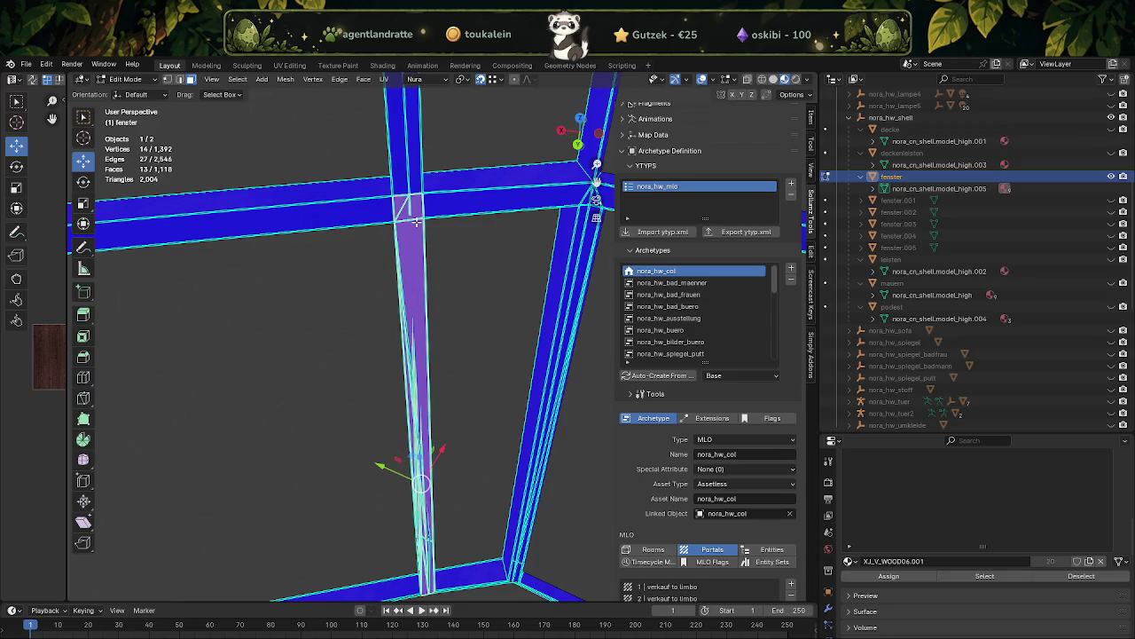
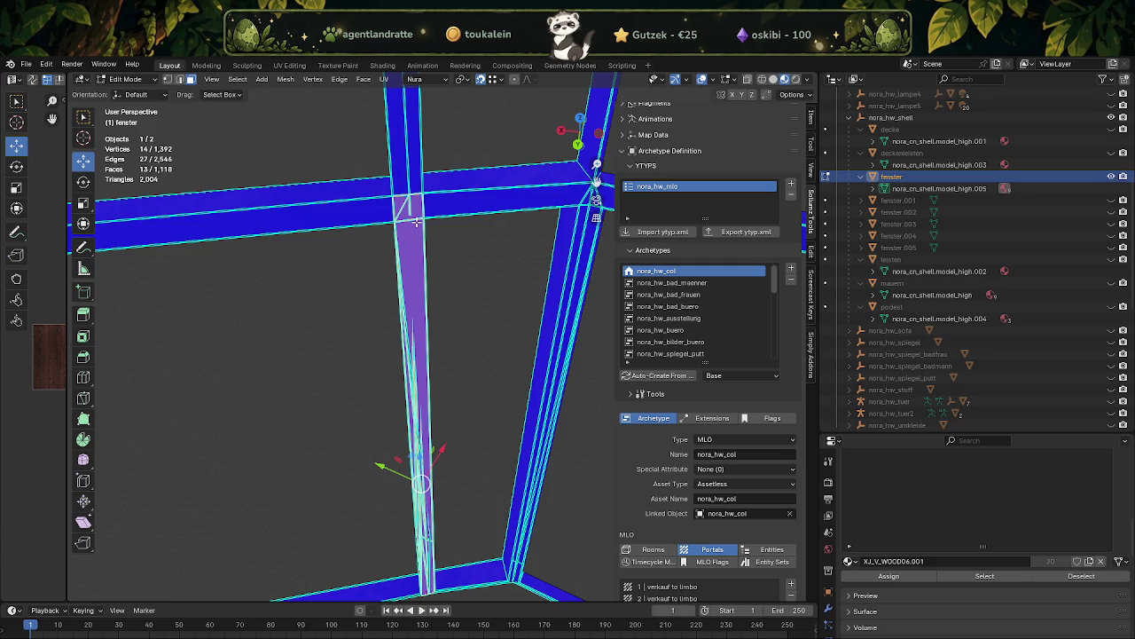
# - Select the column base, long column face and vertical frame faces of the fenster window mesh
pyautogui.scroll(3)
pyautogui.scroll(3)
pyautogui.scroll(-3)
pyautogui.scroll(-3)
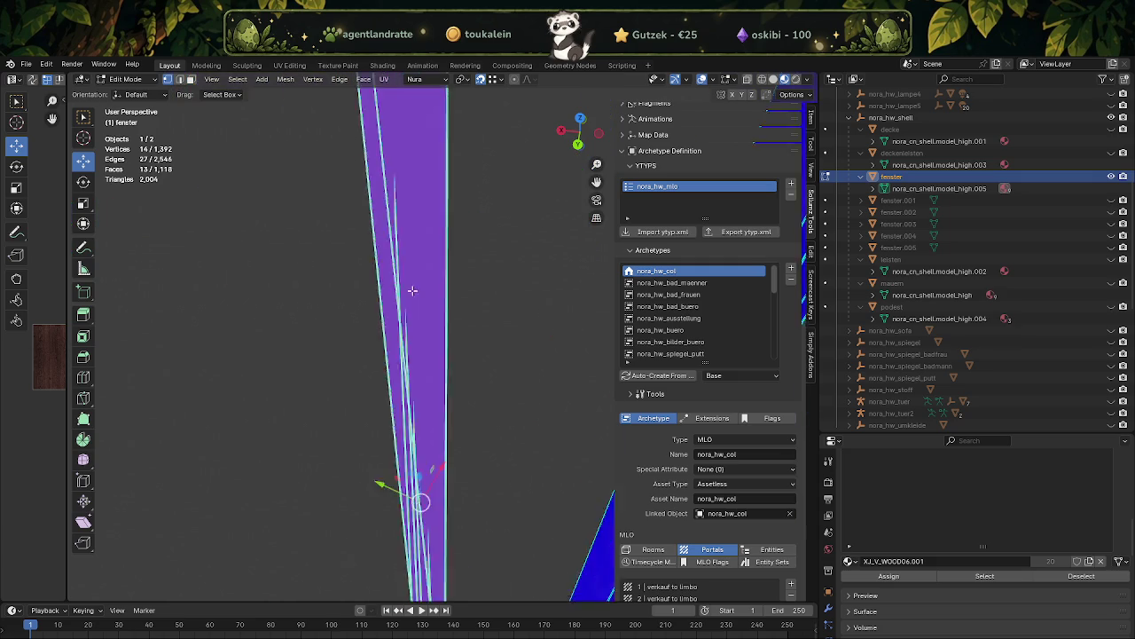
pyautogui.scroll(3)
pyautogui.scroll(-3)
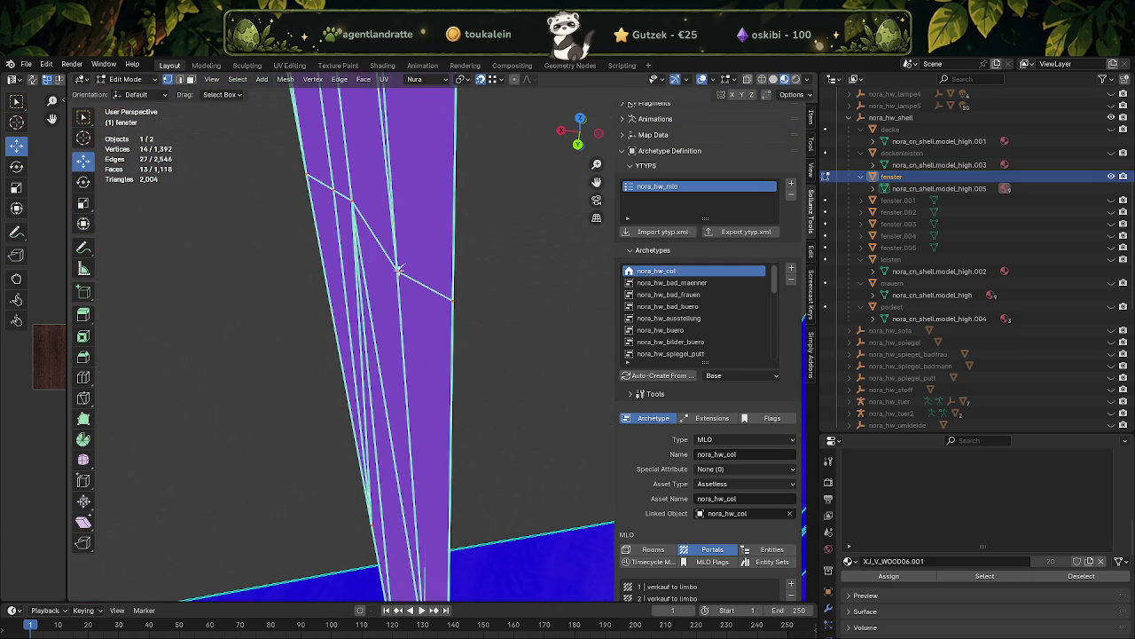
pyautogui.scroll(3)
pyautogui.scroll(3)
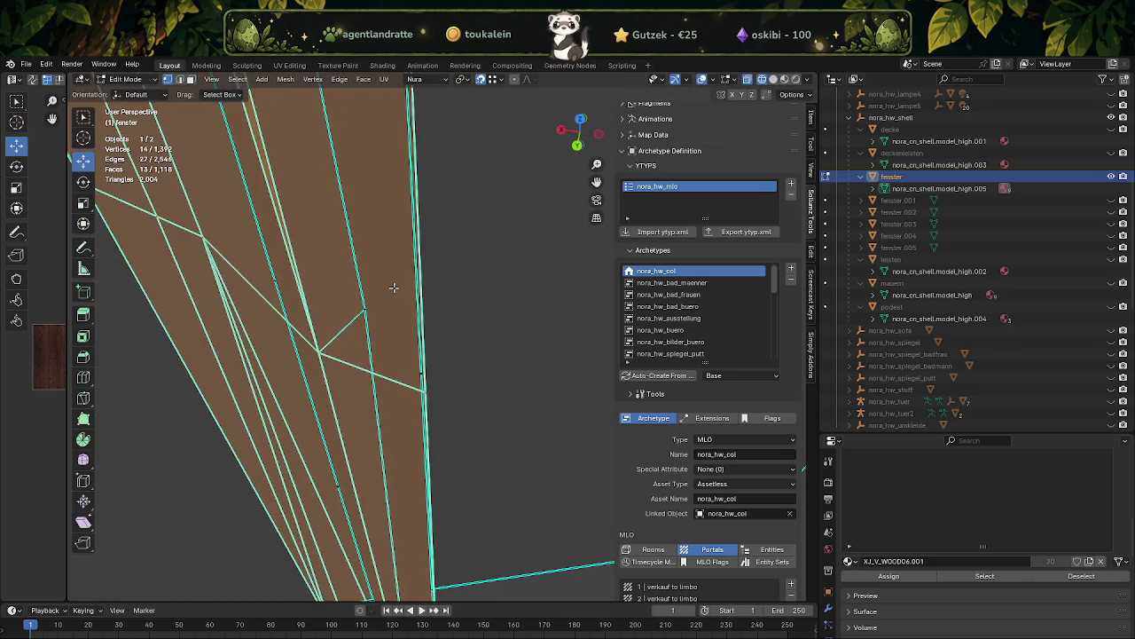
pyautogui.scroll(3)
pyautogui.scroll(3)
pyautogui.scroll(-3)
pyautogui.scroll(3)
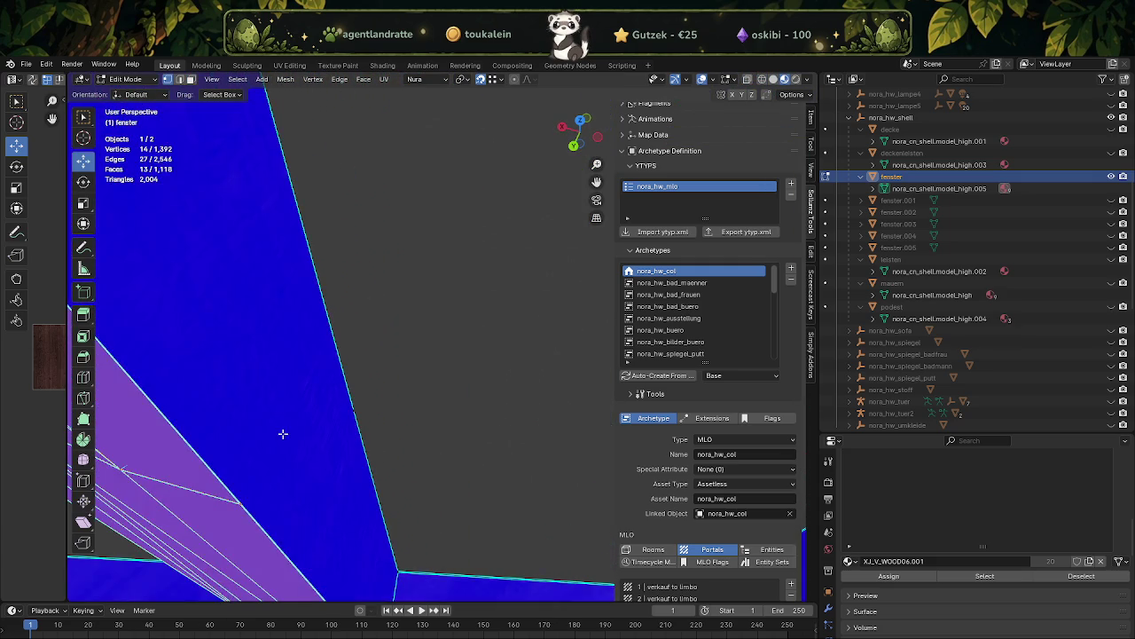
pyautogui.scroll(-3)
pyautogui.scroll(3)
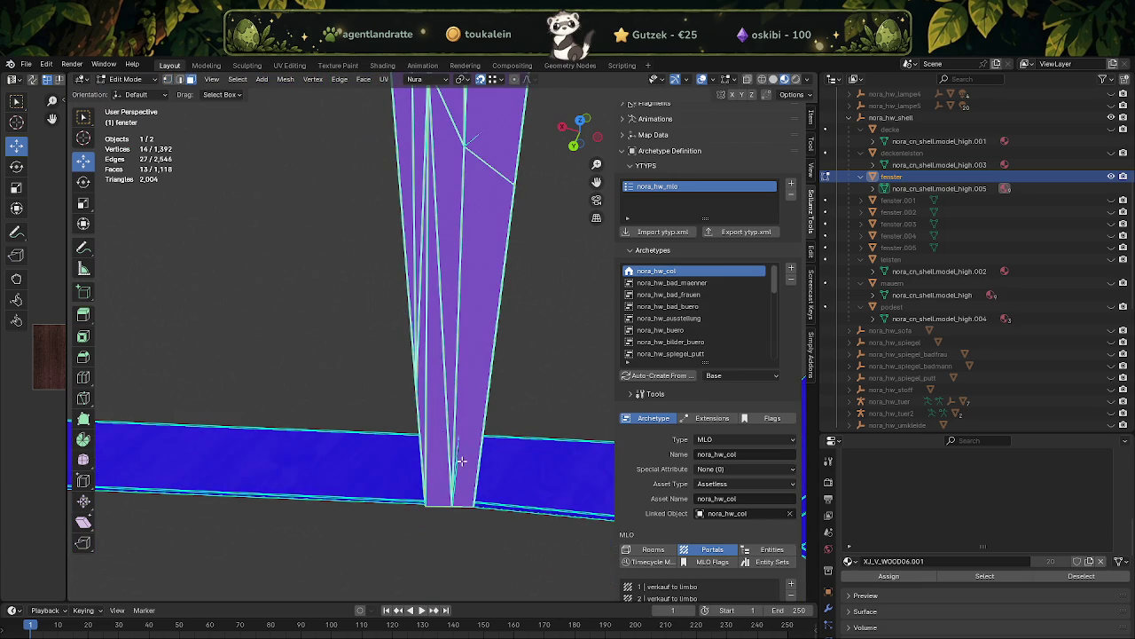
pyautogui.click(460, 459)
pyautogui.scroll(-3)
pyautogui.scroll(3)
pyautogui.scroll(-3)
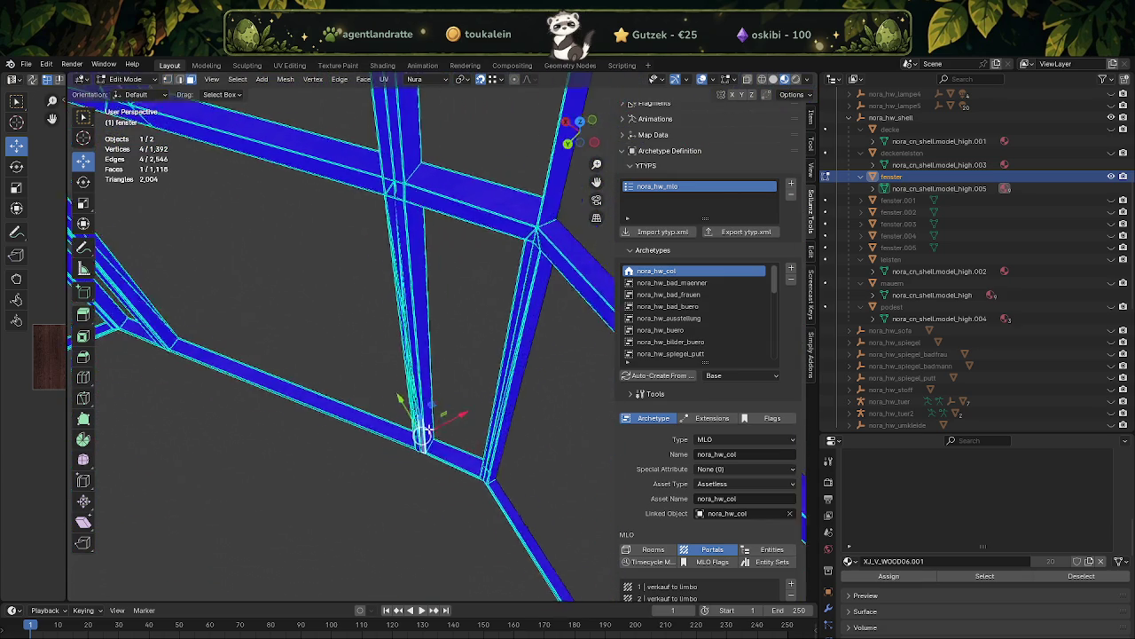
pyautogui.scroll(3)
pyautogui.click(399, 346)
pyautogui.scroll(3)
pyautogui.moveTo(500, 411); pyautogui.dragTo(505, 305)
pyautogui.click(519, 241)
pyautogui.moveTo(520, 241); pyautogui.dragTo(489, 316)
pyautogui.click(373, 384)
pyautogui.click(508, 380)
# - Separate the selected frame faces into the new object fenster.006 and return to Object Mode
pyautogui.hotkey('ctrl', 'f')
pyautogui.moveTo(450, 499)
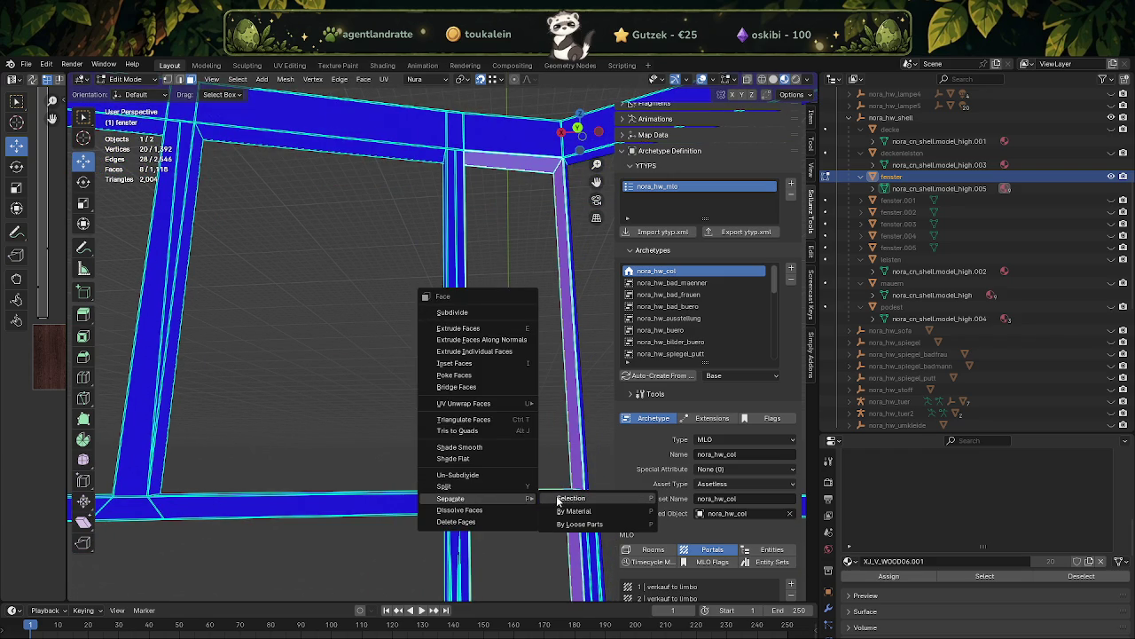
pyautogui.press('Return')
pyautogui.press('Tab')
pyautogui.scroll(3)
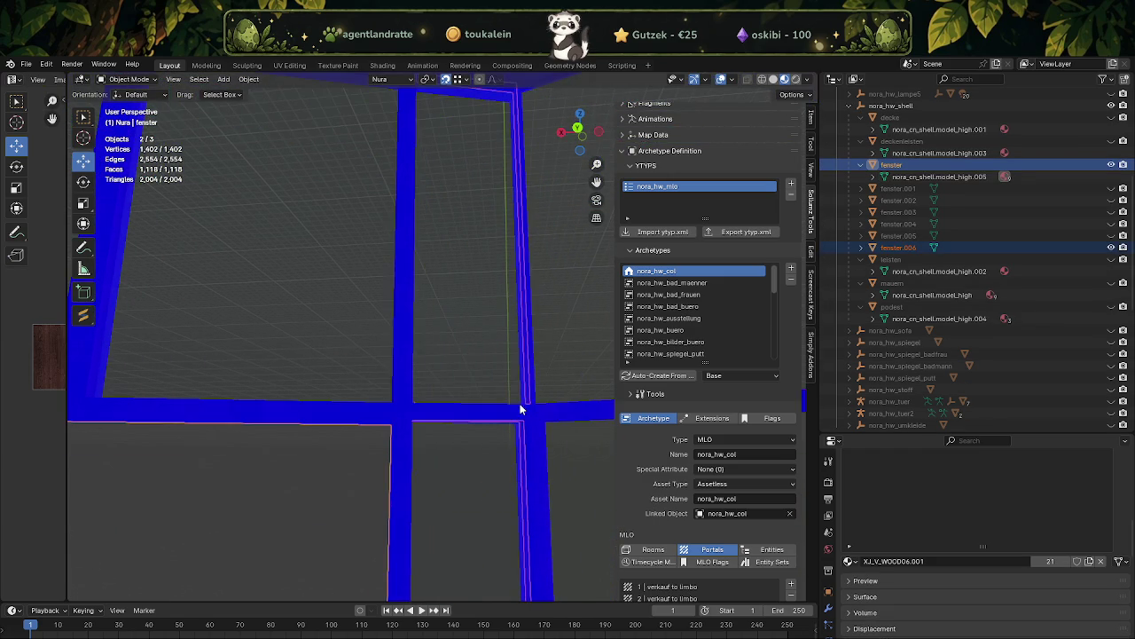
# - Hide the original fenster mesh and start editing the separated fenster.006 frame
pyautogui.click(1108, 165)
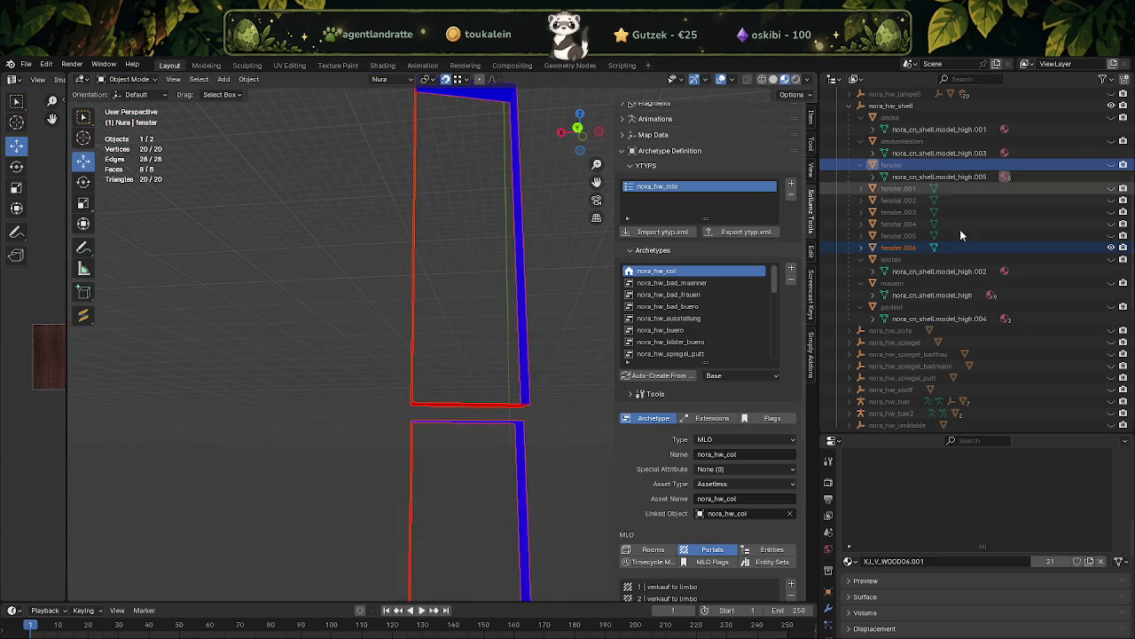
pyautogui.moveTo(408, 421); pyautogui.dragTo(388, 512)
pyautogui.click(427, 532)
pyautogui.press('Tab')
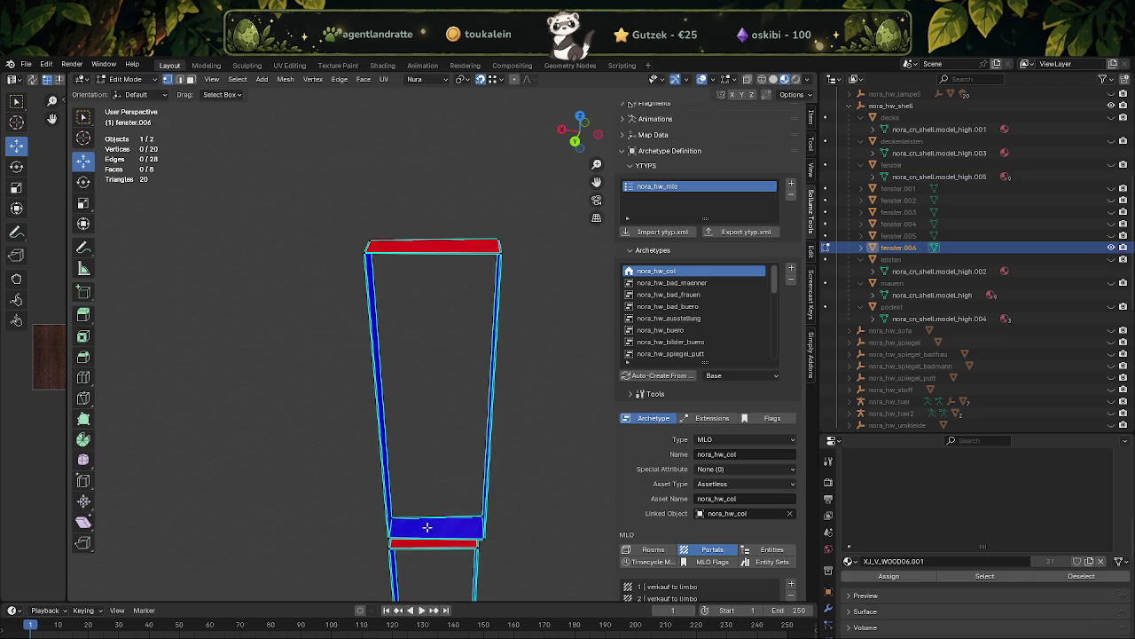
pyautogui.scroll(3)
pyautogui.scroll(3)
pyautogui.scroll(3)
pyautogui.moveTo(365, 351); pyautogui.dragTo(360, 314)
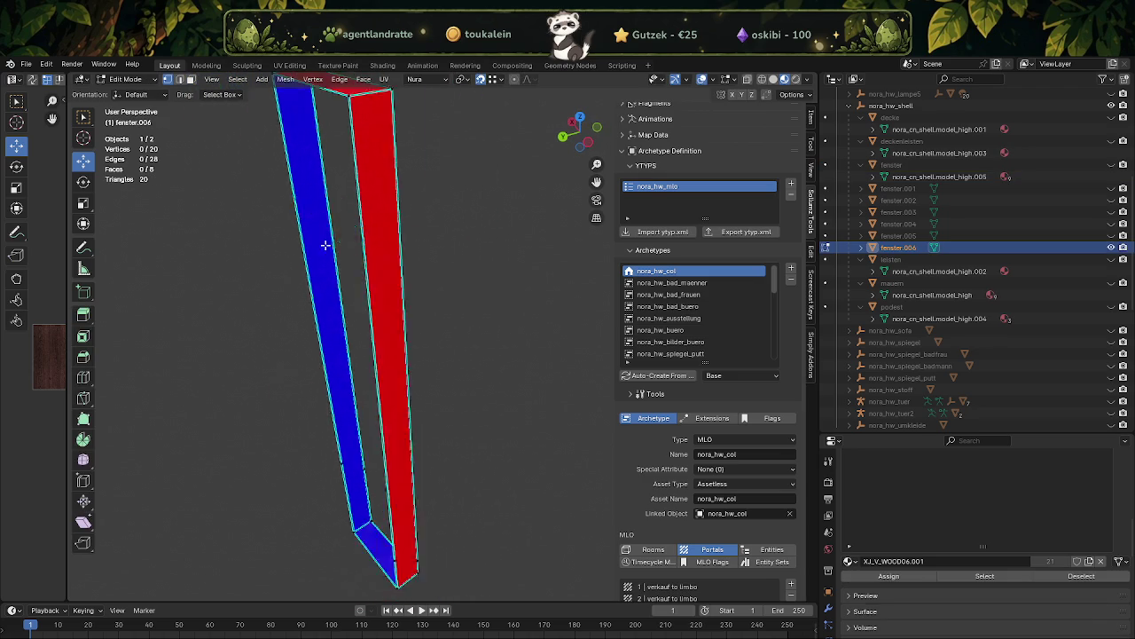
pyautogui.scroll(3)
pyautogui.scroll(3)
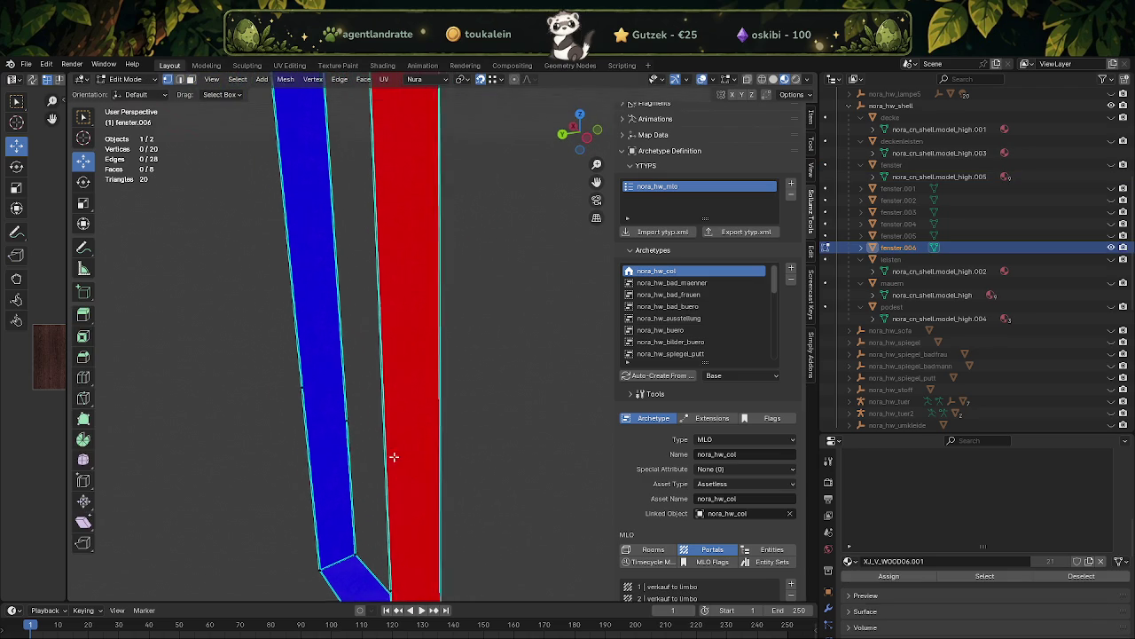
pyautogui.scroll(3)
# - Select the whole frame, then deselect the corner vertices of the left and right bars
pyautogui.press('a')
pyautogui.moveTo(376, 517); pyautogui.dragTo(375, 540)
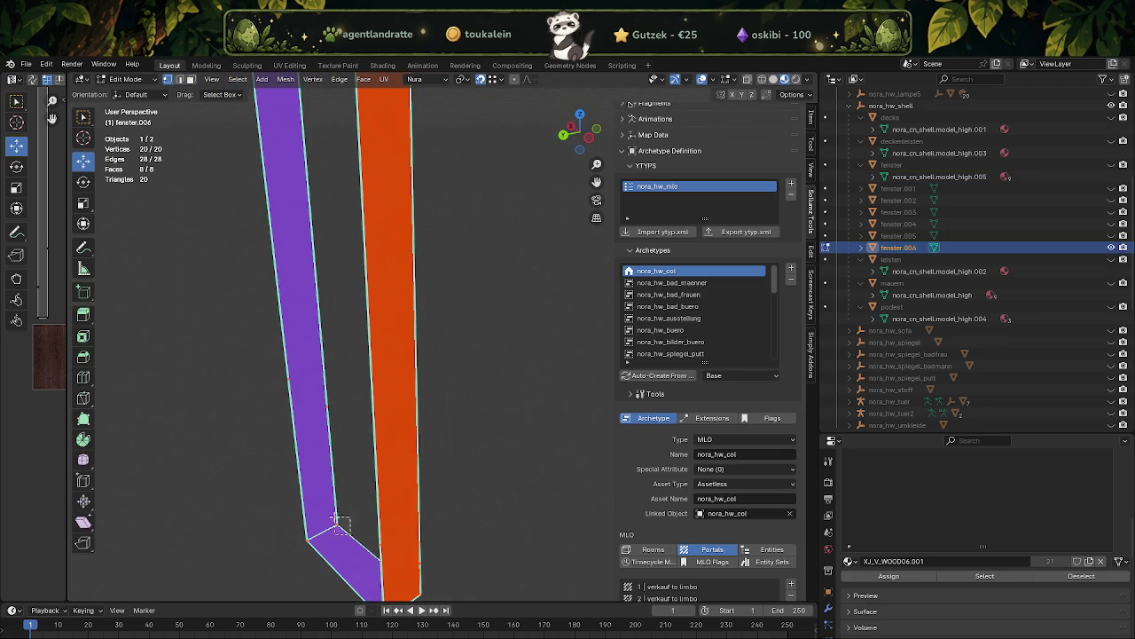
pyautogui.moveTo(338, 523); pyautogui.dragTo(298, 542)
pyautogui.moveTo(355, 550); pyautogui.dragTo(405, 577)
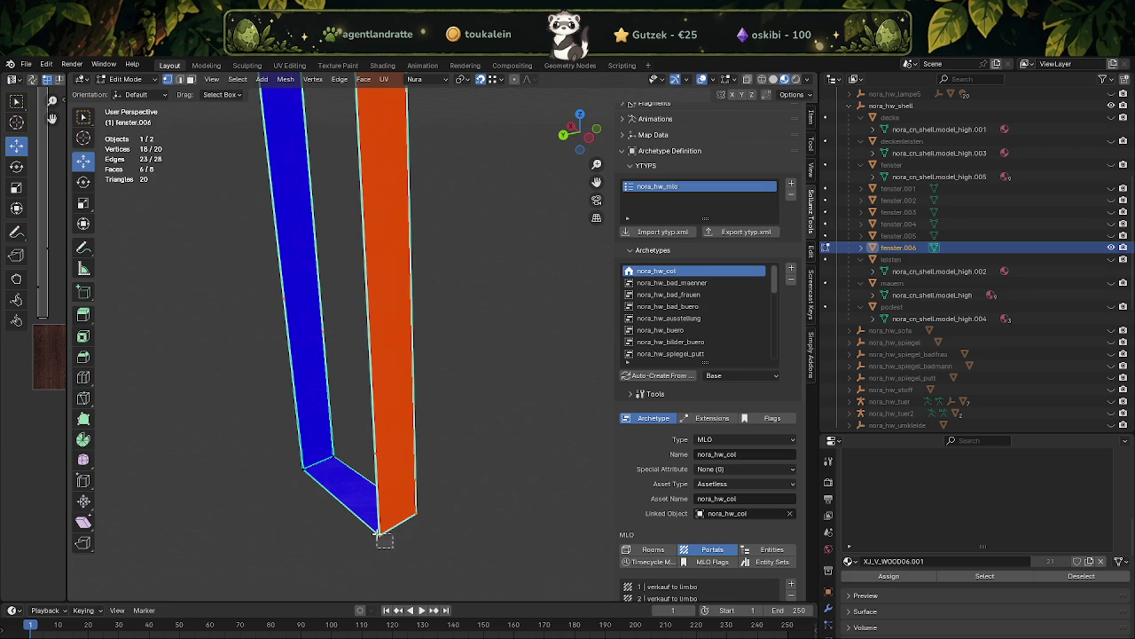
pyautogui.moveTo(383, 535); pyautogui.dragTo(418, 518)
pyautogui.scroll(-3)
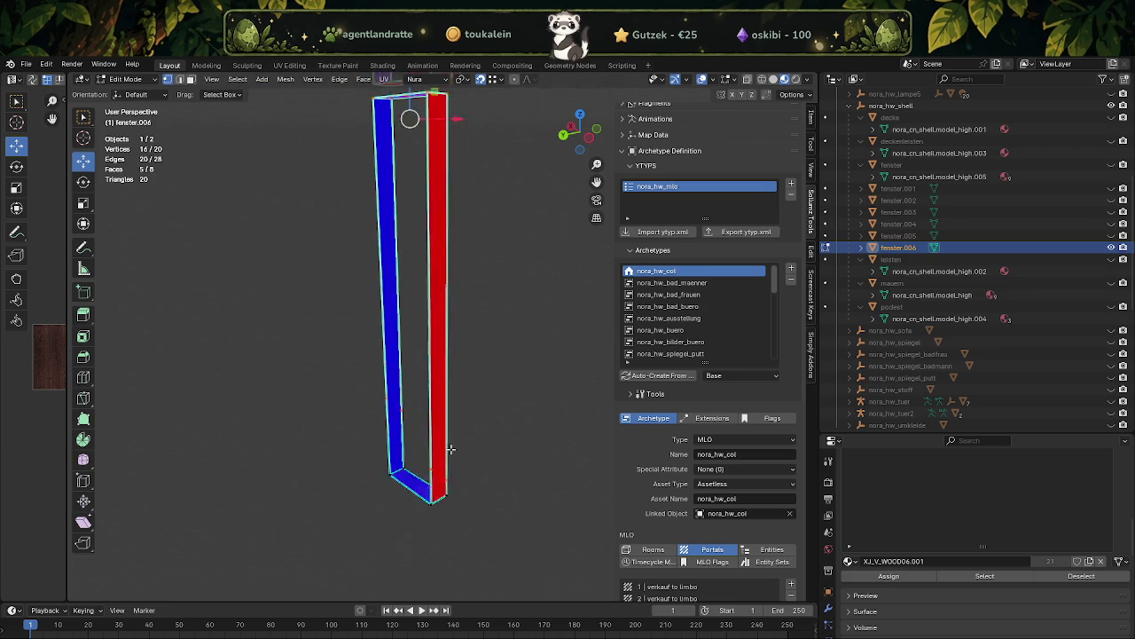
pyautogui.scroll(3)
pyautogui.scroll(3)
pyautogui.scroll(3)
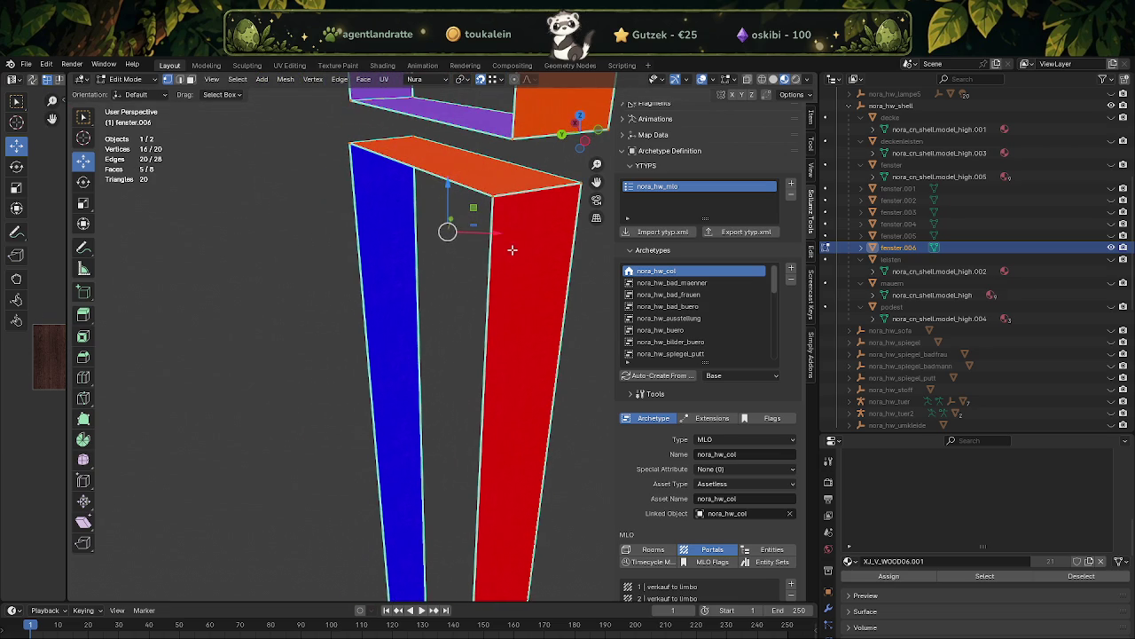
# - Deselect the remaining top corner vertices and dissolve the four stray vertices left selected
pyautogui.moveTo(477, 184); pyautogui.dragTo(499, 201)
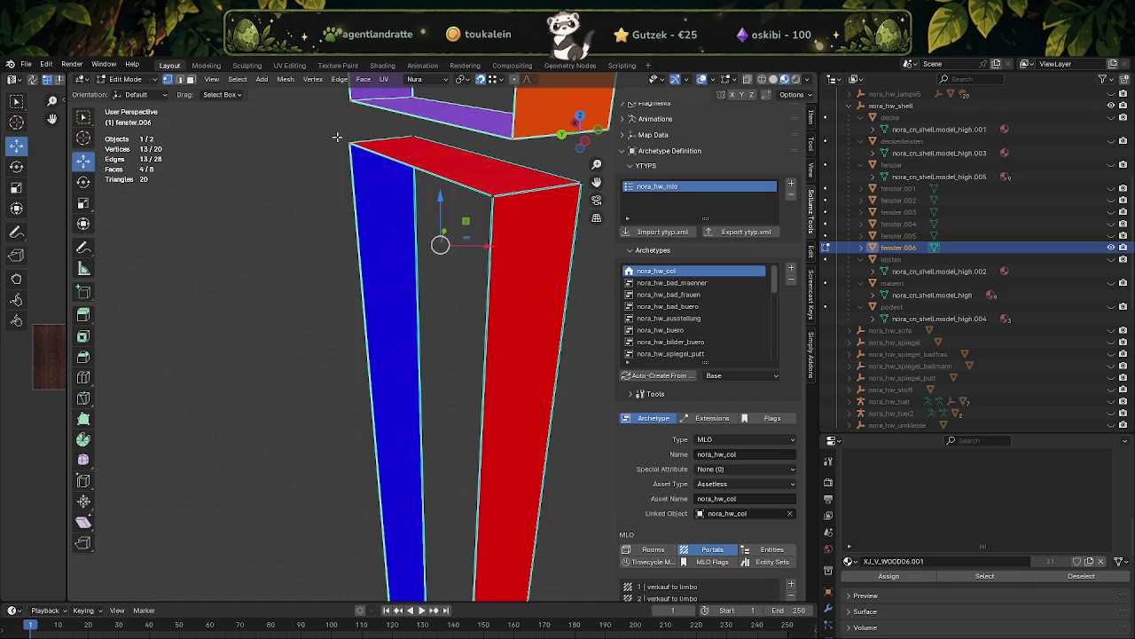
pyautogui.moveTo(398, 192); pyautogui.dragTo(384, 256)
pyautogui.moveTo(413, 172); pyautogui.dragTo(432, 192)
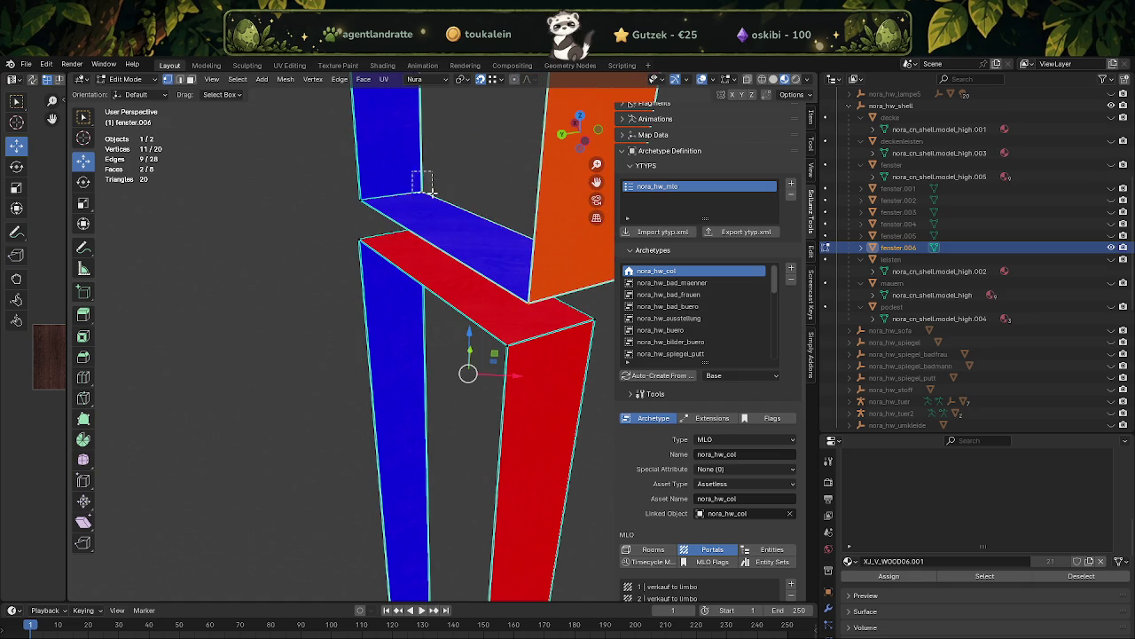
pyautogui.moveTo(522, 295); pyautogui.dragTo(539, 314)
pyautogui.moveTo(537, 313); pyautogui.dragTo(465, 325)
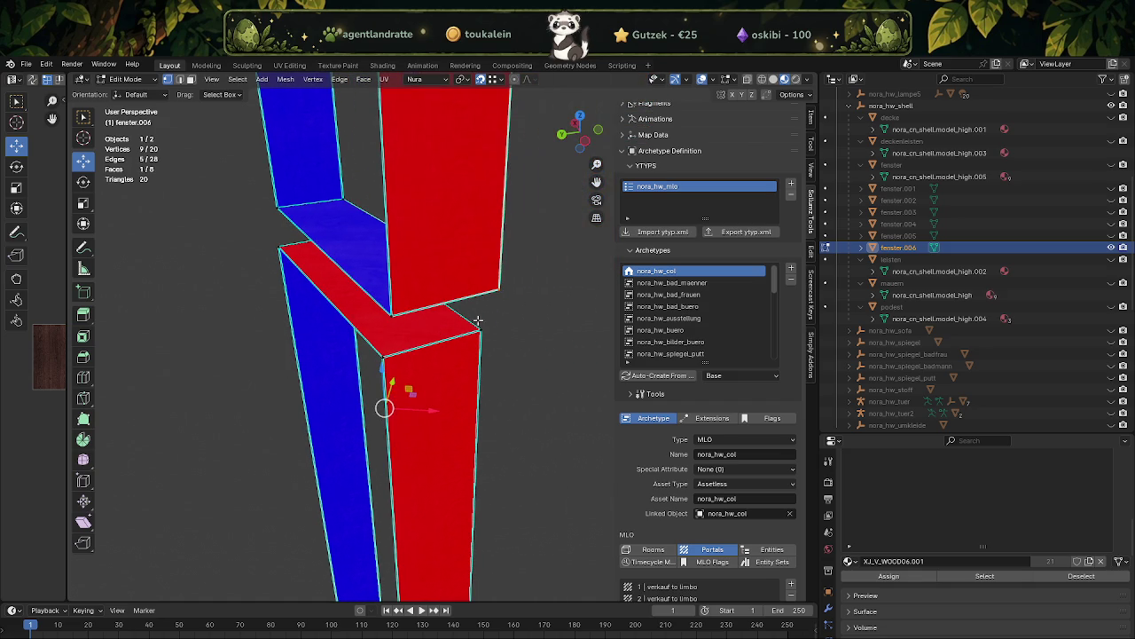
pyautogui.moveTo(488, 273); pyautogui.dragTo(488, 275)
pyautogui.moveTo(489, 275); pyautogui.dragTo(483, 222)
pyautogui.scroll(3)
pyautogui.moveTo(499, 154); pyautogui.dragTo(511, 288)
pyautogui.moveTo(511, 289); pyautogui.dragTo(482, 317)
pyautogui.moveTo(424, 325); pyautogui.dragTo(349, 245)
pyautogui.scroll(-3)
pyautogui.moveTo(429, 375); pyautogui.dragTo(483, 404)
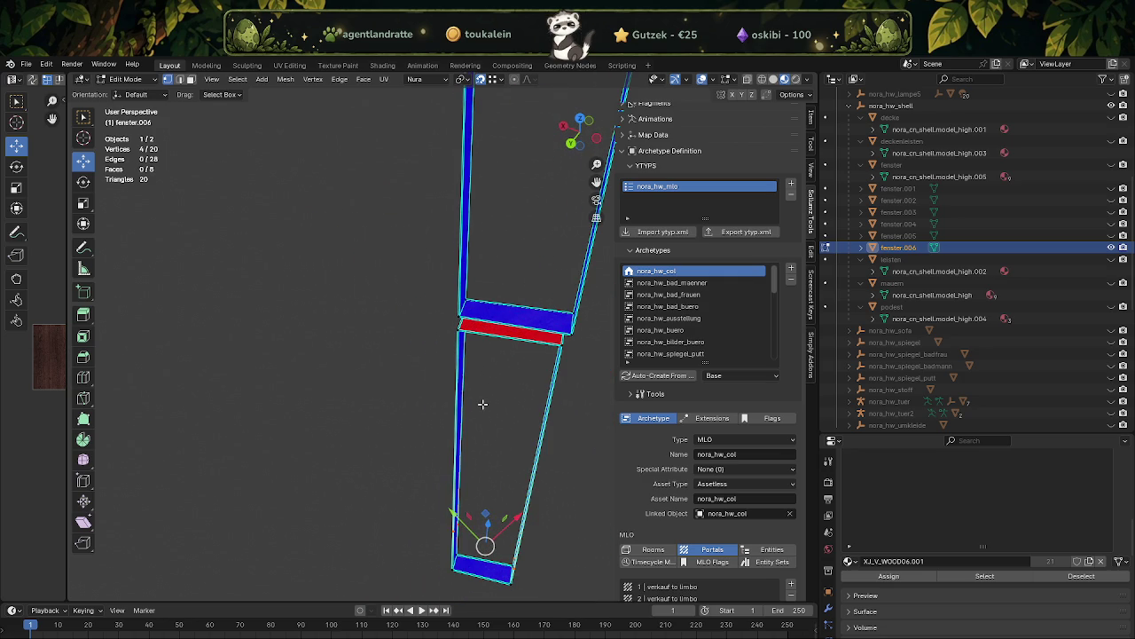
pyautogui.press('x')
pyautogui.click(482, 406)
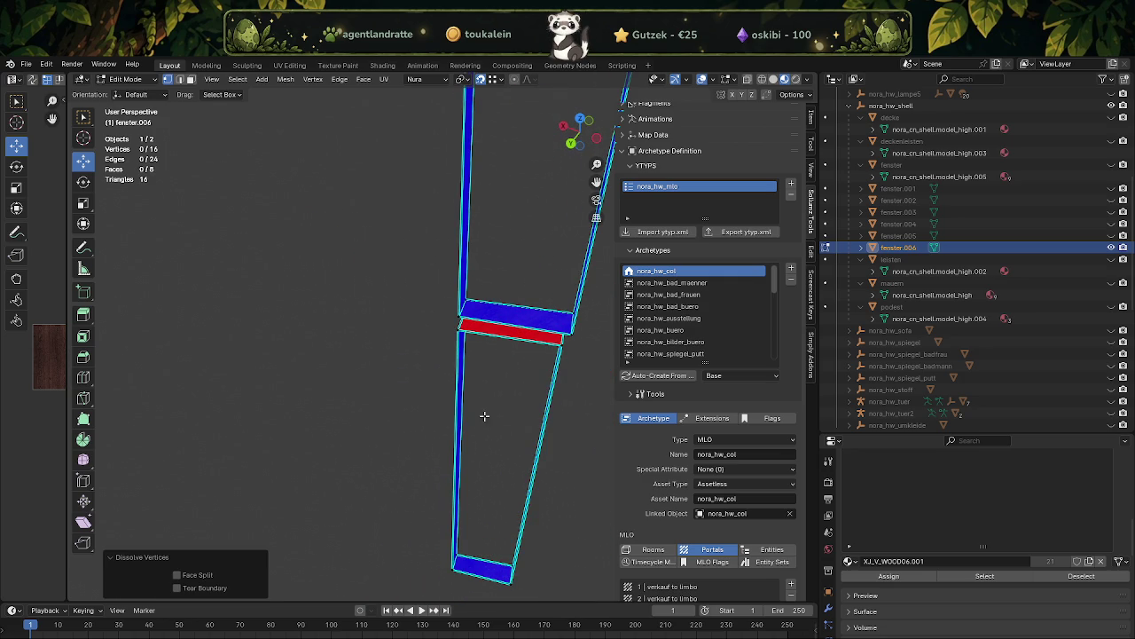
# - Subdivide the entire fenster.006 frame mesh
pyautogui.press('a')
pyautogui.moveTo(489, 462); pyautogui.dragTo(446, 354)
pyautogui.rightClick(476, 451)
pyautogui.click(476, 449)
# - Select the frame face strips of fenster.006, including the bottom and right strips
pyautogui.click(447, 364)
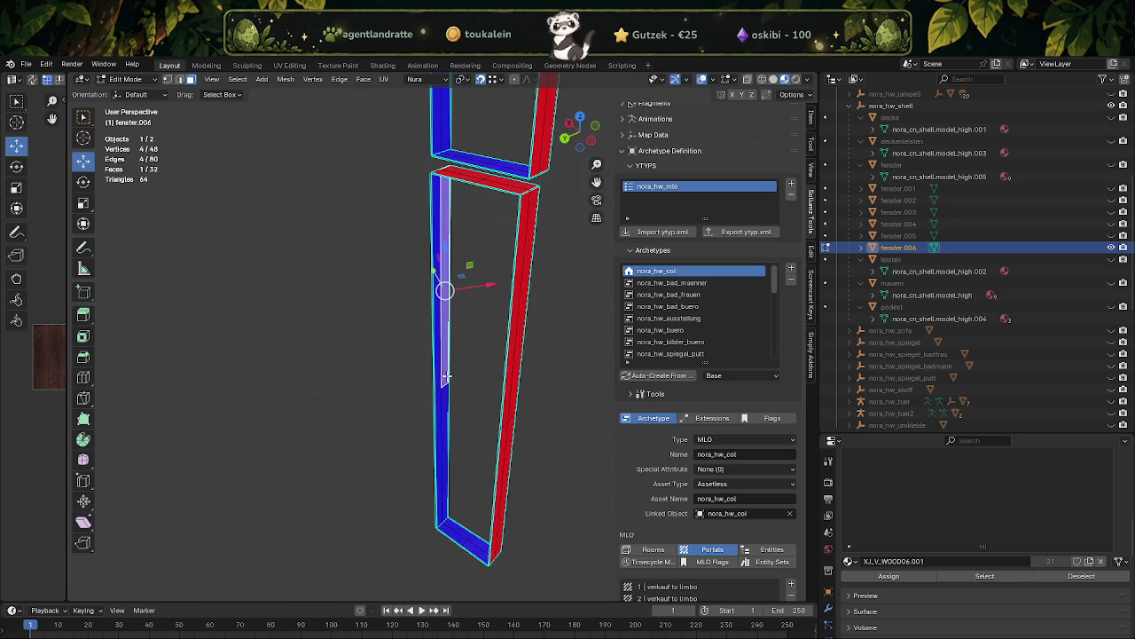
pyautogui.moveTo(457, 458); pyautogui.dragTo(564, 397)
pyautogui.click(437, 413)
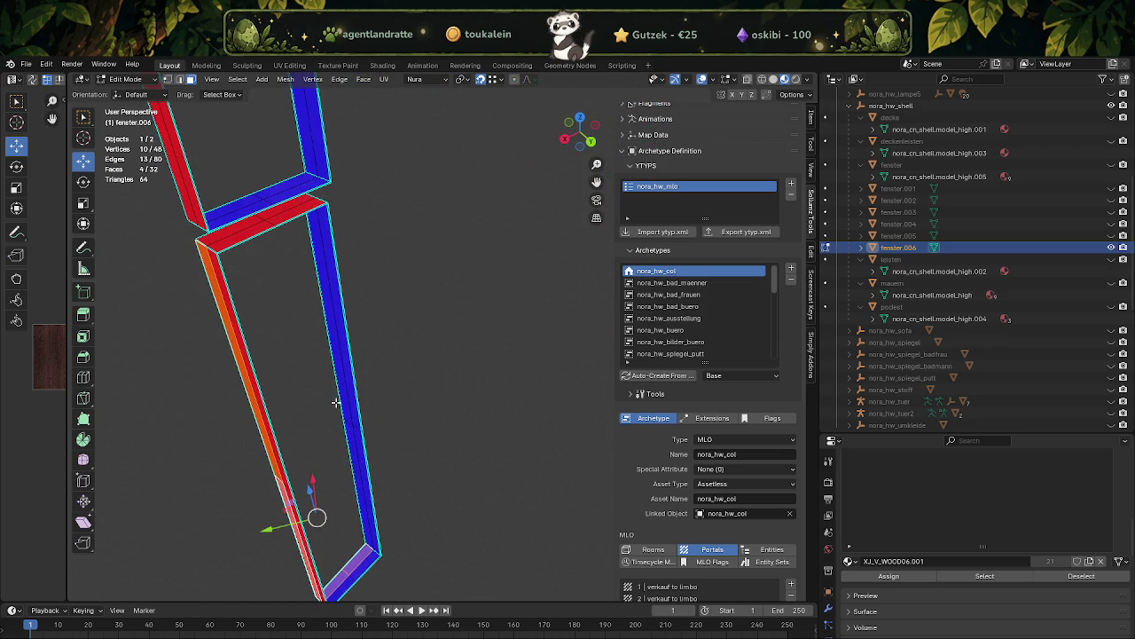
pyautogui.click(341, 417)
pyautogui.moveTo(341, 417); pyautogui.dragTo(346, 294)
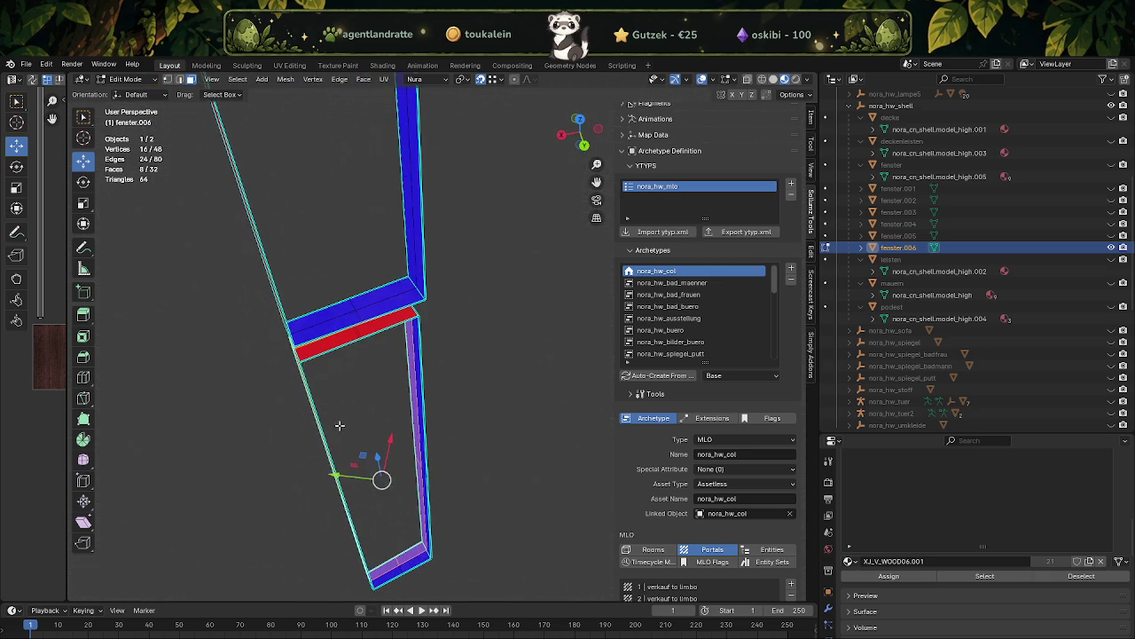
pyautogui.moveTo(364, 232); pyautogui.dragTo(428, 305)
pyautogui.moveTo(445, 294); pyautogui.dragTo(472, 325)
pyautogui.moveTo(472, 325); pyautogui.dragTo(469, 389)
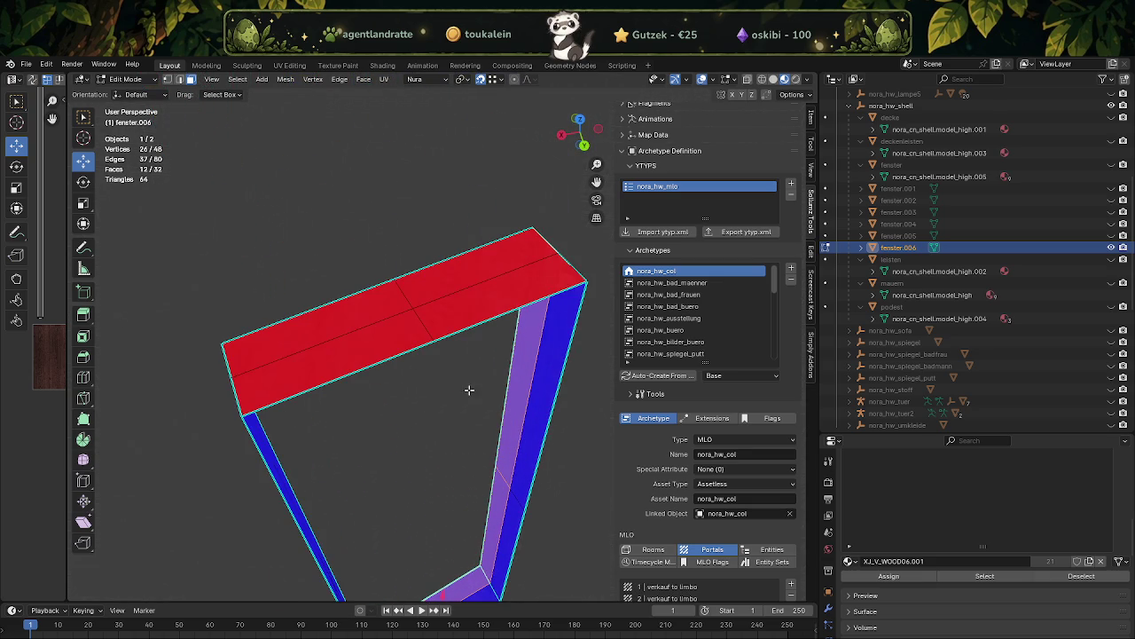
pyautogui.moveTo(399, 283); pyautogui.dragTo(400, 283)
pyautogui.moveTo(400, 284); pyautogui.dragTo(170, 353)
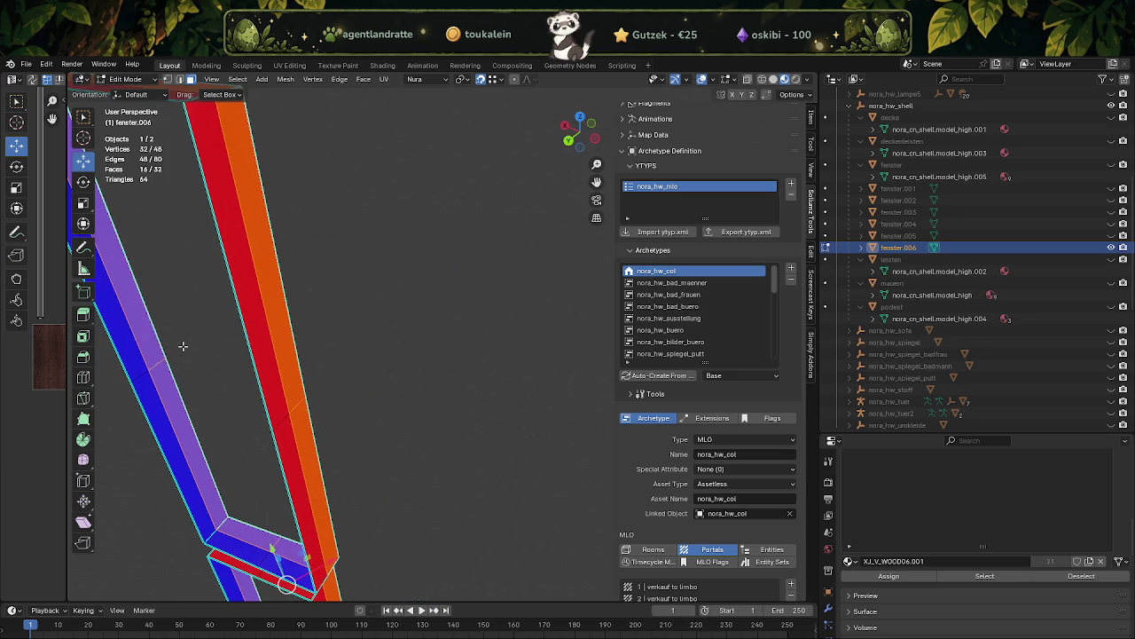
# - Separate the selected strips into fenster.007, hide it, and unhide the fenster collection
pyautogui.hotkey('ctrl', 'f')
pyautogui.click(239, 343)
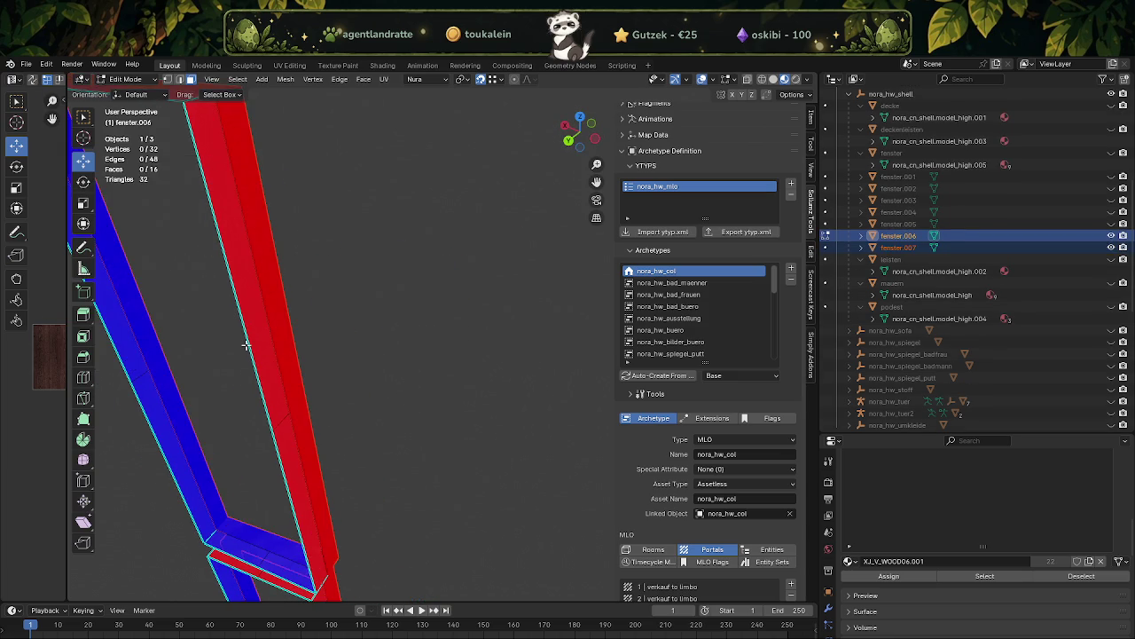
pyautogui.press('Tab')
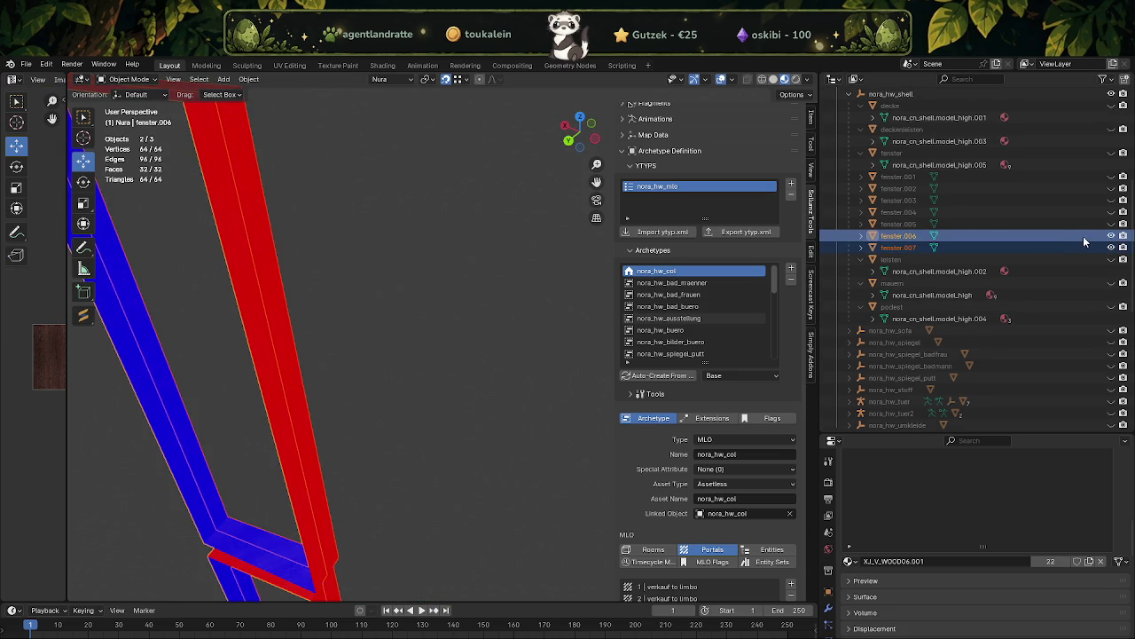
pyautogui.click(1111, 248)
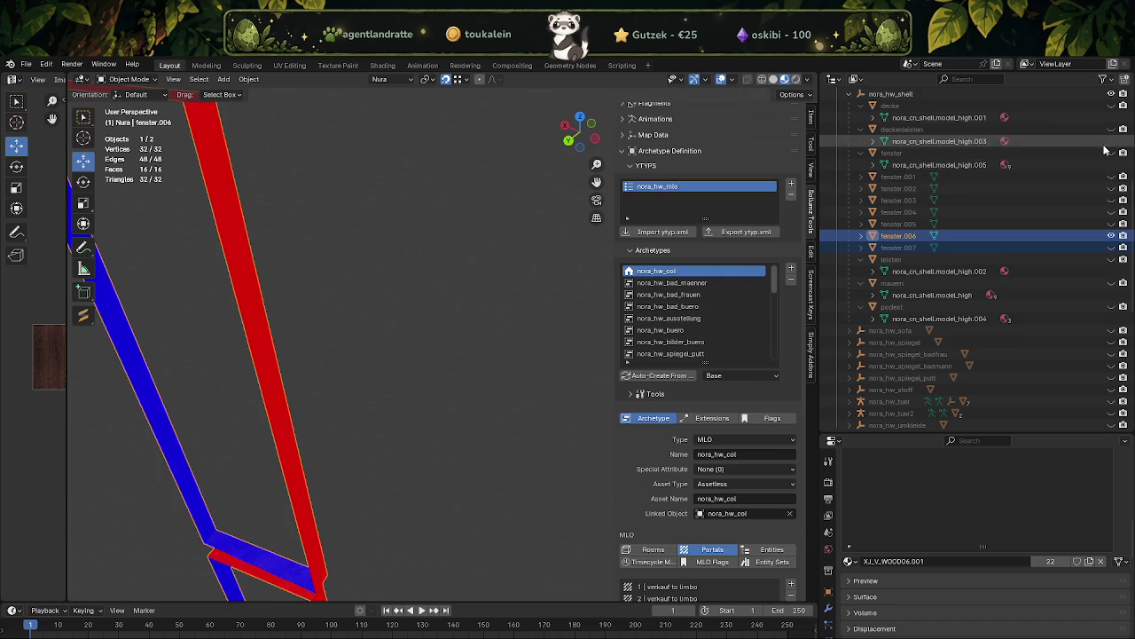
pyautogui.click(1112, 154)
# - Join the selected window object into the fenster object
pyautogui.moveTo(238, 459); pyautogui.dragTo(436, 454)
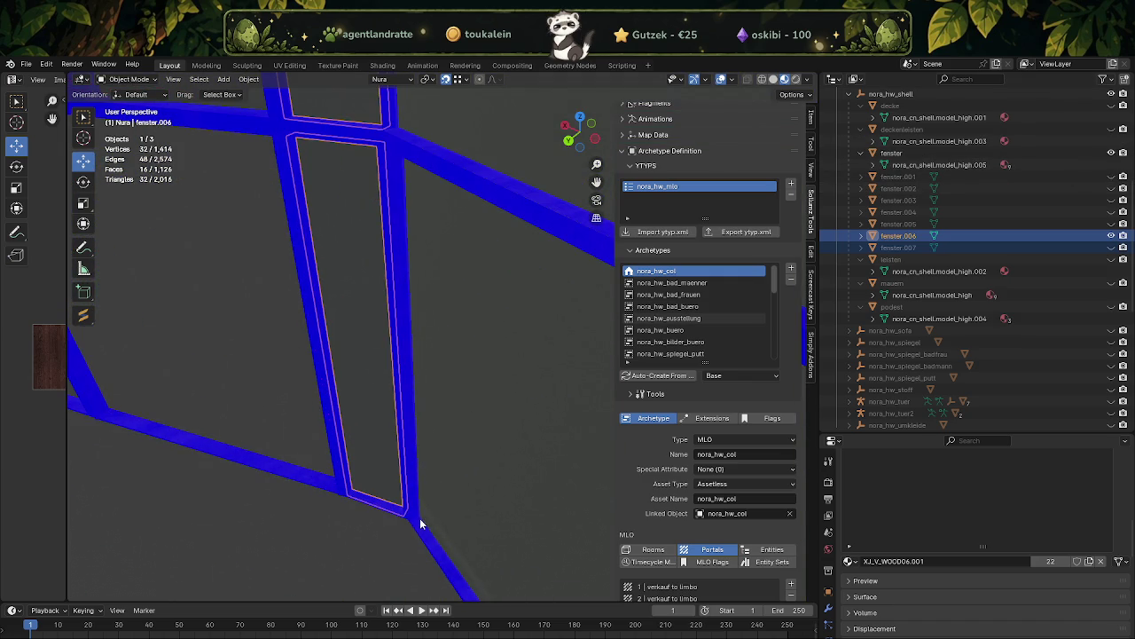
pyautogui.click(420, 528)
pyautogui.rightClick(294, 530)
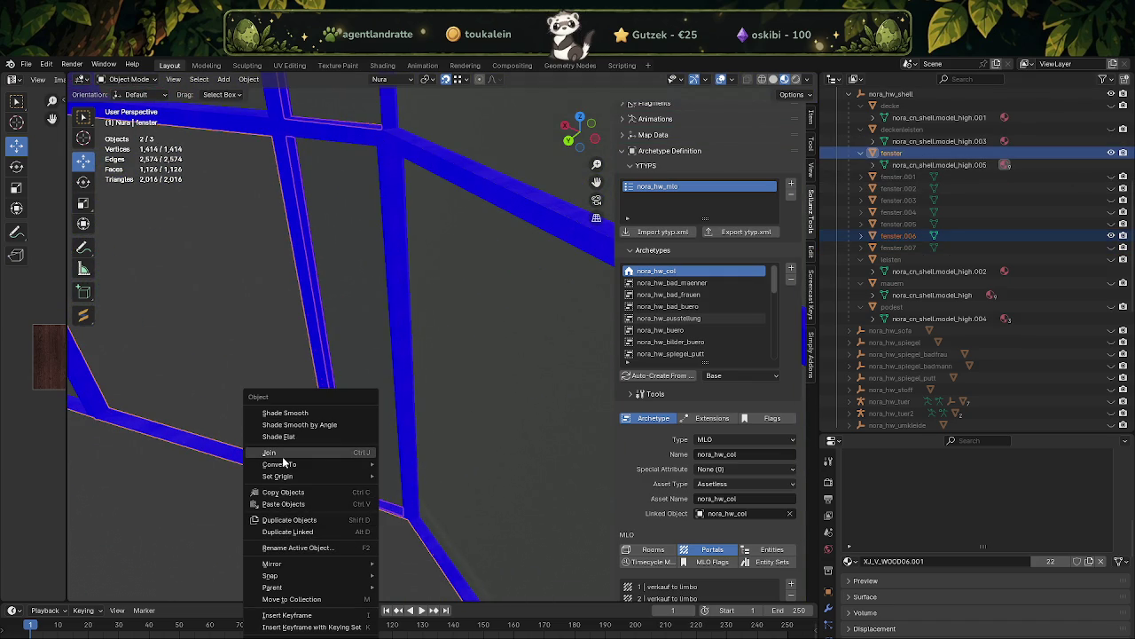
pyautogui.click(283, 455)
pyautogui.moveTo(283, 461); pyautogui.dragTo(406, 383)
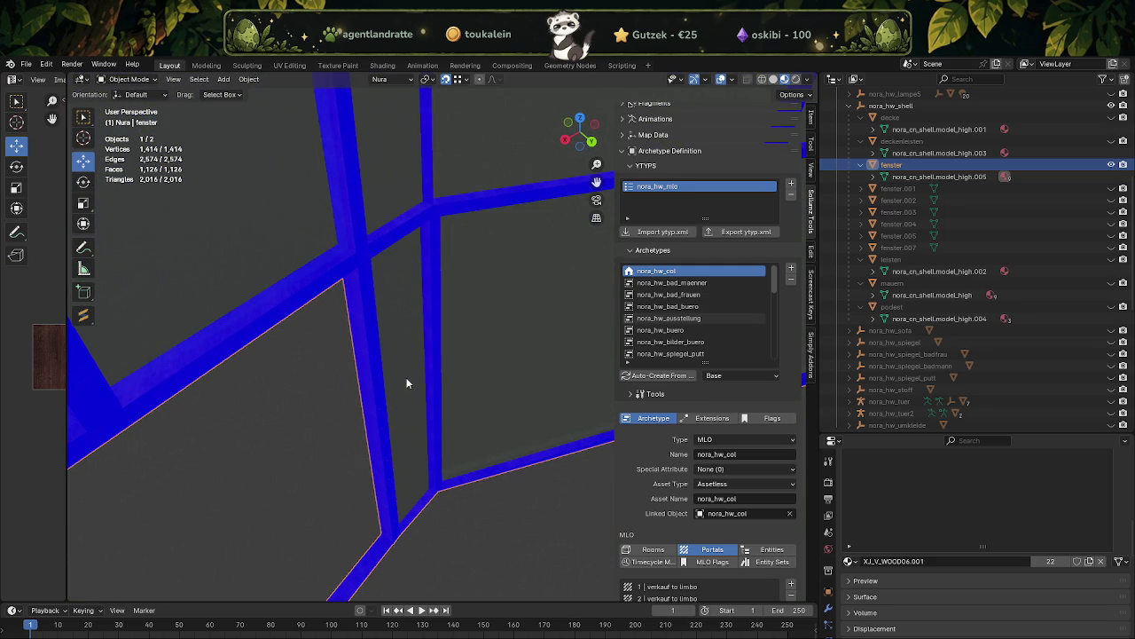
# - Turn off the Face Orientation viewport overlay
pyautogui.moveTo(413, 397); pyautogui.dragTo(434, 460)
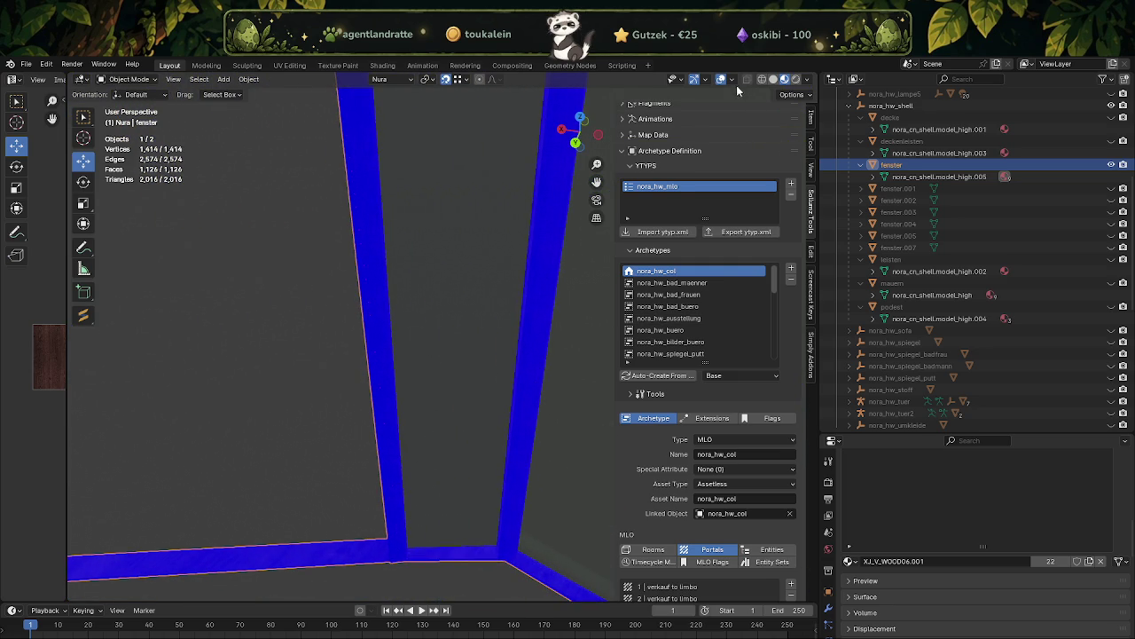
pyautogui.click(733, 80)
pyautogui.click(659, 307)
pyautogui.moveTo(497, 318); pyautogui.dragTo(393, 183)
pyautogui.press('Tab')
# - Select the top, vertical and bottom frame strips of one window in the fenster mesh
pyautogui.click(468, 310)
pyautogui.click(524, 249)
pyautogui.click(292, 218)
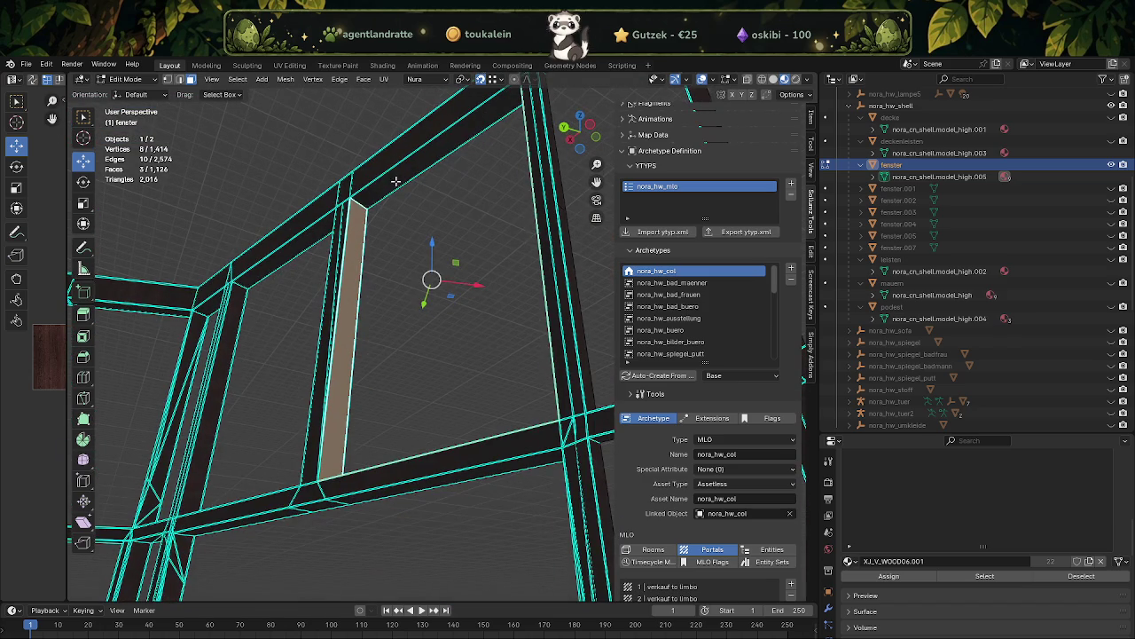
pyautogui.click(396, 180)
pyautogui.click(312, 237)
pyautogui.moveTo(312, 237); pyautogui.dragTo(411, 385)
pyautogui.click(256, 343)
pyautogui.click(478, 389)
pyautogui.click(451, 497)
pyautogui.moveTo(450, 497); pyautogui.dragTo(403, 433)
pyautogui.click(404, 433)
pyautogui.moveTo(515, 372); pyautogui.dragTo(485, 376)
pyautogui.click(465, 318)
pyautogui.moveTo(465, 317); pyautogui.dragTo(347, 453)
pyautogui.click(333, 144)
pyautogui.click(373, 182)
# - Box-select the remaining frame faces at the crossing bars and separate the selection into a new object
pyautogui.moveTo(347, 453); pyautogui.dragTo(258, 382)
pyautogui.moveTo(258, 383); pyautogui.dragTo(337, 446)
pyautogui.moveTo(377, 406); pyautogui.dragTo(375, 403)
pyautogui.moveTo(375, 404); pyautogui.dragTo(316, 199)
pyautogui.moveTo(293, 153); pyautogui.dragTo(293, 153)
pyautogui.moveTo(343, 182); pyautogui.dragTo(344, 190)
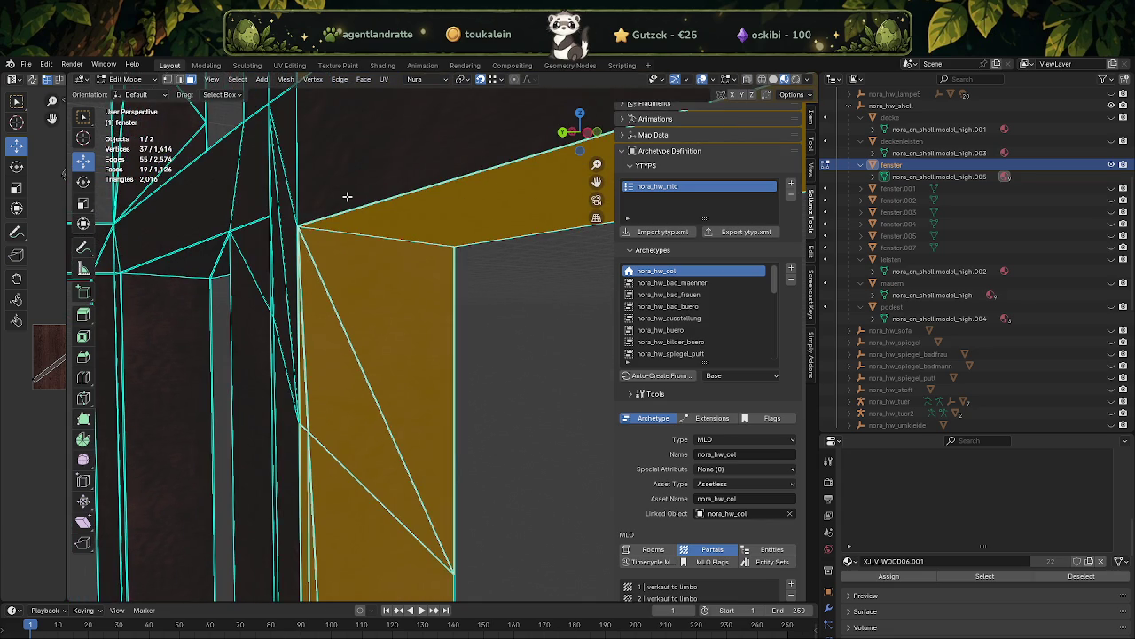
pyautogui.moveTo(346, 196); pyautogui.dragTo(393, 266)
pyautogui.hotkey('ctrl', 'f')
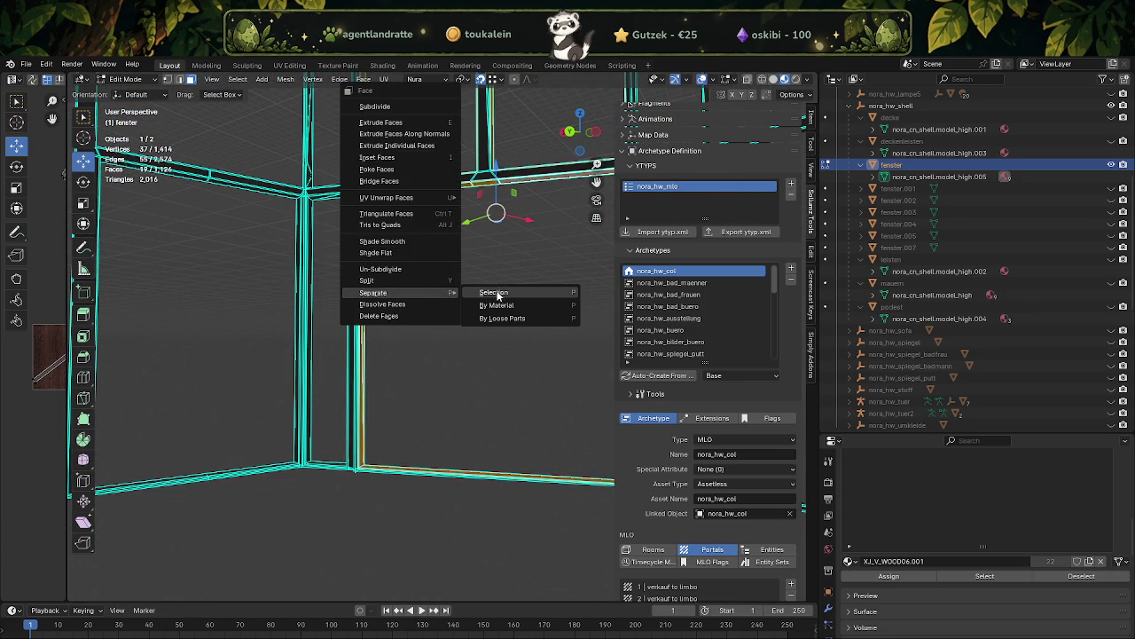
pyautogui.click(486, 294)
# - Hide the rest of fenster and start editing the separated fenster.006 frame mesh
pyautogui.click(1111, 153)
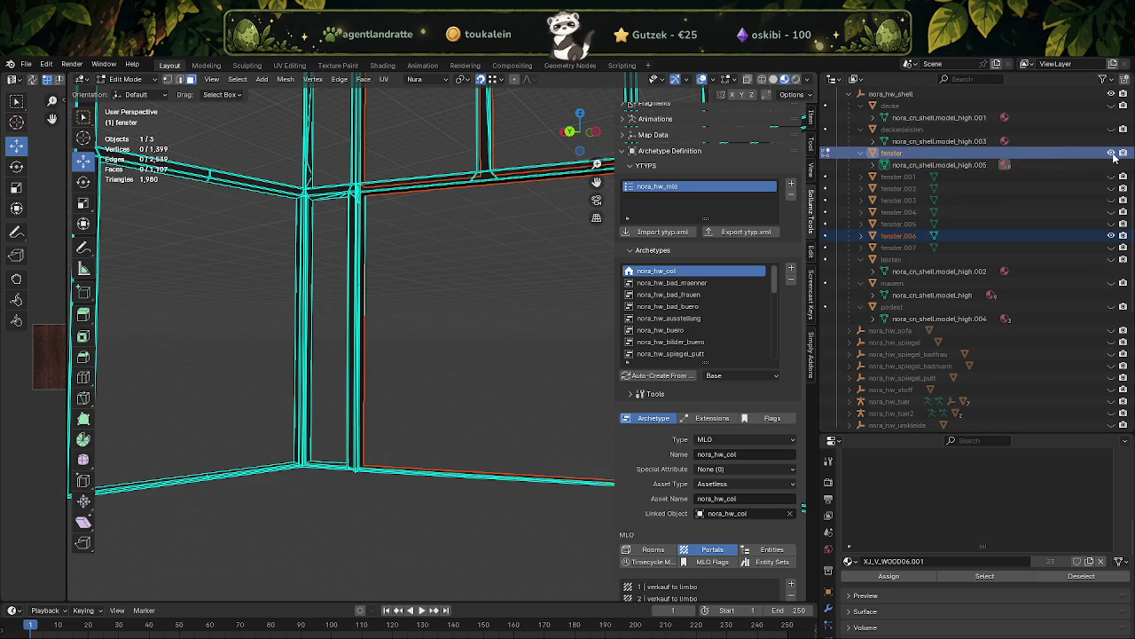
pyautogui.moveTo(420, 307); pyautogui.dragTo(352, 327)
pyautogui.press('Tab')
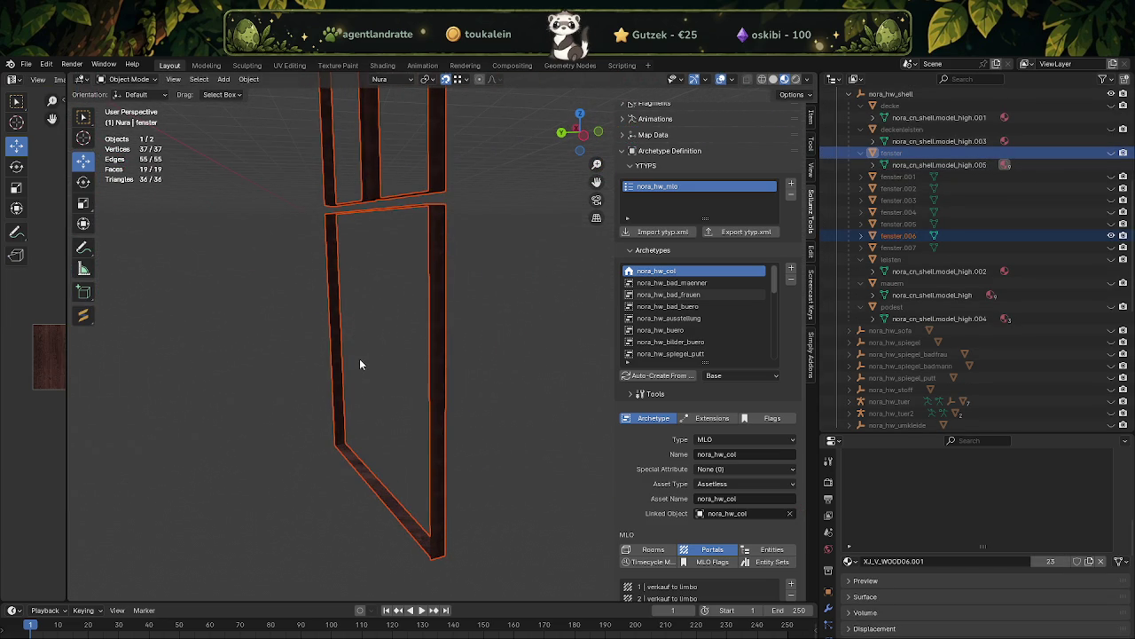
pyautogui.click(337, 345)
pyautogui.press('Tab')
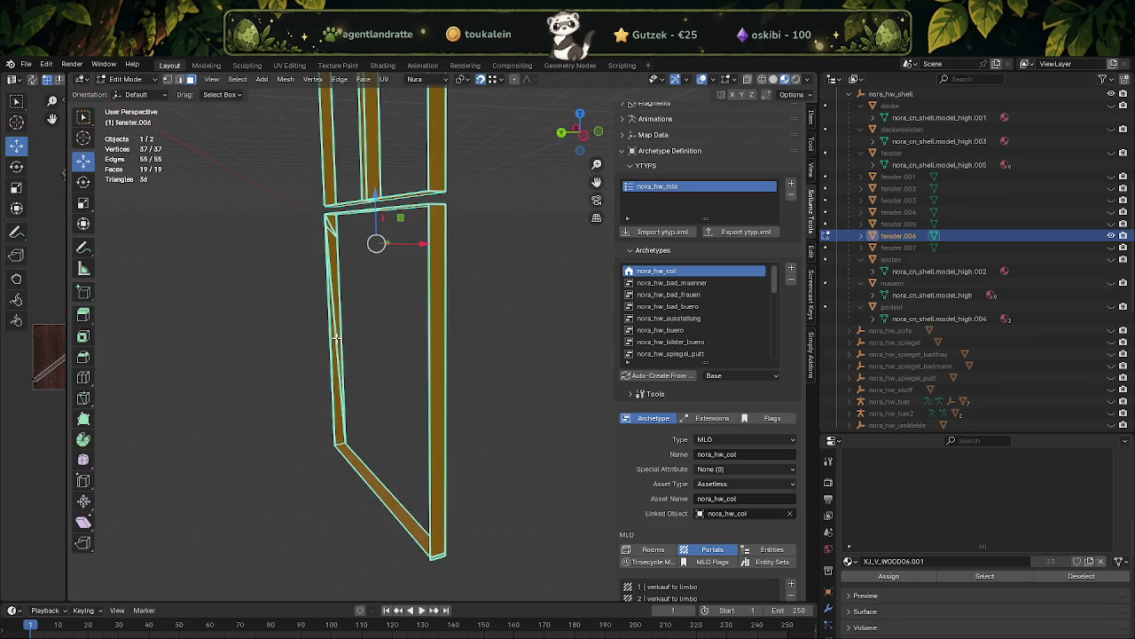
# - Dissolve the faces of the frame's vertical post
pyautogui.scroll(3)
pyautogui.scroll(-3)
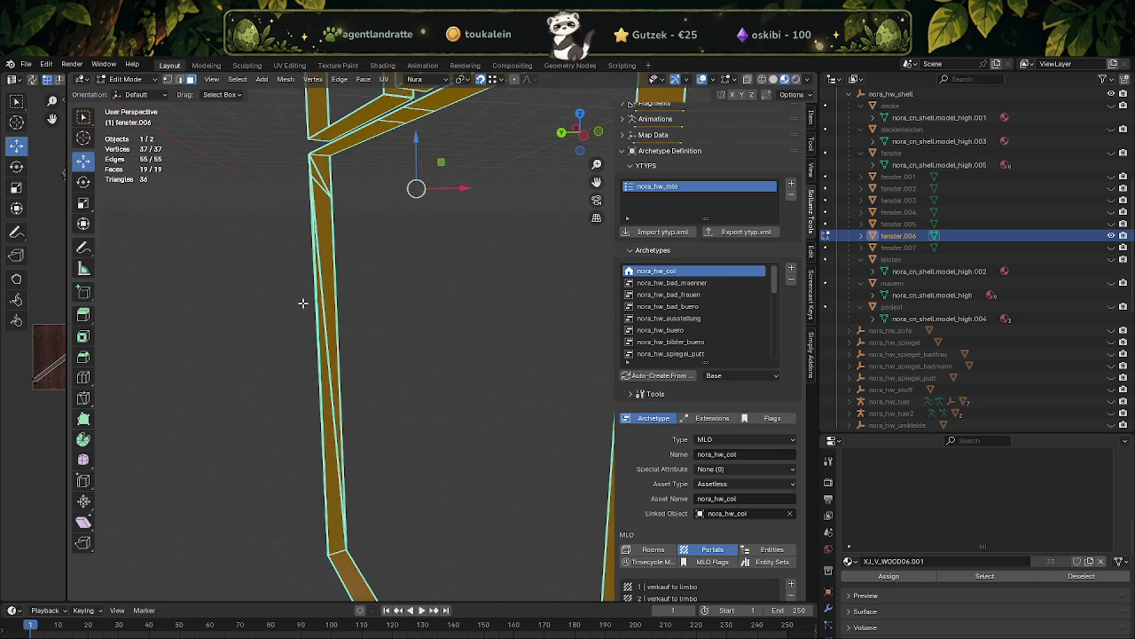
pyautogui.moveTo(300, 170); pyautogui.dragTo(376, 490)
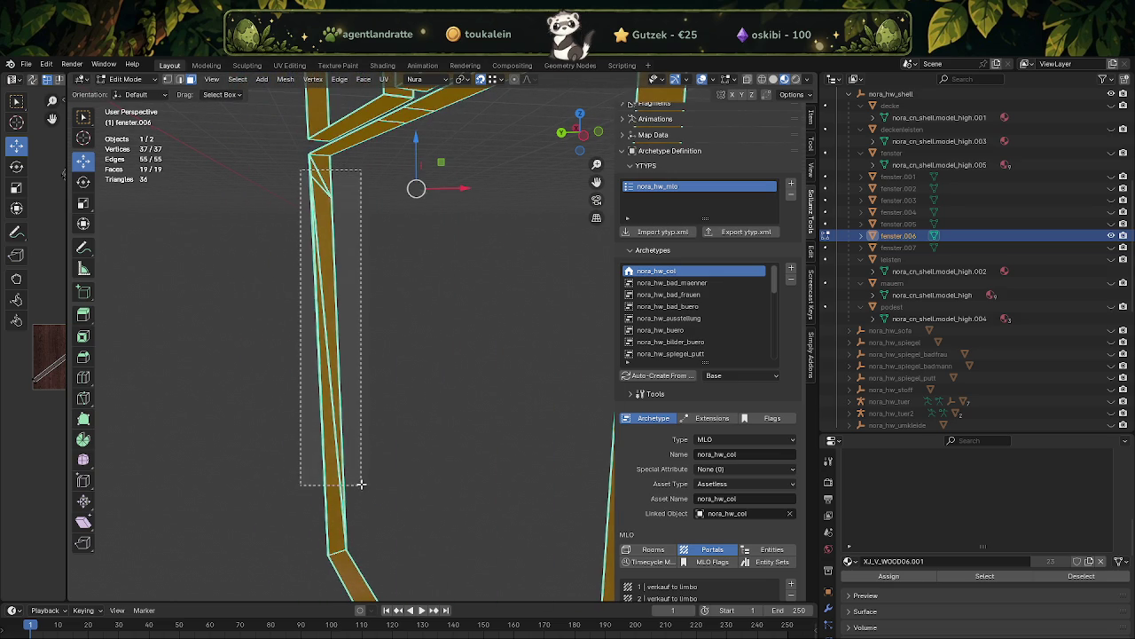
pyautogui.rightClick(381, 434)
pyautogui.click(452, 435)
# - Add the window-sill face and dissolve the two selected faces into one
pyautogui.moveTo(368, 426); pyautogui.dragTo(367, 266)
pyautogui.click(345, 253)
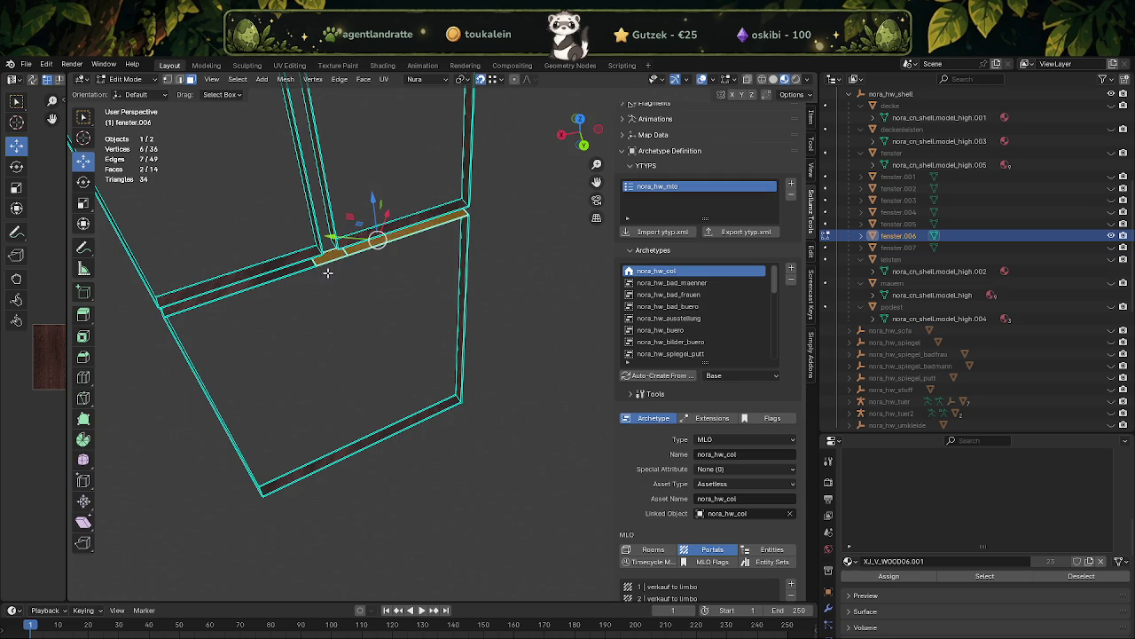
pyautogui.rightClick(306, 266)
pyautogui.click(307, 266)
# - Box-select the redundant vertices on the frame and dissolve them
pyautogui.moveTo(355, 297); pyautogui.dragTo(386, 380)
pyautogui.press('a')
pyautogui.scroll(3)
pyautogui.moveTo(340, 332); pyautogui.dragTo(399, 357)
pyautogui.moveTo(434, 350); pyautogui.dragTo(229, 219)
pyautogui.press('x')
pyautogui.click(272, 309)
pyautogui.moveTo(272, 309); pyautogui.dragTo(349, 291)
# - Dissolve two leftover vertices on the frame
pyautogui.click(279, 261)
pyautogui.hotkey('ctrl', 'v')
pyautogui.rightClick(317, 314)
pyautogui.press('x')
pyautogui.click(393, 322)
pyautogui.moveTo(413, 377); pyautogui.dragTo(383, 304)
# - Dissolve the four extra vertices at a frame corner
pyautogui.press('a')
pyautogui.moveTo(380, 261); pyautogui.dragTo(449, 353)
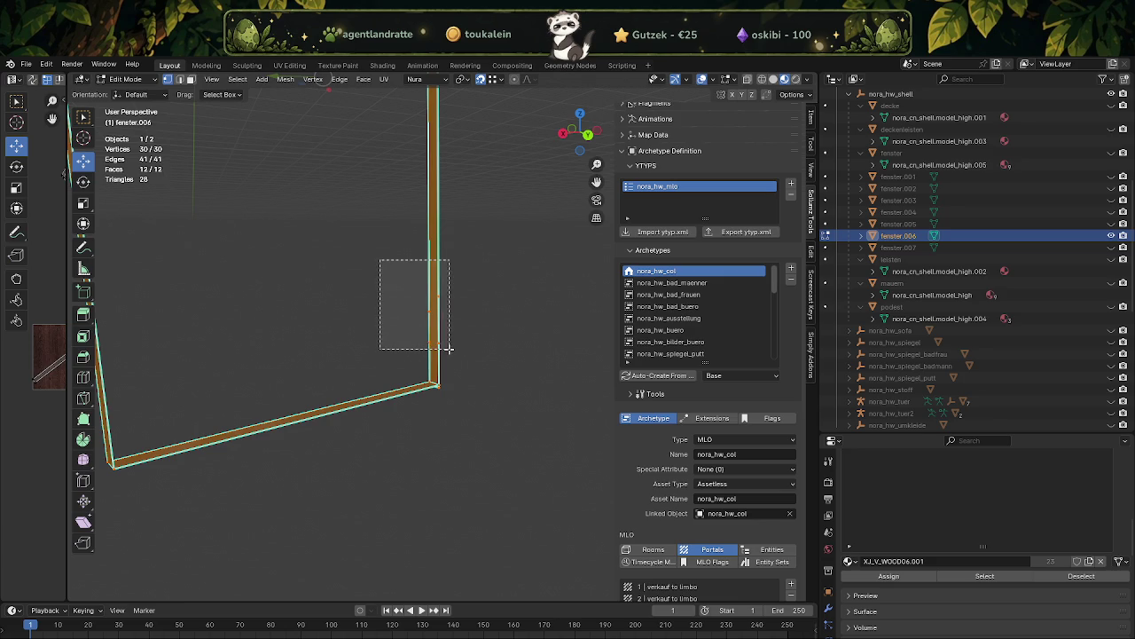
pyautogui.press('x')
pyautogui.click(448, 353)
pyautogui.moveTo(449, 353); pyautogui.dragTo(428, 295)
# - Select the entire fenster.006 frame mesh in face mode for further editing
pyautogui.scroll(3)
pyautogui.press('3')
pyautogui.click(431, 239)
pyautogui.scroll(-3)
pyautogui.press('a')
pyautogui.scroll(3)
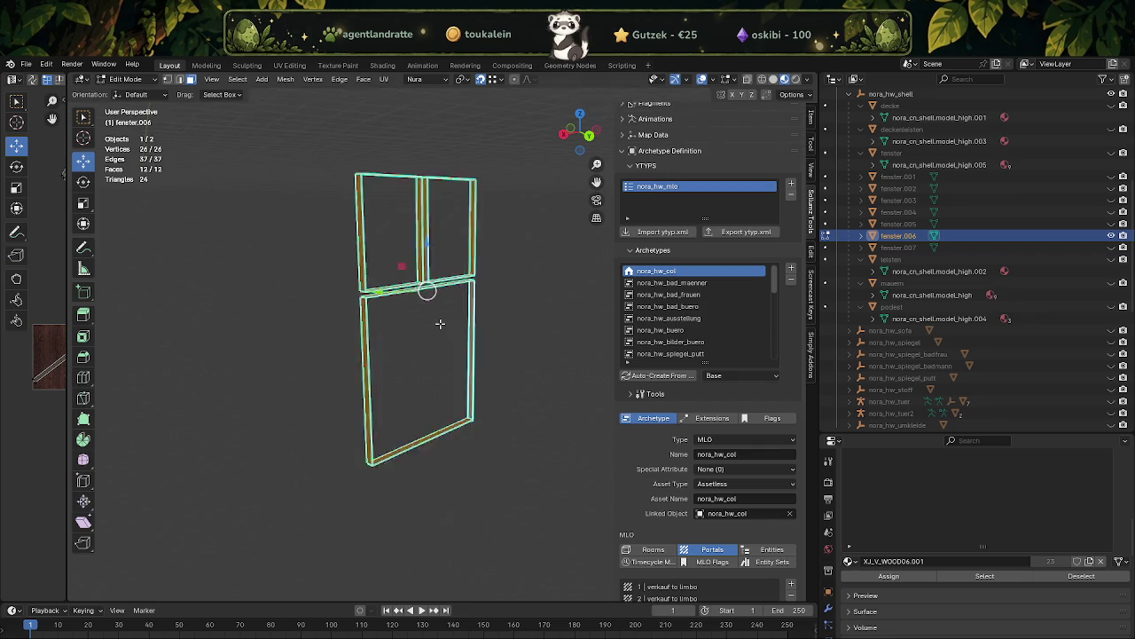
pyautogui.scroll(3)
pyautogui.rightClick(439, 330)
# - Subdivide the frame mesh once and select half of the horizontal bar
pyautogui.click(435, 334)
pyautogui.moveTo(435, 334); pyautogui.dragTo(428, 325)
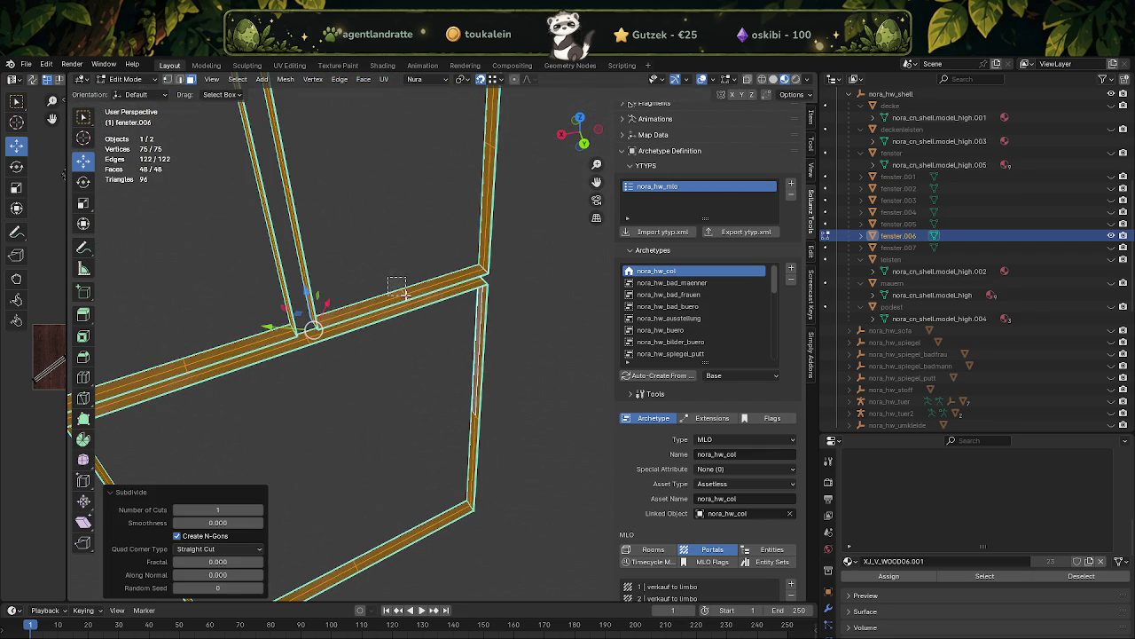
pyautogui.click(389, 286)
pyautogui.moveTo(439, 250); pyautogui.dragTo(446, 279)
pyautogui.scroll(3)
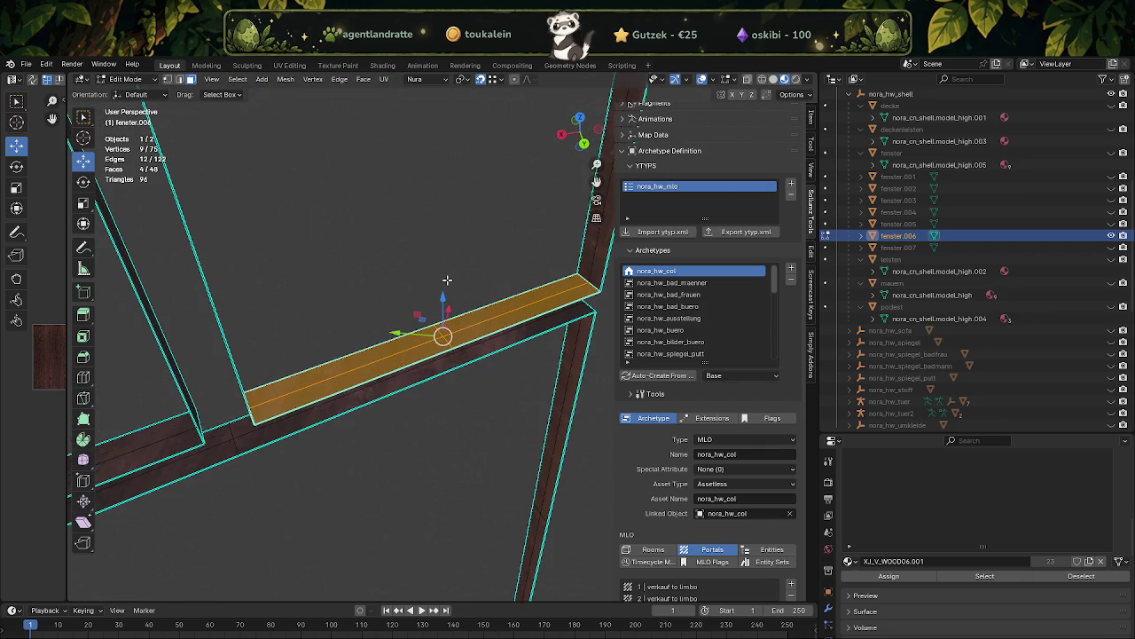
pyautogui.scroll(3)
pyautogui.moveTo(376, 269); pyautogui.dragTo(439, 329)
pyautogui.scroll(-3)
pyautogui.moveTo(439, 329); pyautogui.dragTo(452, 289)
# - Add the vertical bar's faces, the top bar and the long left bar's top face
pyautogui.moveTo(499, 228); pyautogui.dragTo(390, 252)
pyautogui.scroll(3)
pyautogui.click(459, 257)
pyautogui.scroll(-3)
pyautogui.click(393, 250)
pyautogui.moveTo(370, 347); pyautogui.dragTo(259, 342)
pyautogui.click(202, 486)
pyautogui.moveTo(203, 486); pyautogui.dragTo(403, 350)
pyautogui.click(372, 351)
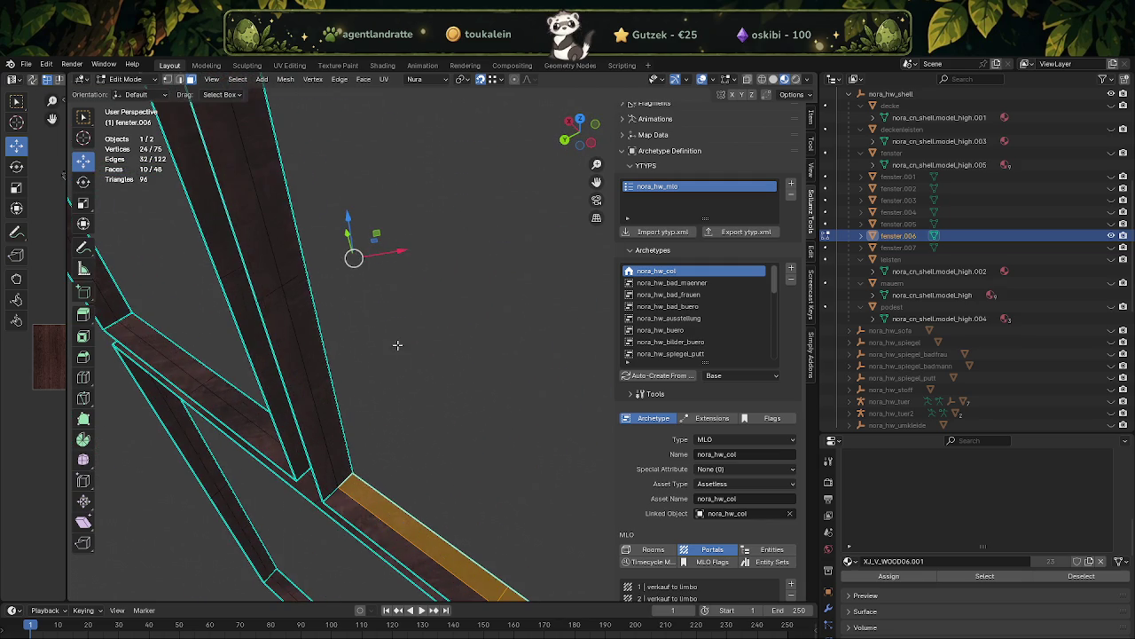
# - Add more vertical and horizontal bar faces near the corner to the selection
pyautogui.moveTo(367, 321); pyautogui.dragTo(296, 252)
pyautogui.moveTo(296, 252); pyautogui.dragTo(385, 386)
pyautogui.click(301, 253)
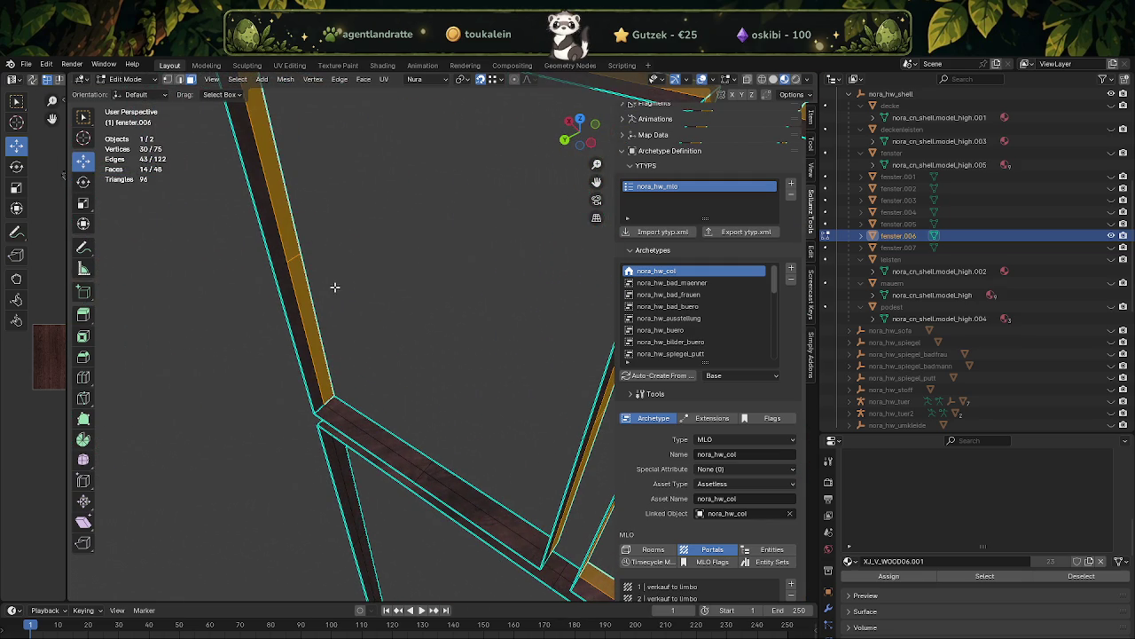
pyautogui.click(433, 456)
pyautogui.moveTo(433, 456); pyautogui.dragTo(454, 400)
pyautogui.click(443, 381)
# - Add faces along the frame edge and a vertical section, completing 24 selected faces
pyautogui.moveTo(431, 360); pyautogui.dragTo(356, 355)
pyautogui.moveTo(266, 401); pyautogui.dragTo(222, 365)
pyautogui.moveTo(222, 365); pyautogui.dragTo(281, 431)
pyautogui.moveTo(281, 433); pyautogui.dragTo(312, 453)
pyautogui.moveTo(312, 452); pyautogui.dragTo(432, 309)
pyautogui.click(403, 239)
pyautogui.moveTo(404, 240); pyautogui.dragTo(375, 337)
pyautogui.rightClick(385, 337)
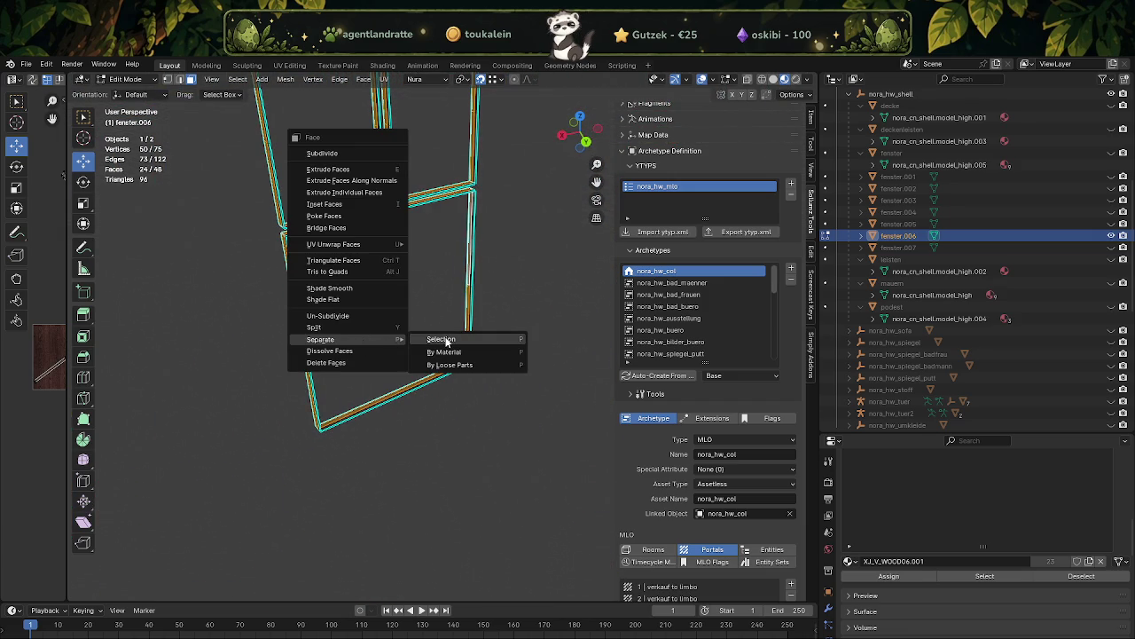
# - Separate the selected faces into fenster.008 and hide it
pyautogui.click(446, 343)
pyautogui.press('Tab')
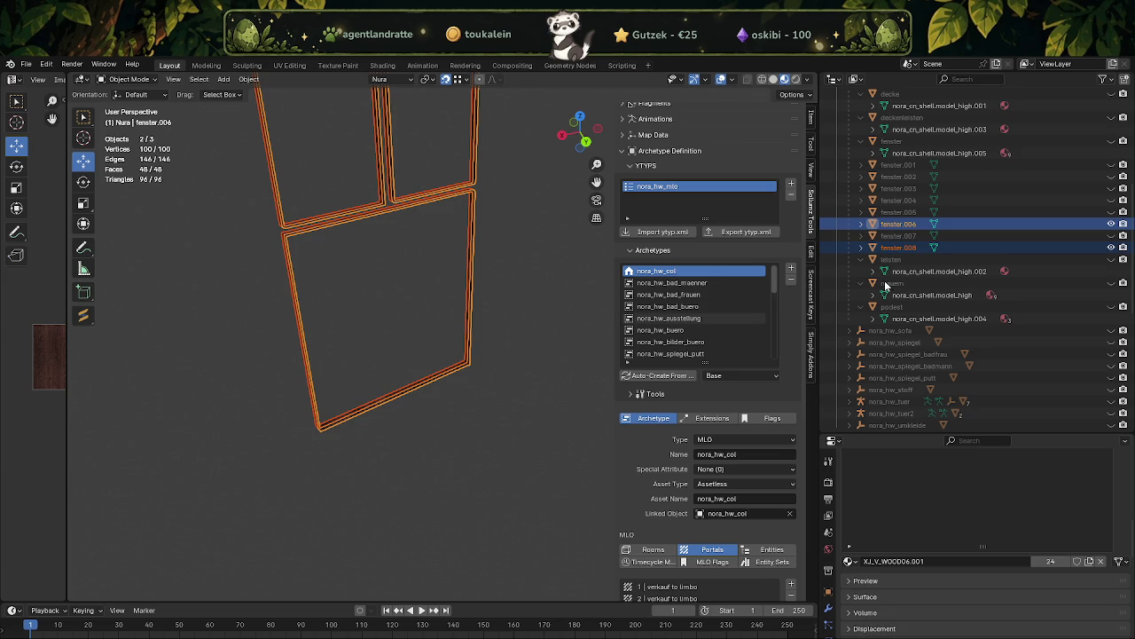
pyautogui.click(1112, 248)
# - Unhide fenster and join fenster.006 back into it
pyautogui.scroll(3)
pyautogui.scroll(3)
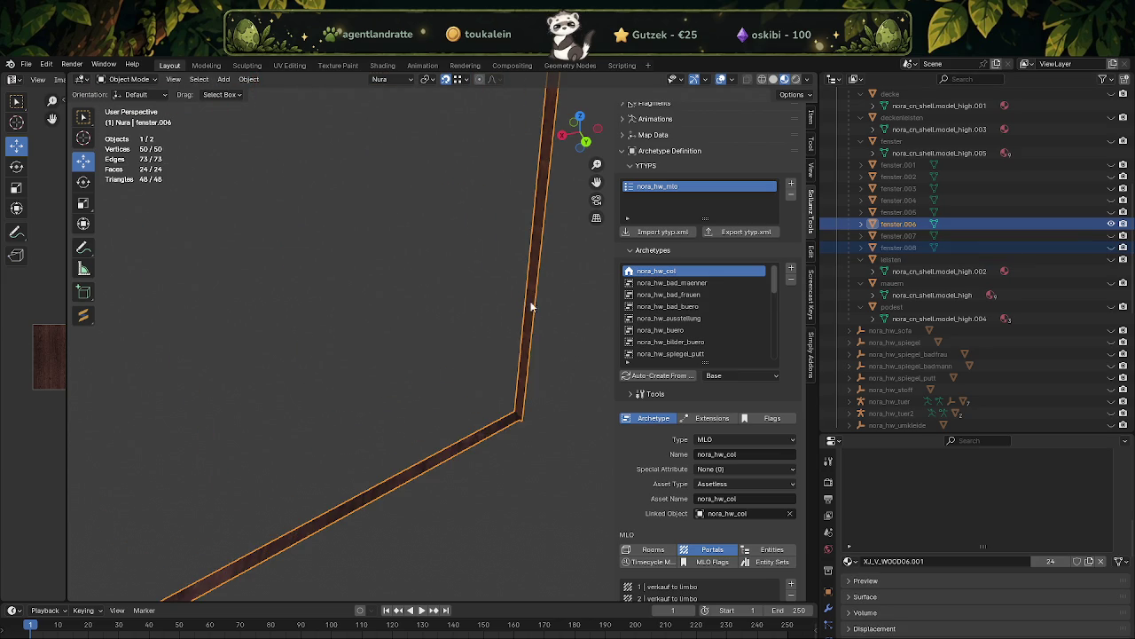
pyautogui.click(1111, 141)
pyautogui.scroll(-3)
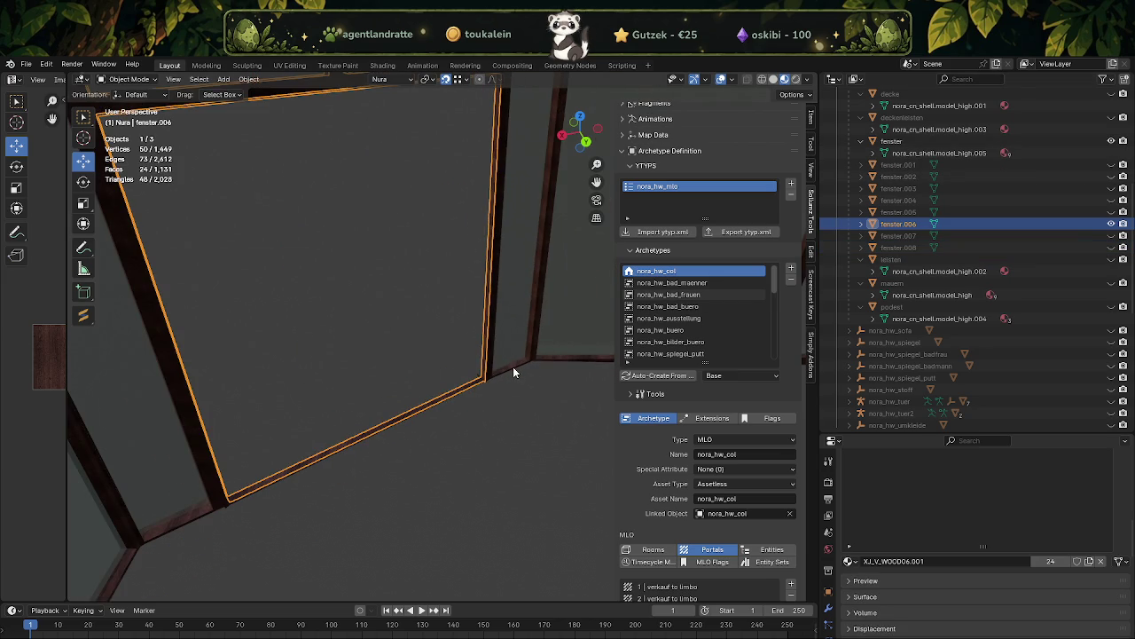
pyautogui.click(513, 366)
pyautogui.rightClick(502, 401)
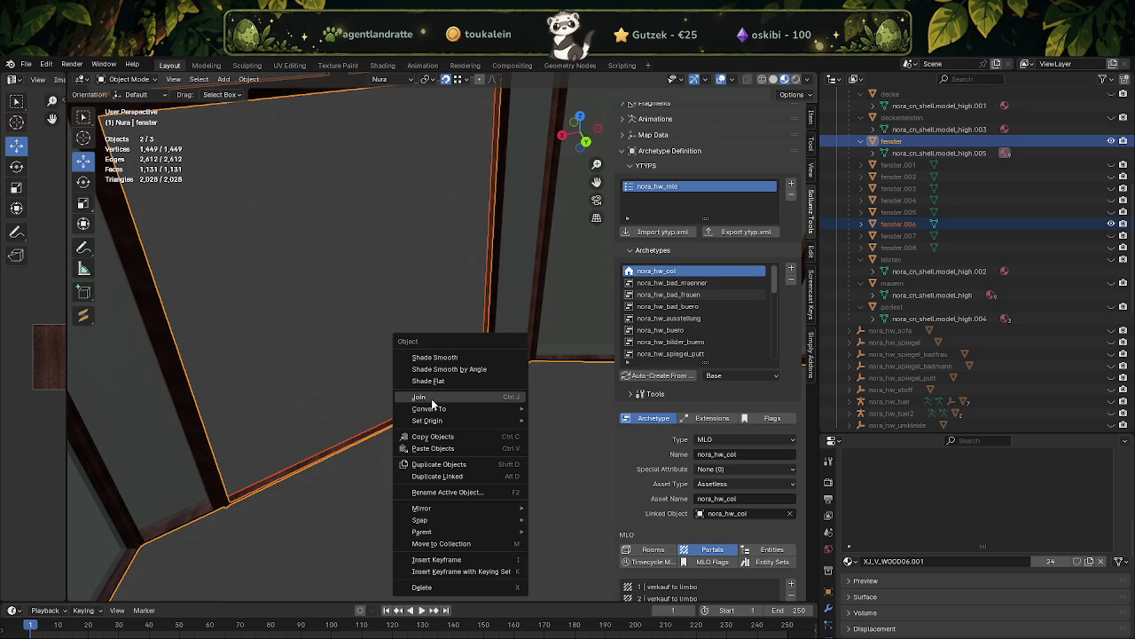
pyautogui.click(432, 401)
pyautogui.scroll(-3)
pyautogui.moveTo(435, 394); pyautogui.dragTo(475, 383)
pyautogui.scroll(3)
pyautogui.moveTo(420, 357); pyautogui.dragTo(356, 357)
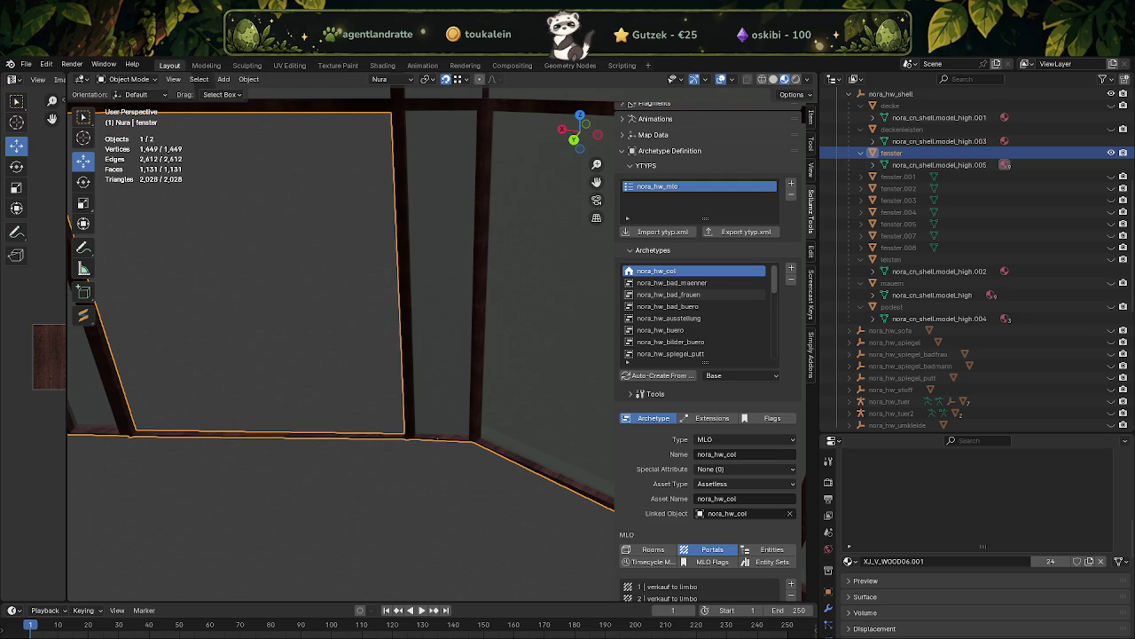
pyautogui.moveTo(382, 519); pyautogui.dragTo(408, 399)
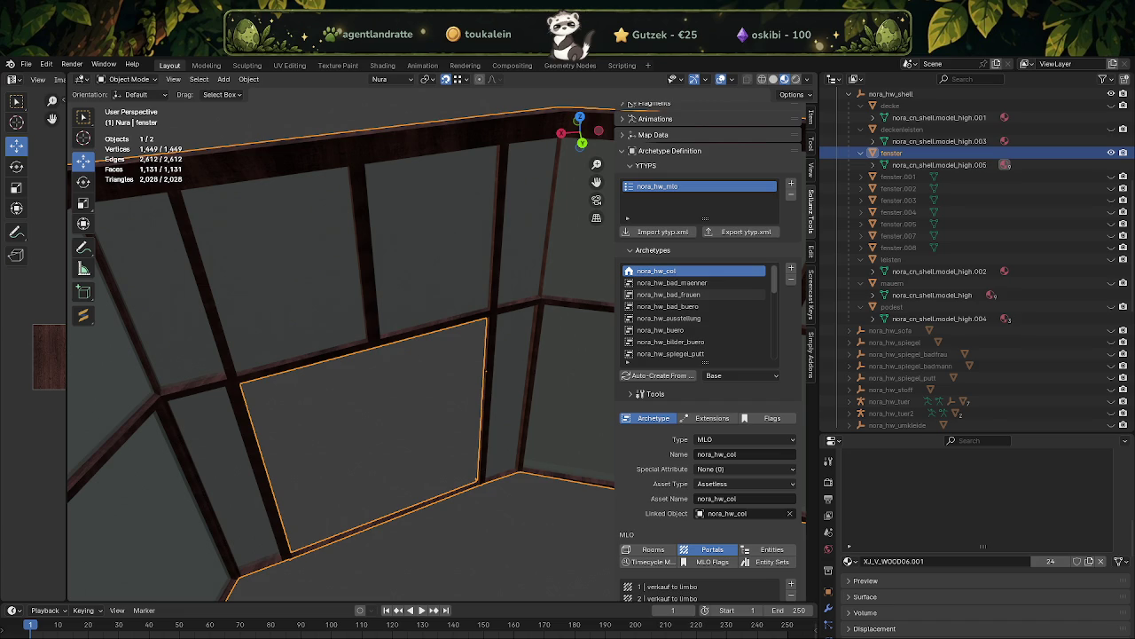
# - Enter Edit Mode on fenster, viewing the window frame bars edge-on
pyautogui.scroll(3)
pyautogui.scroll(3)
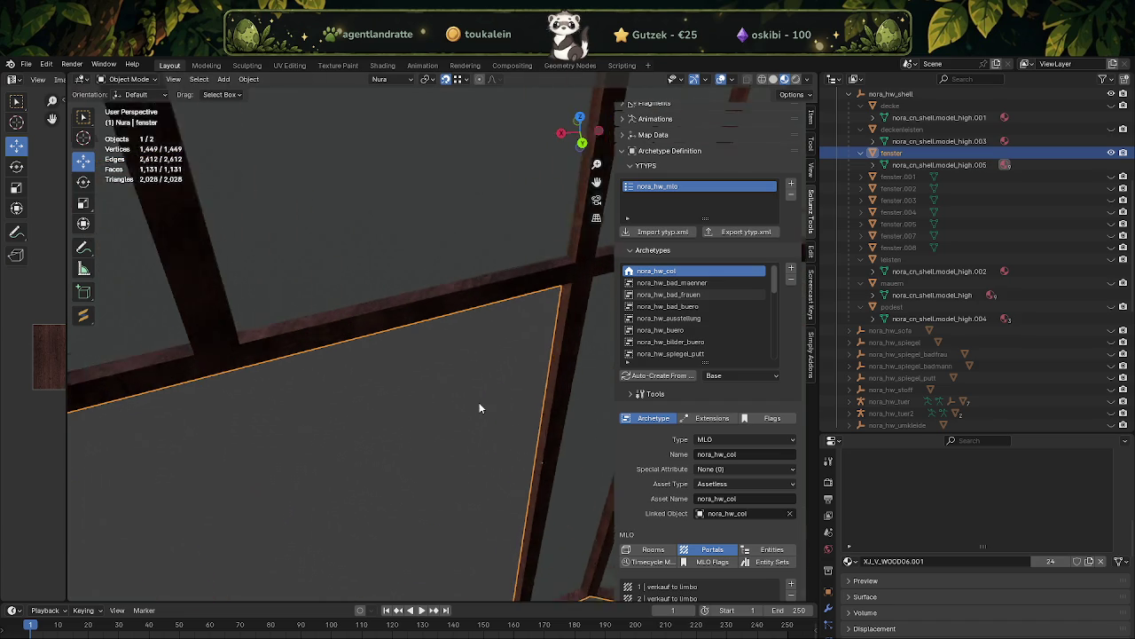
pyautogui.moveTo(461, 407); pyautogui.dragTo(520, 458)
pyautogui.scroll(-3)
pyautogui.scroll(-3)
pyautogui.moveTo(464, 421); pyautogui.dragTo(447, 362)
pyautogui.scroll(3)
pyautogui.moveTo(404, 392); pyautogui.dragTo(366, 471)
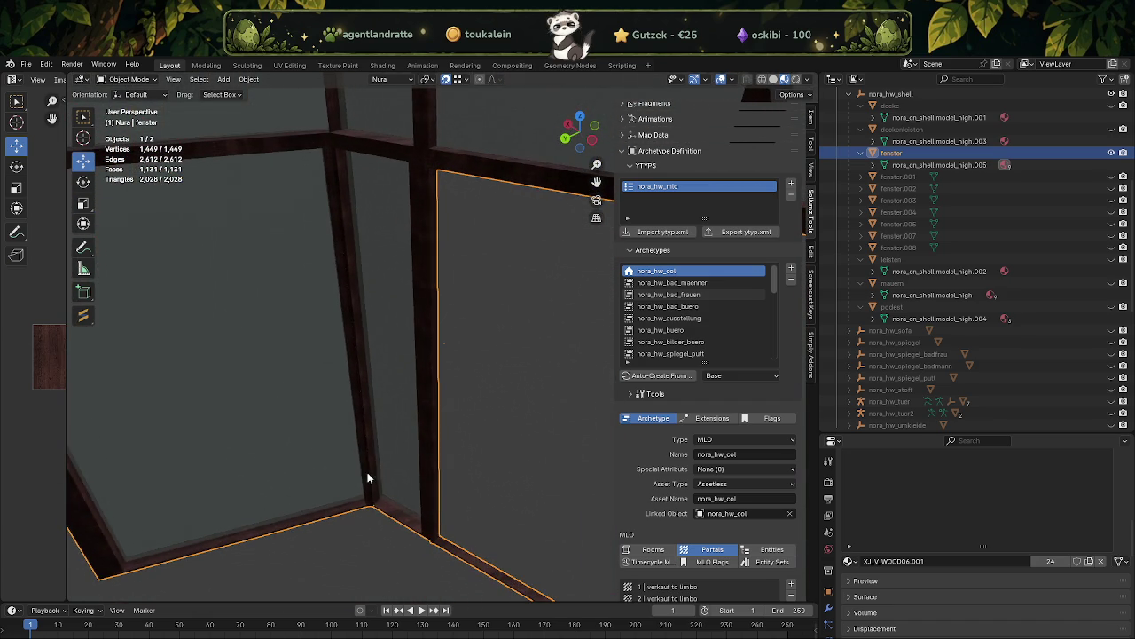
pyautogui.press('Tab')
pyautogui.moveTo(393, 511); pyautogui.dragTo(491, 382)
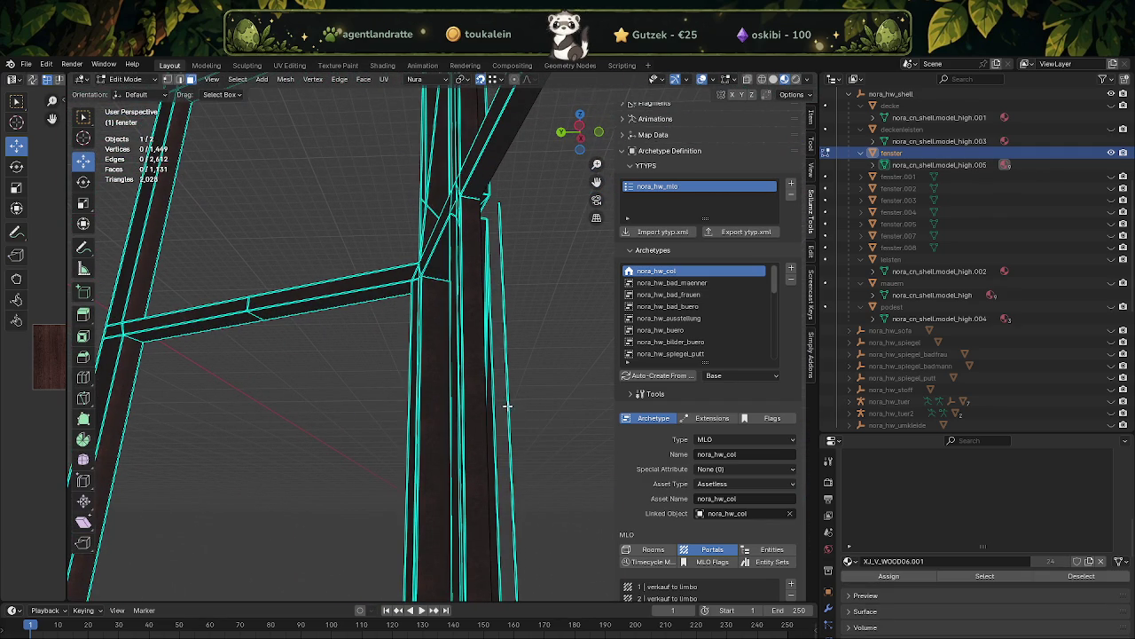
pyautogui.moveTo(523, 438); pyautogui.dragTo(351, 479)
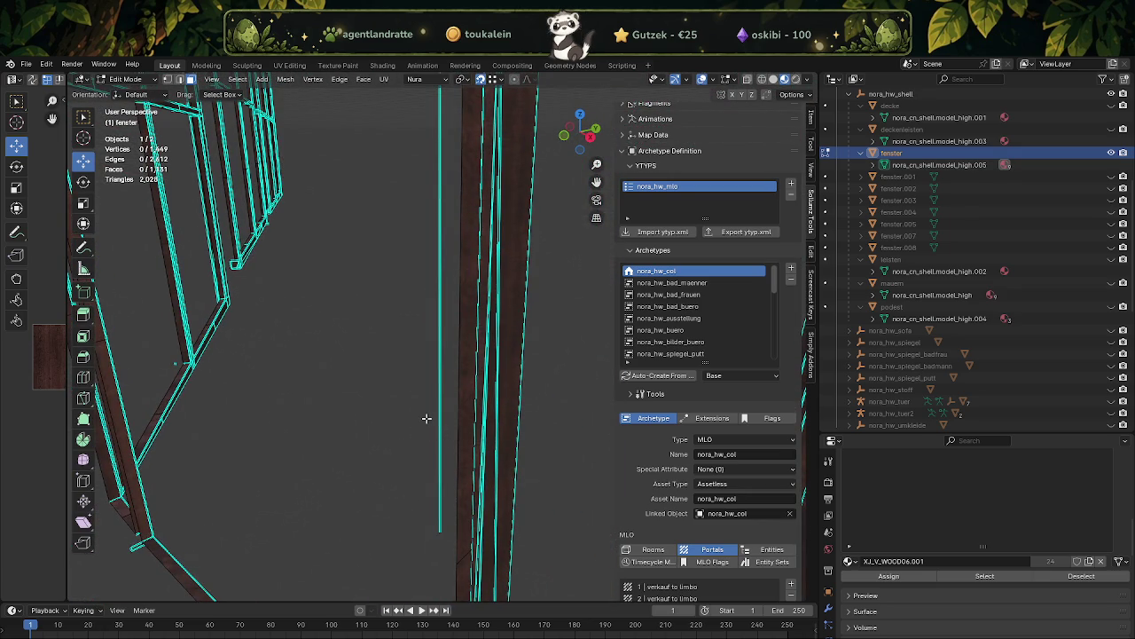
# - Separate a single stray frame face into a new object, fenster.006
pyautogui.press('a')
pyautogui.moveTo(440, 395); pyautogui.dragTo(536, 279)
pyautogui.click(372, 481)
pyautogui.rightClick(421, 449)
pyautogui.click(471, 443)
# - Hide fenster.006 in the outliner and return to editing the fenster mesh
pyautogui.press('Tab')
pyautogui.press('Tab')
pyautogui.press('a')
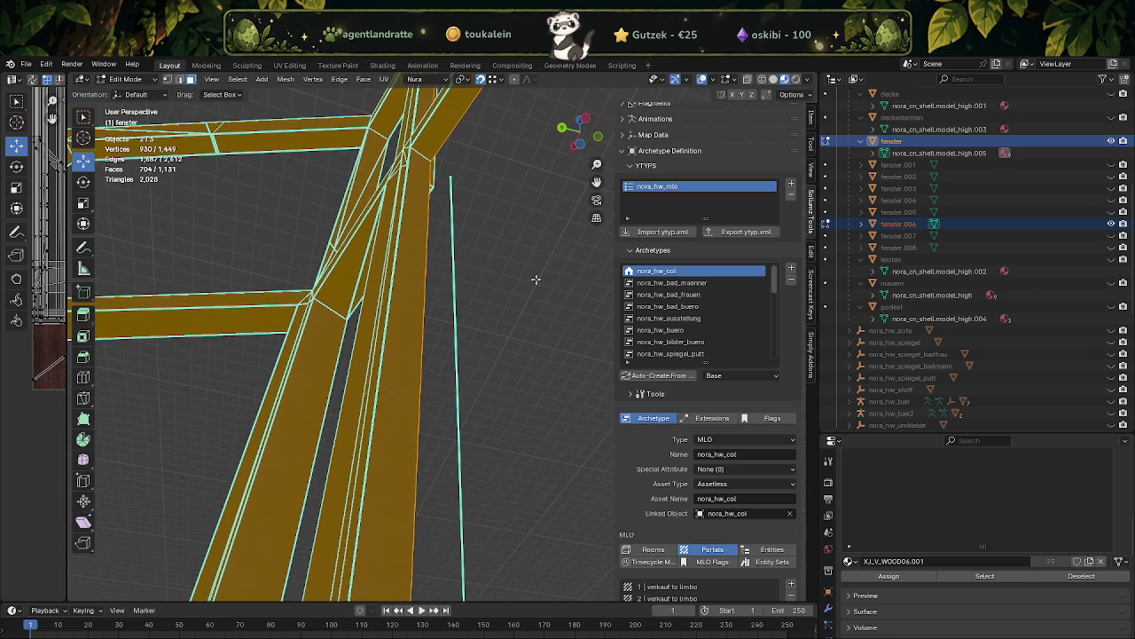
pyautogui.press('Tab')
pyautogui.press('Tab')
pyautogui.press('Tab')
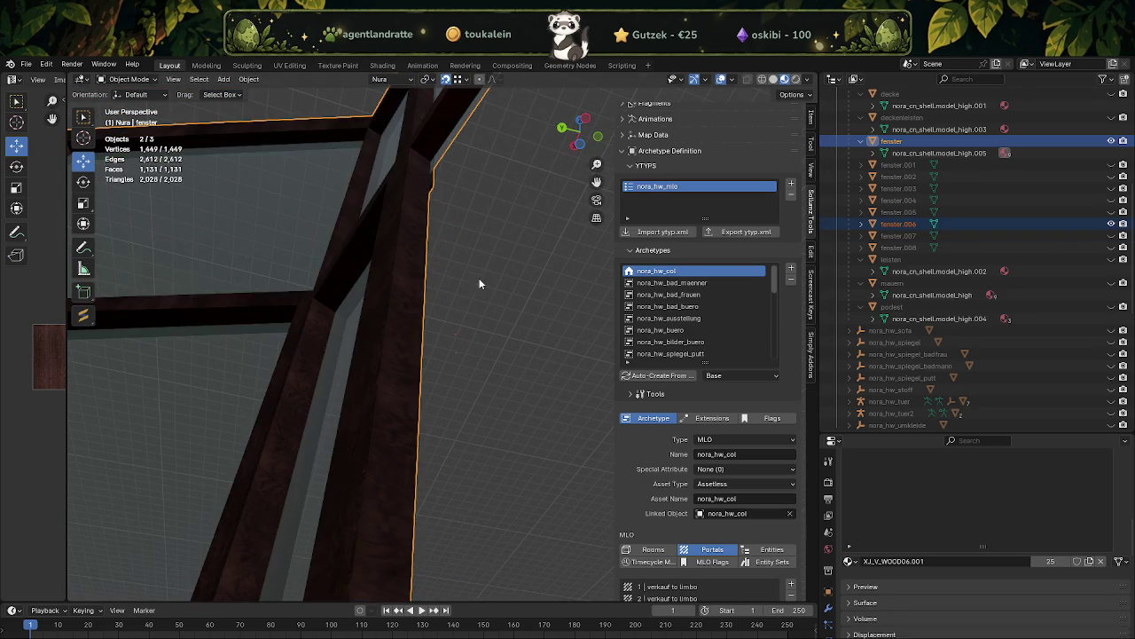
pyautogui.click(1112, 223)
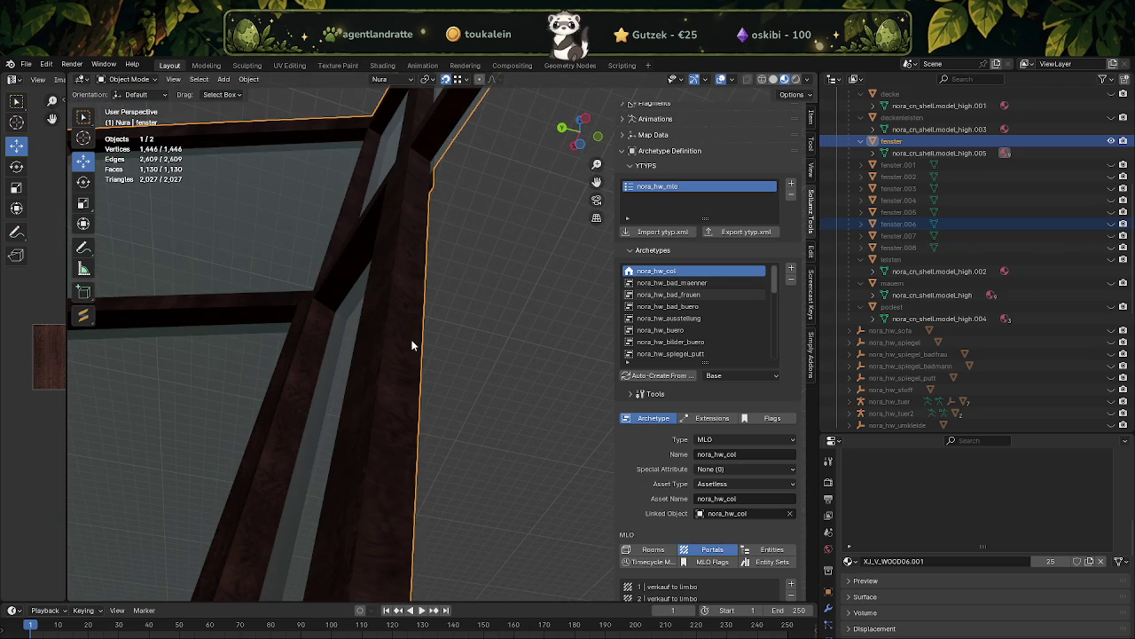
pyautogui.press('Tab')
# - Dissolve a long fragmented face strip on the beam into one face
pyautogui.moveTo(461, 308); pyautogui.dragTo(494, 231)
pyautogui.click(473, 374)
pyautogui.press('x')
pyautogui.click(501, 241)
# - Dissolve the beam's short top face and large flat face into one
pyautogui.click(513, 239)
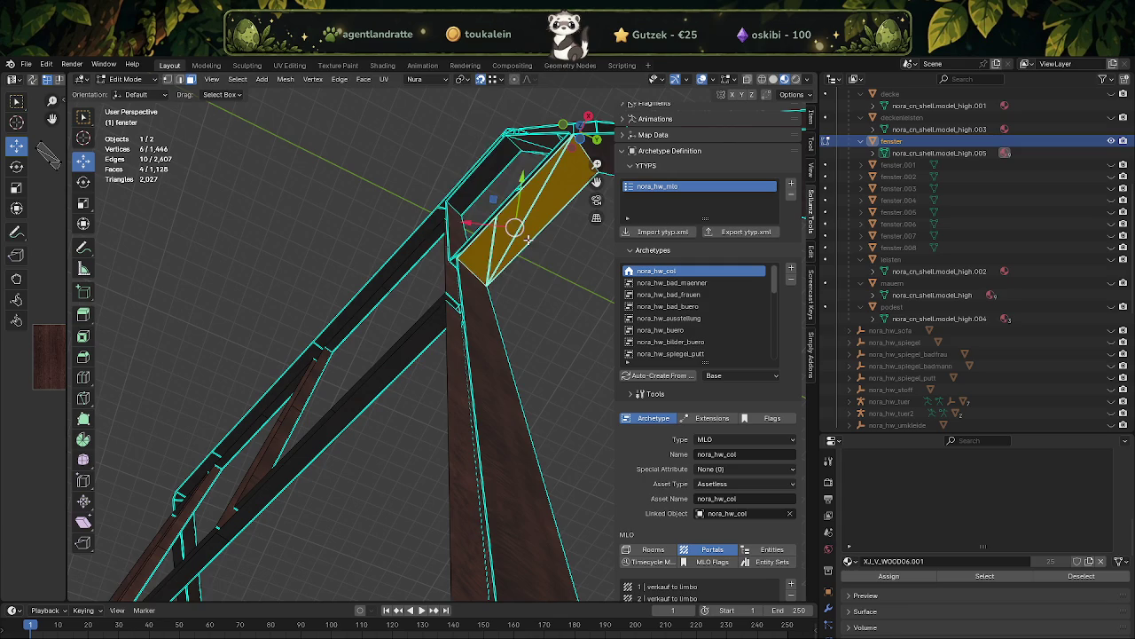
pyautogui.moveTo(496, 258); pyautogui.dragTo(459, 459)
pyautogui.scroll(3)
pyautogui.moveTo(450, 393); pyautogui.dragTo(355, 406)
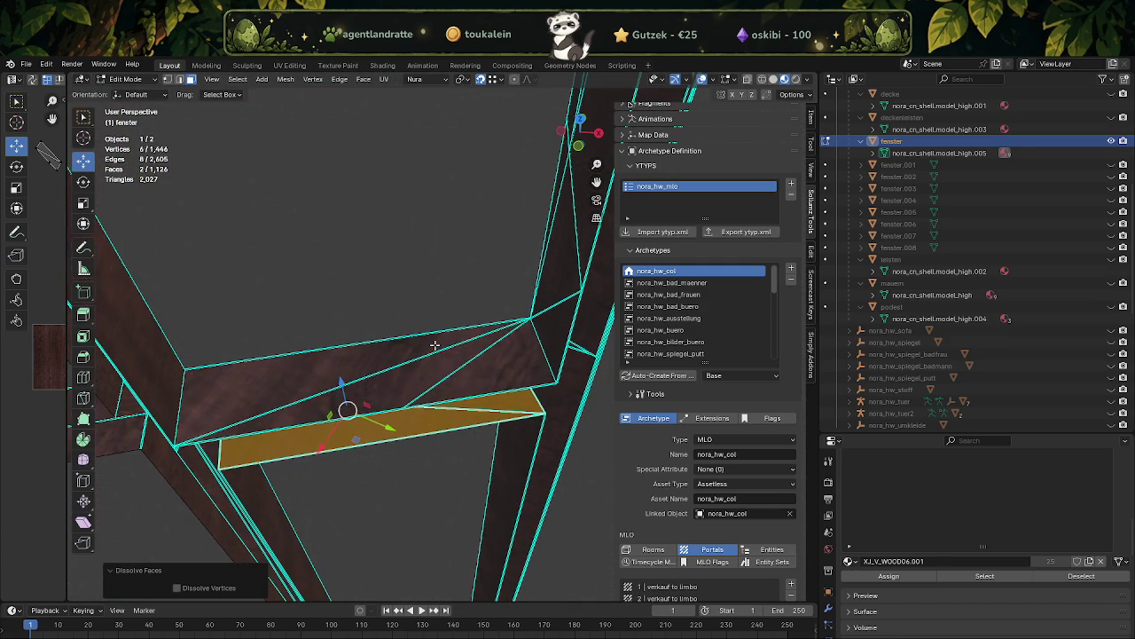
pyautogui.click(464, 368)
pyautogui.rightClick(464, 368)
pyautogui.click(465, 446)
# - Box-select the remaining fragmented beam faces and dissolve them by repeating the last action
pyautogui.moveTo(466, 446); pyautogui.dragTo(481, 348)
pyautogui.moveTo(507, 211); pyautogui.dragTo(532, 338)
pyautogui.moveTo(532, 339); pyautogui.dragTo(380, 462)
pyautogui.hotkey('shift', 'r')
# - Gather the nine faces of one window frame, including top, left, bottom and lower beams
pyautogui.click(399, 207)
pyautogui.click(252, 243)
pyautogui.moveTo(252, 243); pyautogui.dragTo(312, 360)
pyautogui.click(400, 436)
pyautogui.moveTo(401, 435); pyautogui.dragTo(420, 268)
pyautogui.scroll(3)
pyautogui.click(483, 330)
pyautogui.click(457, 340)
pyautogui.click(337, 373)
pyautogui.click(412, 306)
pyautogui.click(417, 529)
pyautogui.hotkey('ctrl', 'f')
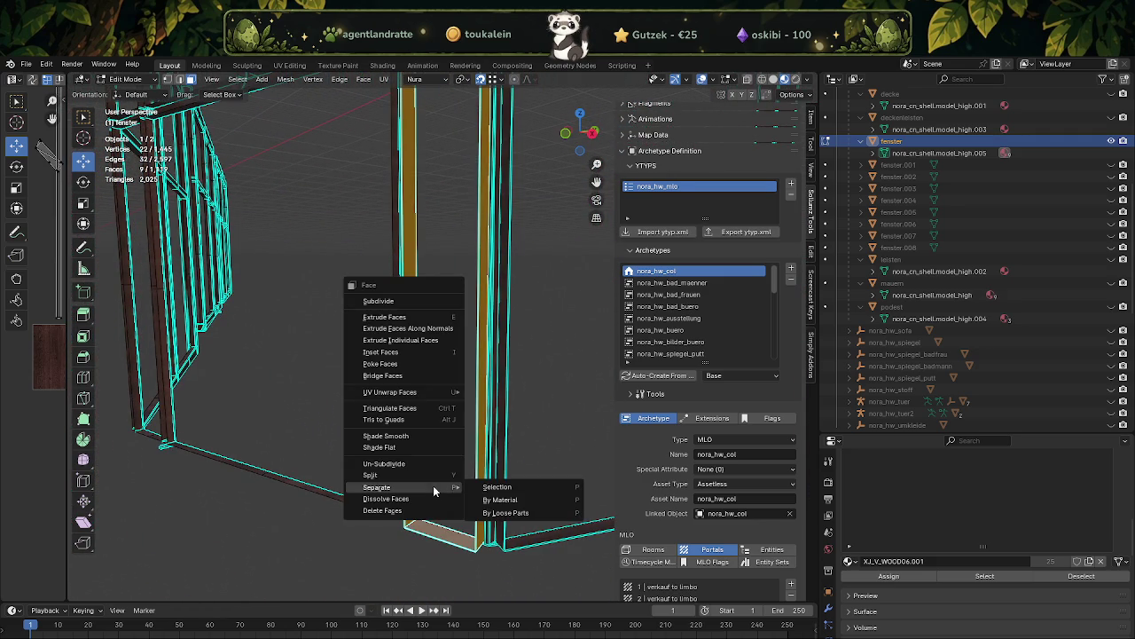
# - Separate the selected frame faces into fenster.009, hide fenster, and edit fenster.009's mesh
pyautogui.click(493, 487)
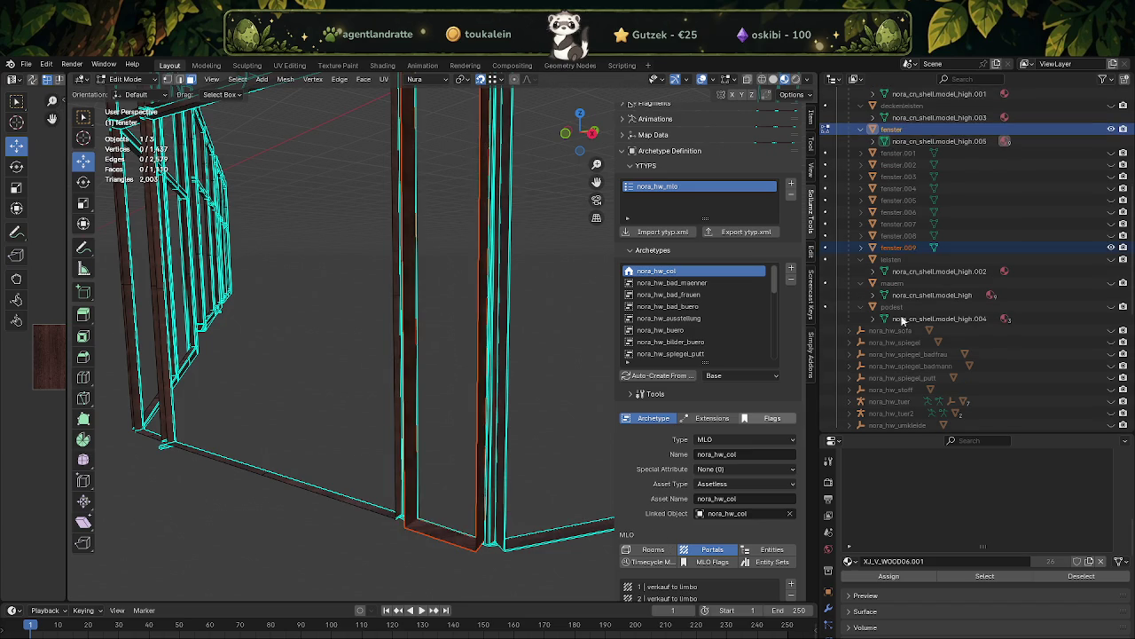
pyautogui.click(1108, 129)
pyautogui.press('Tab')
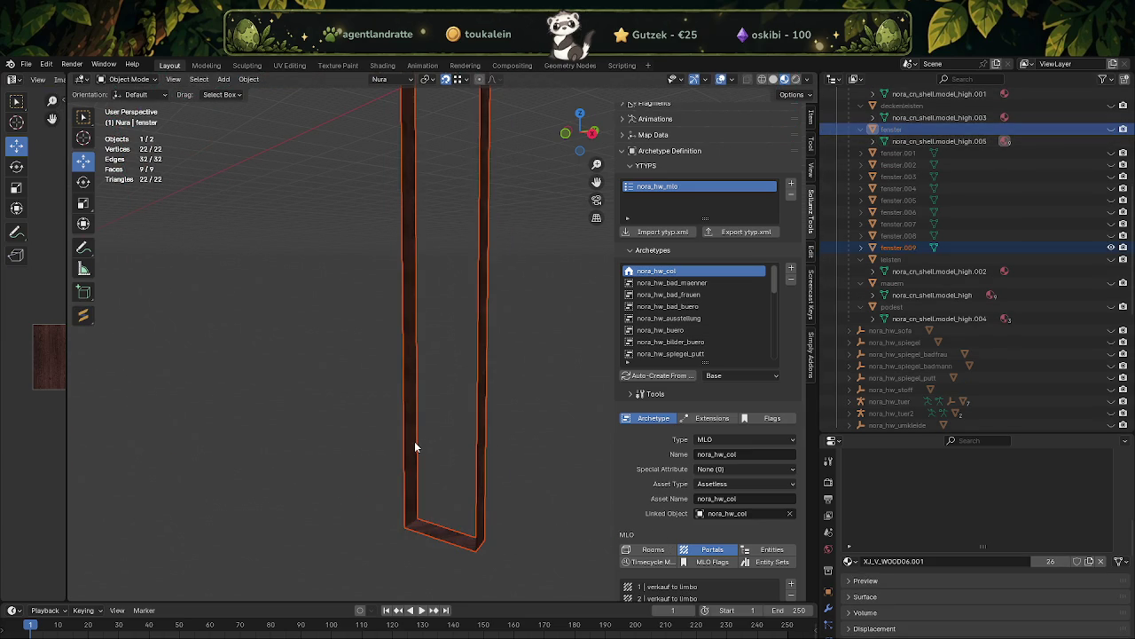
pyautogui.click(423, 432)
pyautogui.press('Tab')
# - Inspect the frame's top corner, checking its corner vertex, triangular face and diagonal edge
pyautogui.moveTo(423, 432); pyautogui.dragTo(549, 288)
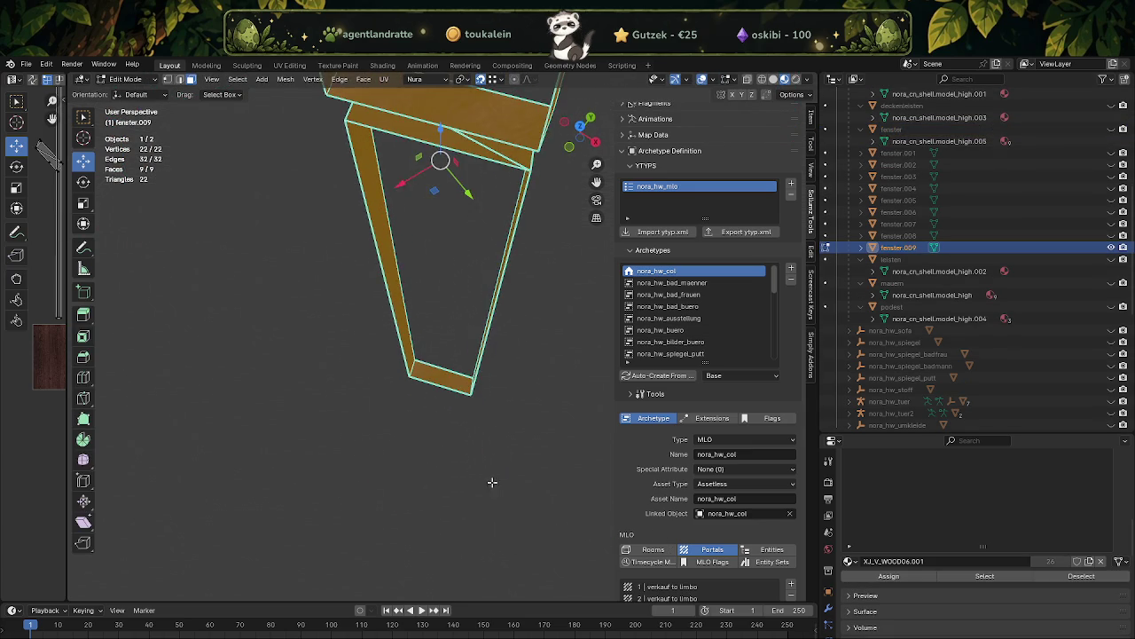
pyautogui.click(537, 274)
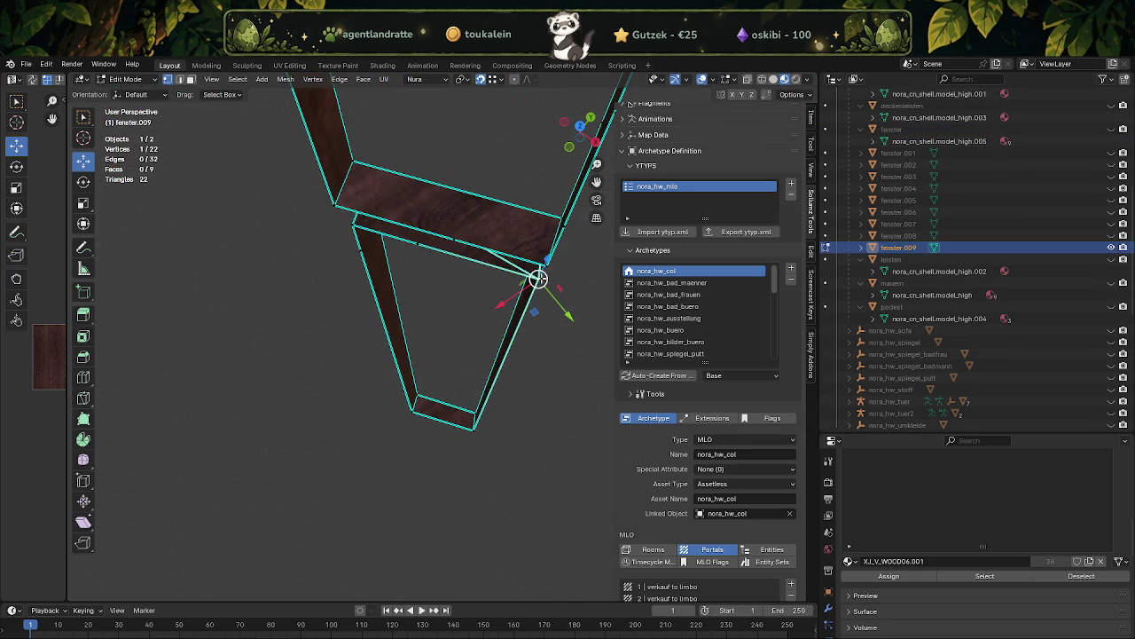
pyautogui.scroll(3)
pyautogui.moveTo(340, 302); pyautogui.dragTo(460, 306)
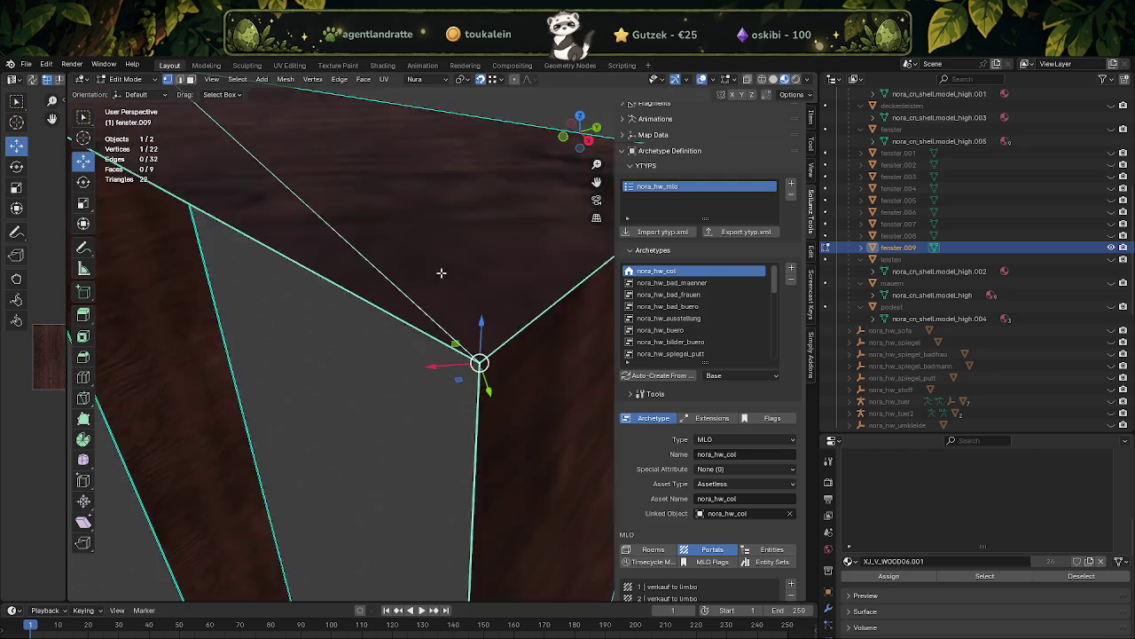
pyautogui.press('3')
pyautogui.click(324, 254)
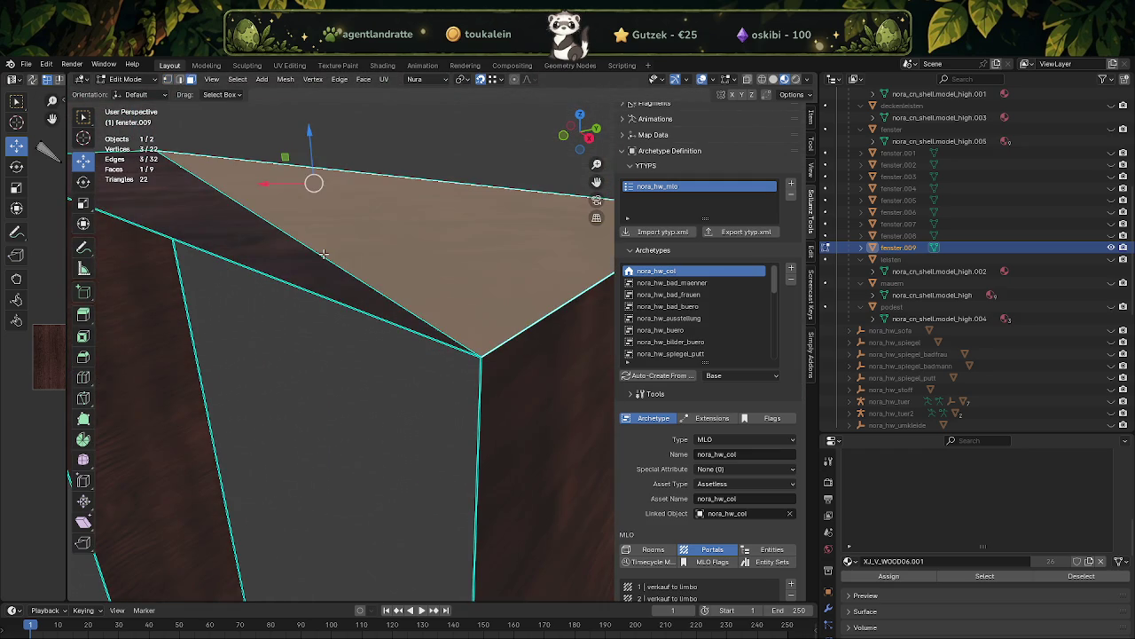
pyautogui.press('2')
pyautogui.click(323, 254)
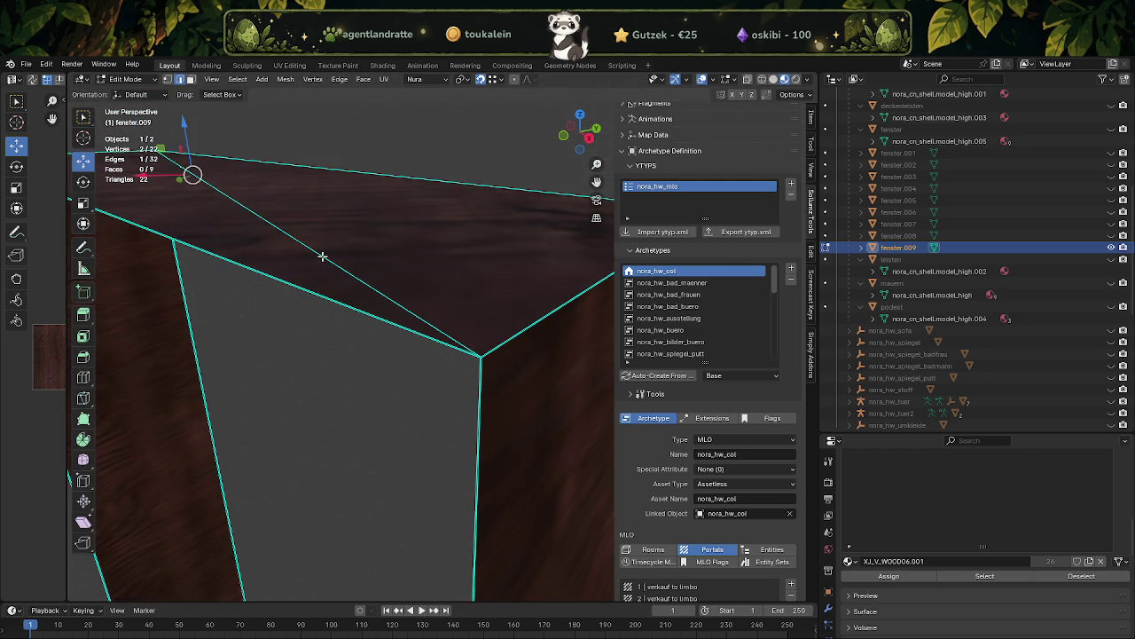
# - Select the two top triangles and dismiss the face context menu
pyautogui.moveTo(322, 255); pyautogui.dragTo(333, 250)
pyautogui.hotkey('alt', 'a')
pyautogui.click(333, 250)
pyautogui.click(270, 248)
pyautogui.rightClick(271, 248)
pyautogui.press('Escape')
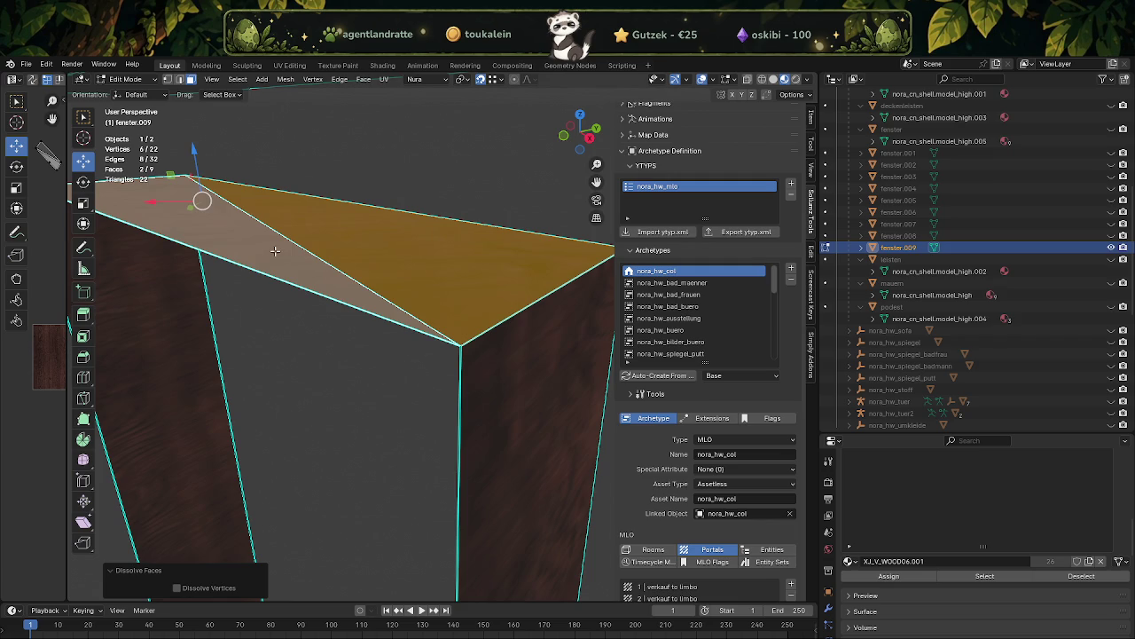
# - Dissolve the stray vertex on the frame's top edge
pyautogui.press('1')
pyautogui.click(192, 177)
pyautogui.press('KP_Decimal')
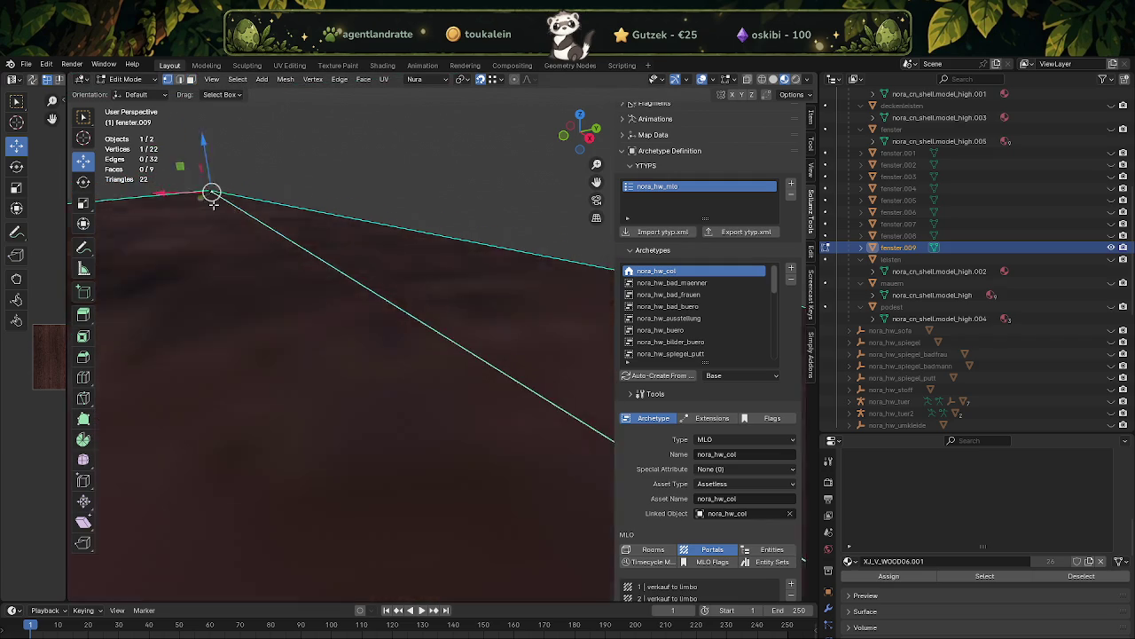
pyautogui.hotkey('ctrl', 'x')
# - Dissolve the two top triangles into a single face
pyautogui.press('3')
pyautogui.moveTo(451, 367); pyautogui.dragTo(342, 293)
pyautogui.click(509, 365)
pyautogui.click(473, 386)
pyautogui.press('x')
pyautogui.click(498, 386)
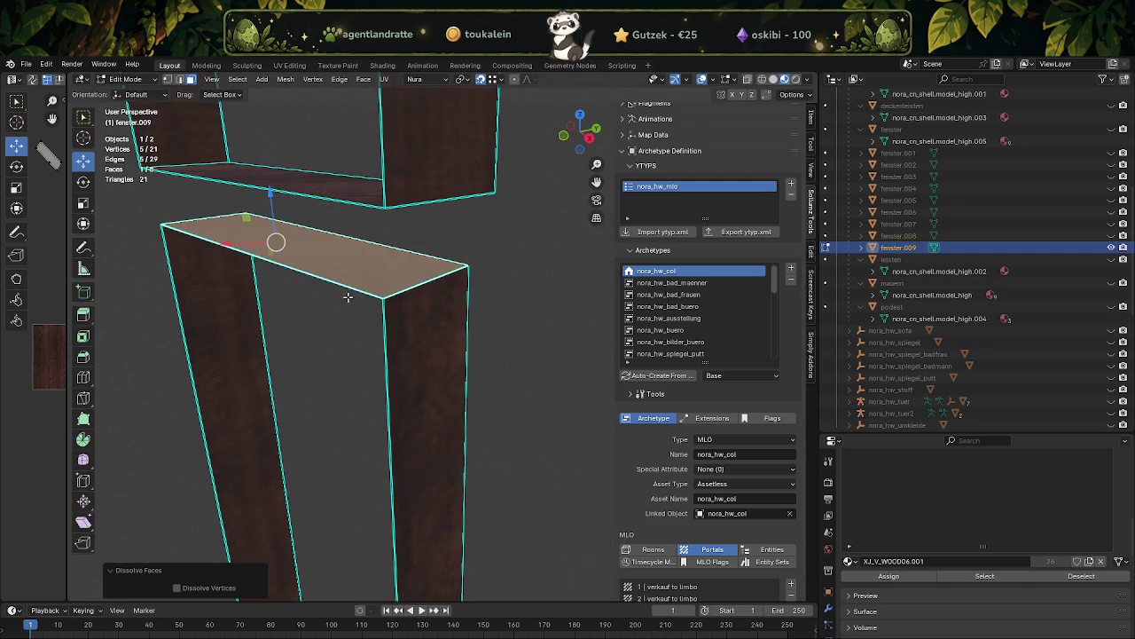
# - Select all of fenster.009's vertices while orbiting around the frame
pyautogui.press('a')
pyautogui.moveTo(293, 328); pyautogui.dragTo(415, 256)
pyautogui.moveTo(369, 195); pyautogui.dragTo(479, 313)
pyautogui.moveTo(474, 312); pyautogui.dragTo(381, 393)
pyautogui.moveTo(407, 425); pyautogui.dragTo(272, 303)
pyautogui.moveTo(271, 304); pyautogui.dragTo(394, 405)
pyautogui.press('a')
# - Deselect every corner's vertices, leaving only the five mid-edge vertices selected
pyautogui.moveTo(421, 458); pyautogui.dragTo(351, 516)
pyautogui.moveTo(337, 482); pyautogui.dragTo(365, 528)
pyautogui.moveTo(191, 542); pyautogui.dragTo(210, 490)
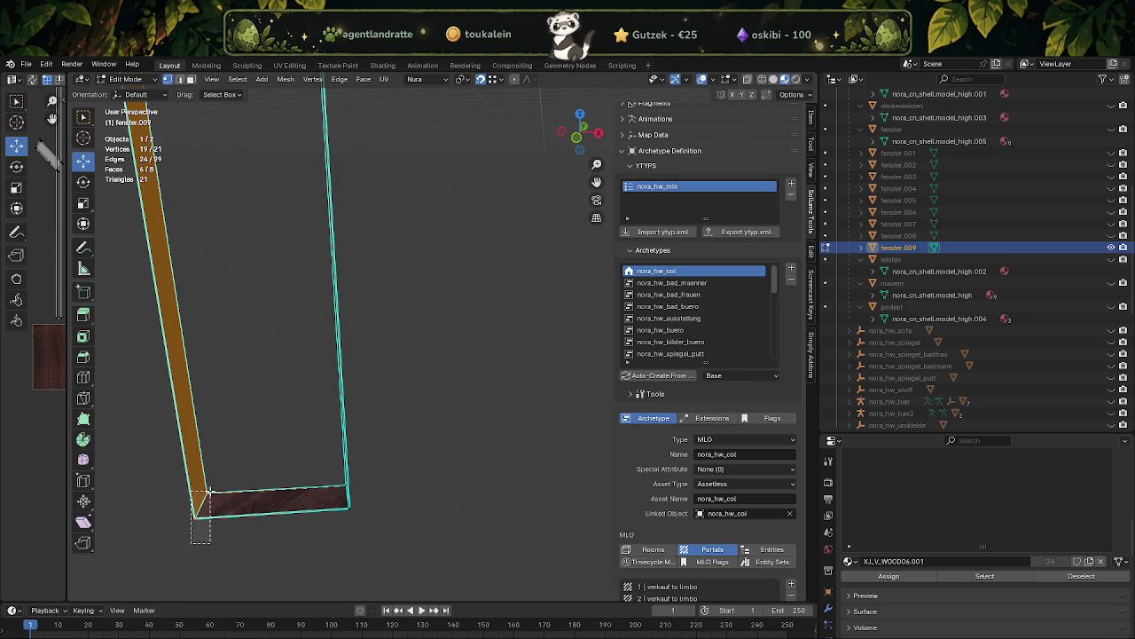
pyautogui.moveTo(210, 490); pyautogui.dragTo(303, 226)
pyautogui.moveTo(292, 210); pyautogui.dragTo(313, 231)
pyautogui.moveTo(481, 246); pyautogui.dragTo(454, 186)
pyautogui.moveTo(244, 186); pyautogui.dragTo(306, 215)
pyautogui.moveTo(362, 159); pyautogui.dragTo(393, 488)
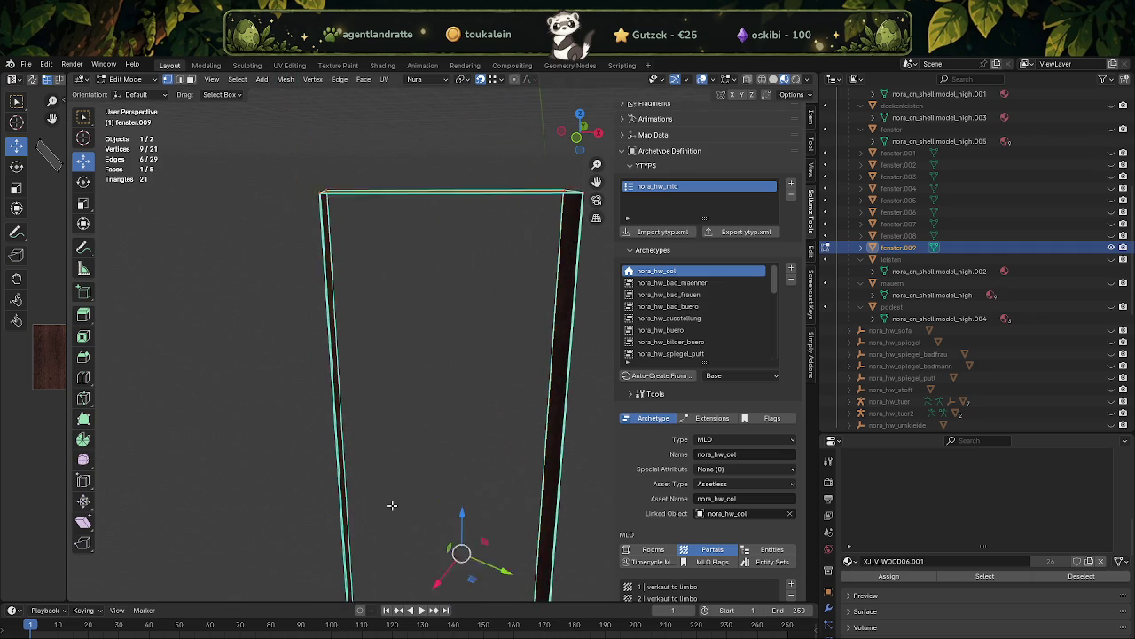
pyautogui.moveTo(293, 209); pyautogui.dragTo(335, 241)
pyautogui.moveTo(408, 257); pyautogui.dragTo(468, 233)
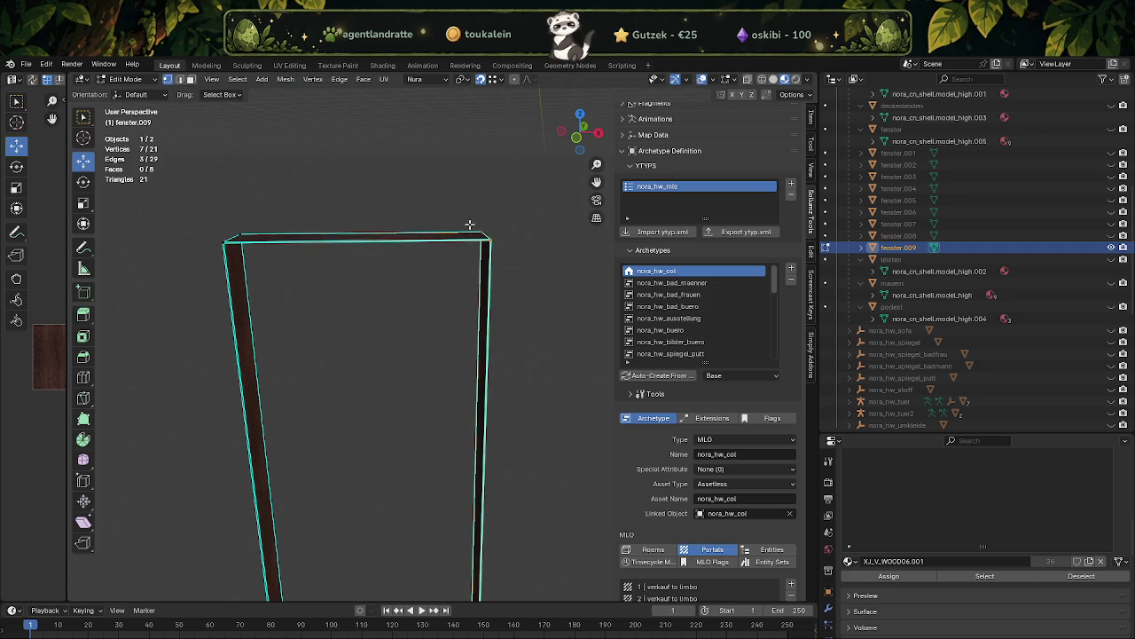
pyautogui.moveTo(475, 218); pyautogui.dragTo(496, 250)
pyautogui.rightClick(440, 289)
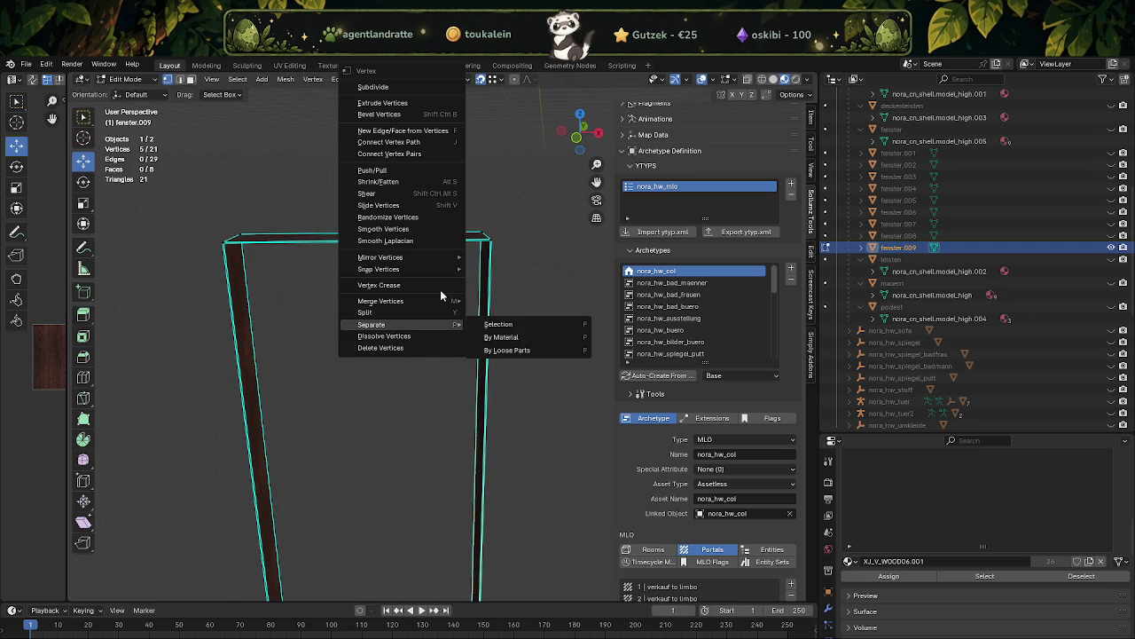
# - Dissolve the extra vertices, then subdivide the whole frame once
pyautogui.press('d')
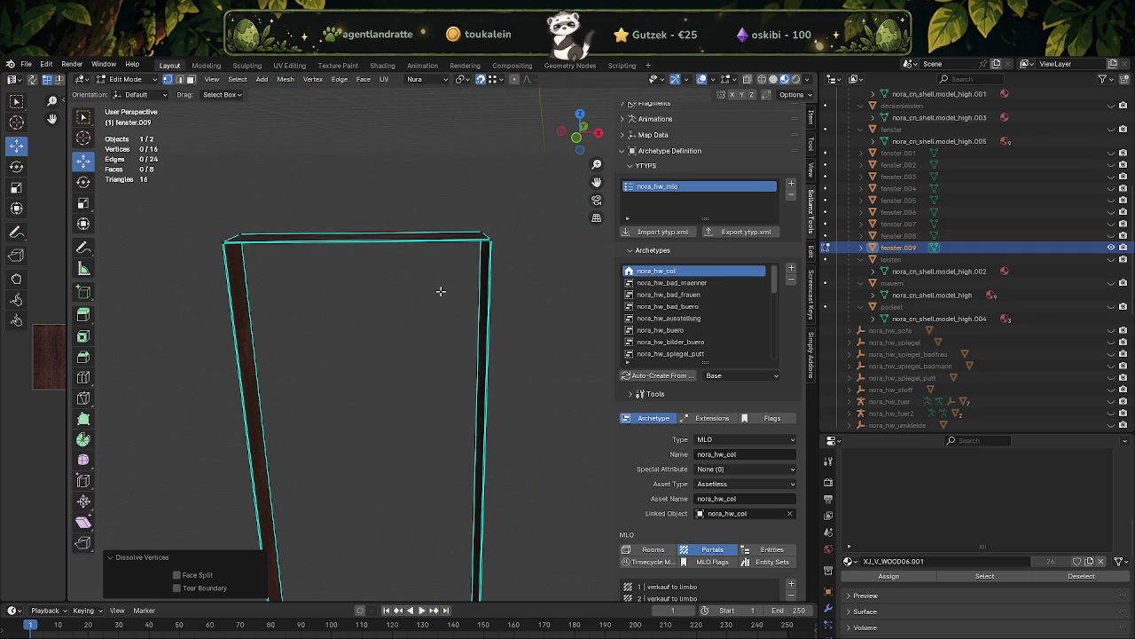
pyautogui.press('a')
pyautogui.rightClick(419, 316)
pyautogui.click(417, 314)
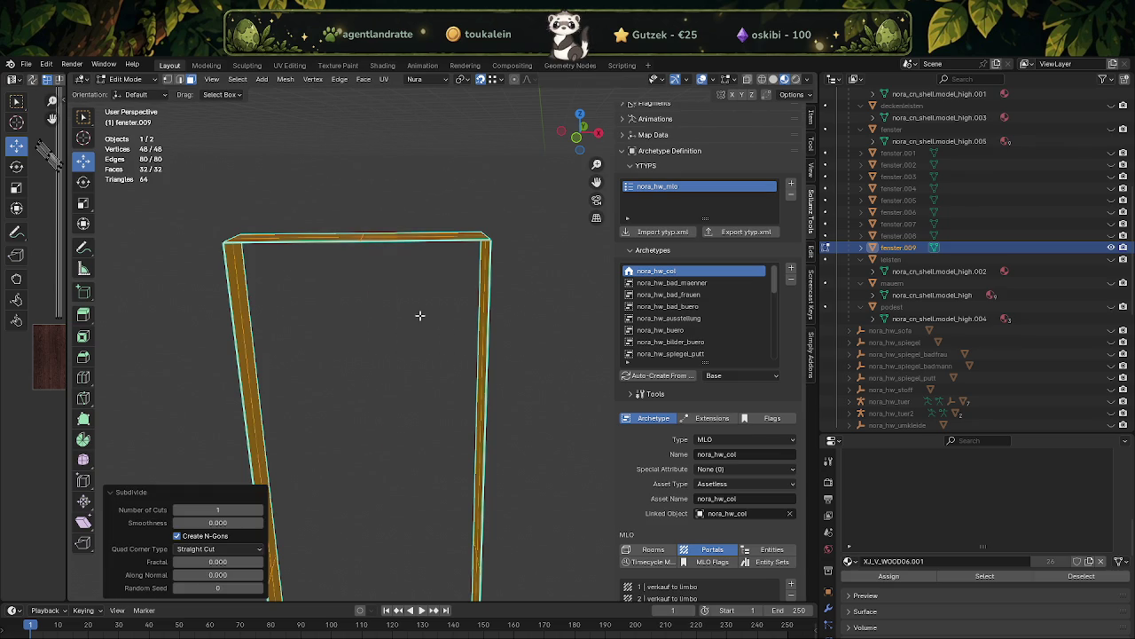
# - Select the top, side-strip and bottom crossbar faces of the frame
pyautogui.moveTo(441, 319); pyautogui.dragTo(334, 367)
pyautogui.click(295, 339)
pyautogui.click(337, 347)
pyautogui.click(203, 370)
pyautogui.click(359, 367)
pyautogui.click(324, 502)
pyautogui.moveTo(324, 502); pyautogui.dragTo(435, 517)
# - Add the crossbar's right part and the leg faces, dissolving the selected leg faces
pyautogui.click(326, 370)
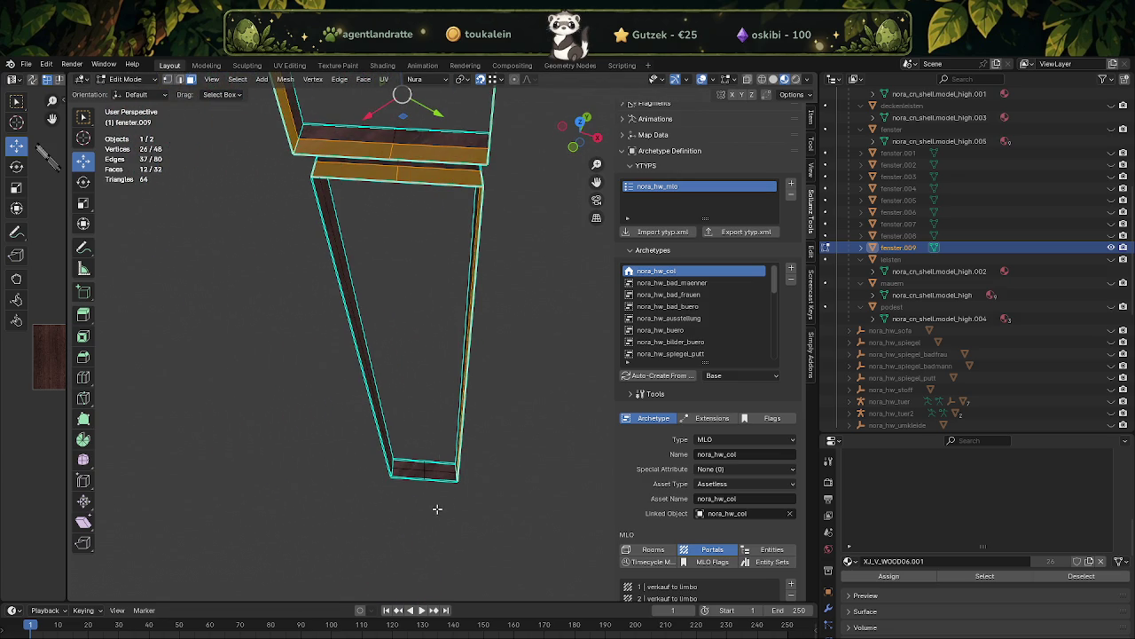
pyautogui.click(415, 473)
pyautogui.moveTo(415, 473); pyautogui.dragTo(446, 418)
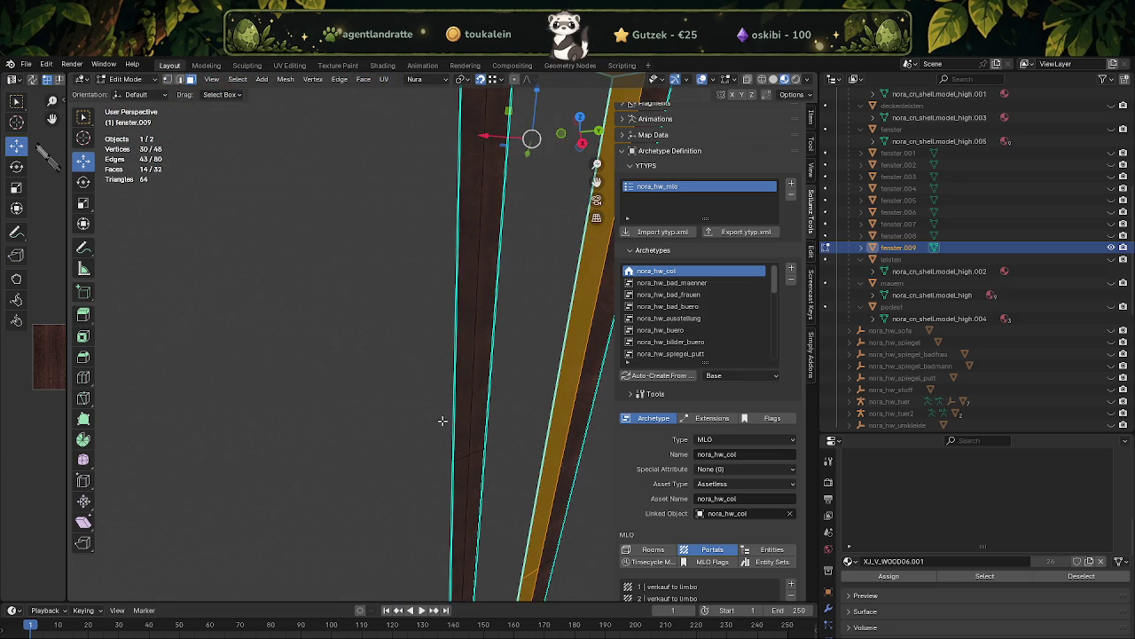
pyautogui.click(460, 472)
pyautogui.press('x')
pyautogui.click(460, 473)
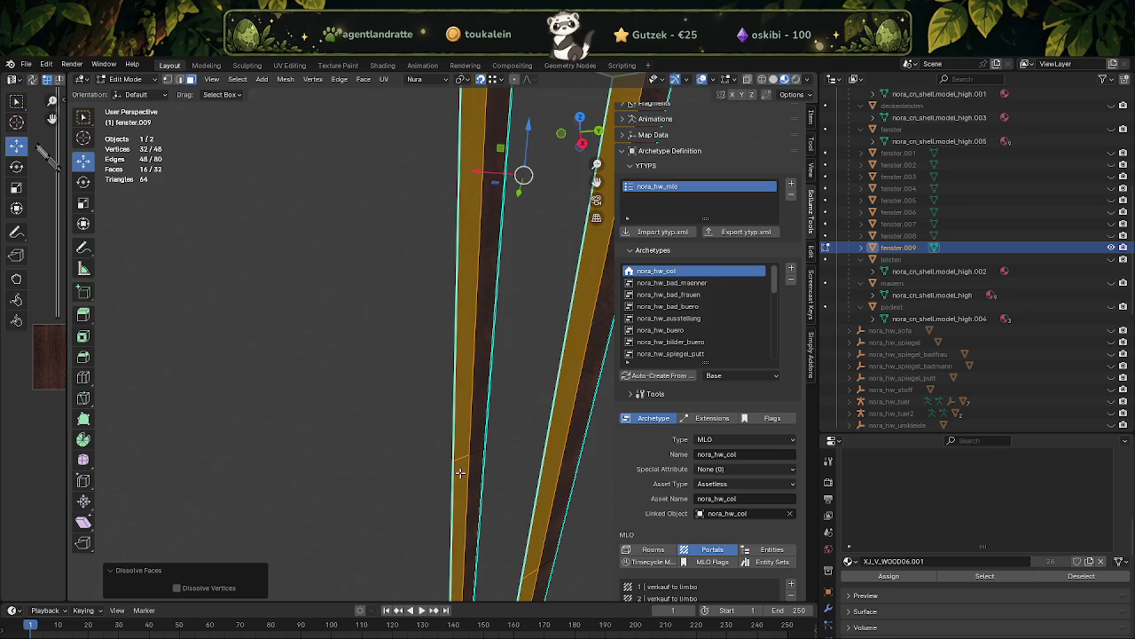
pyautogui.rightClick(460, 473)
pyautogui.moveTo(397, 473)
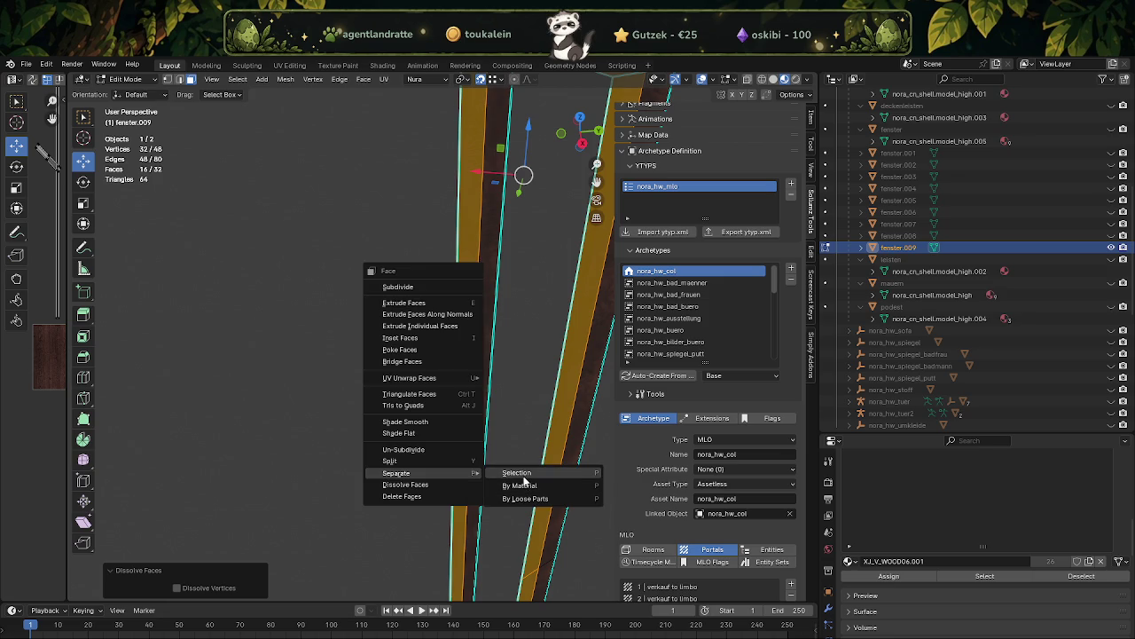
# - Separate the gathered faces into a new object, fenster.010, and return to Object Mode
pyautogui.click(518, 473)
pyautogui.scroll(-3)
pyautogui.scroll(3)
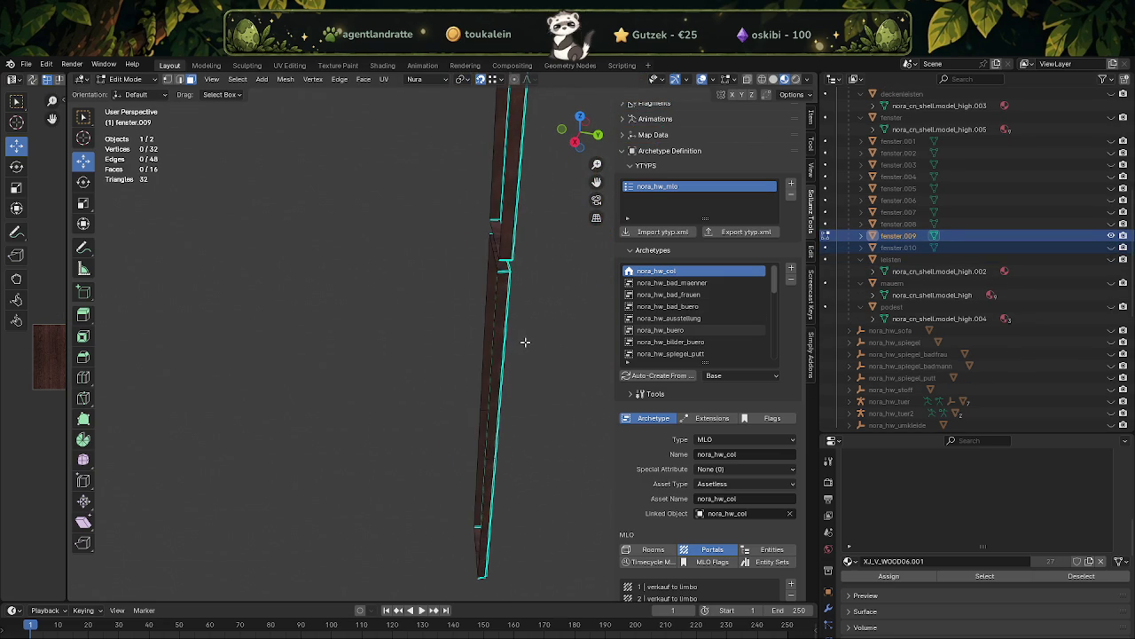
pyautogui.press('Tab')
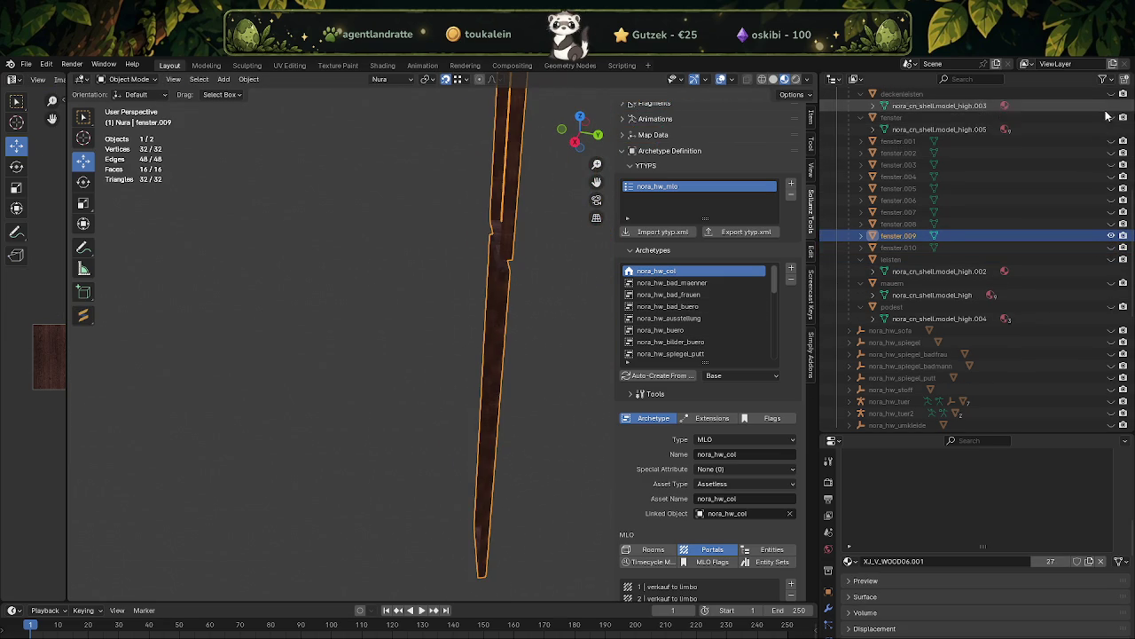
# - Unhide fenster and join fenster.009 into it
pyautogui.click(1111, 120)
pyautogui.moveTo(499, 347); pyautogui.dragTo(515, 486)
pyautogui.click(515, 480)
pyautogui.rightClick(488, 417)
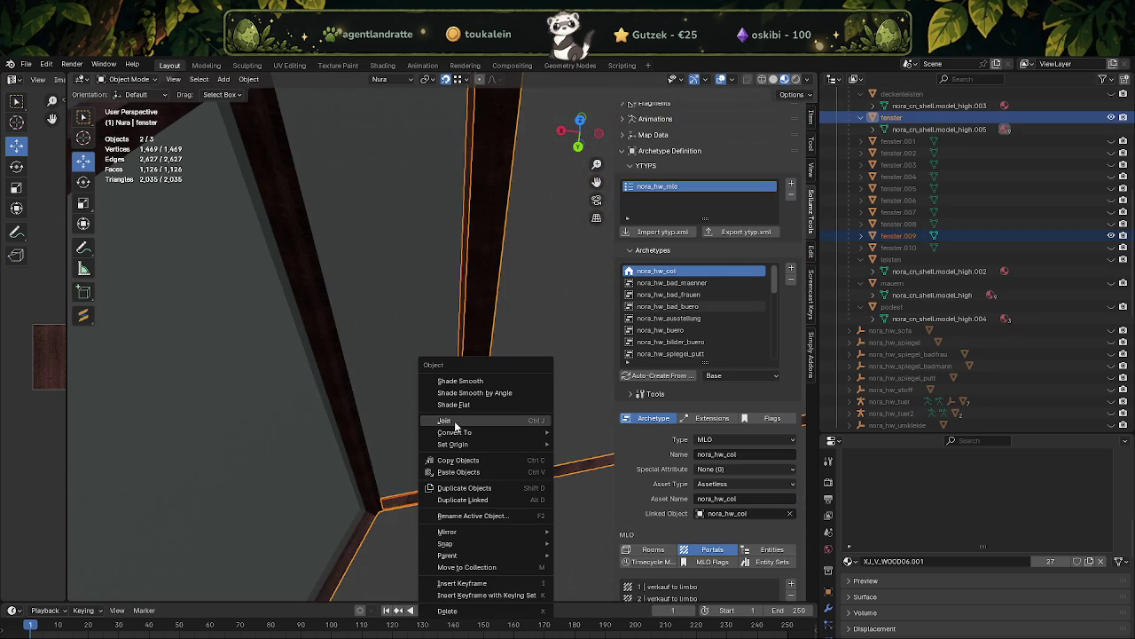
pyautogui.click(456, 422)
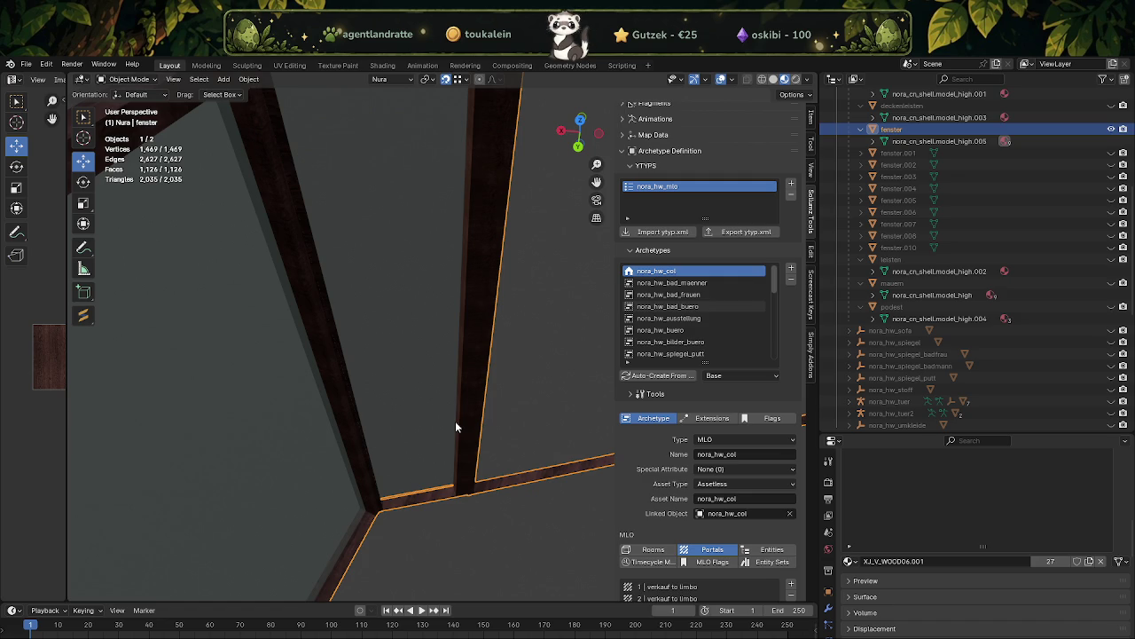
pyautogui.moveTo(411, 452); pyautogui.dragTo(503, 370)
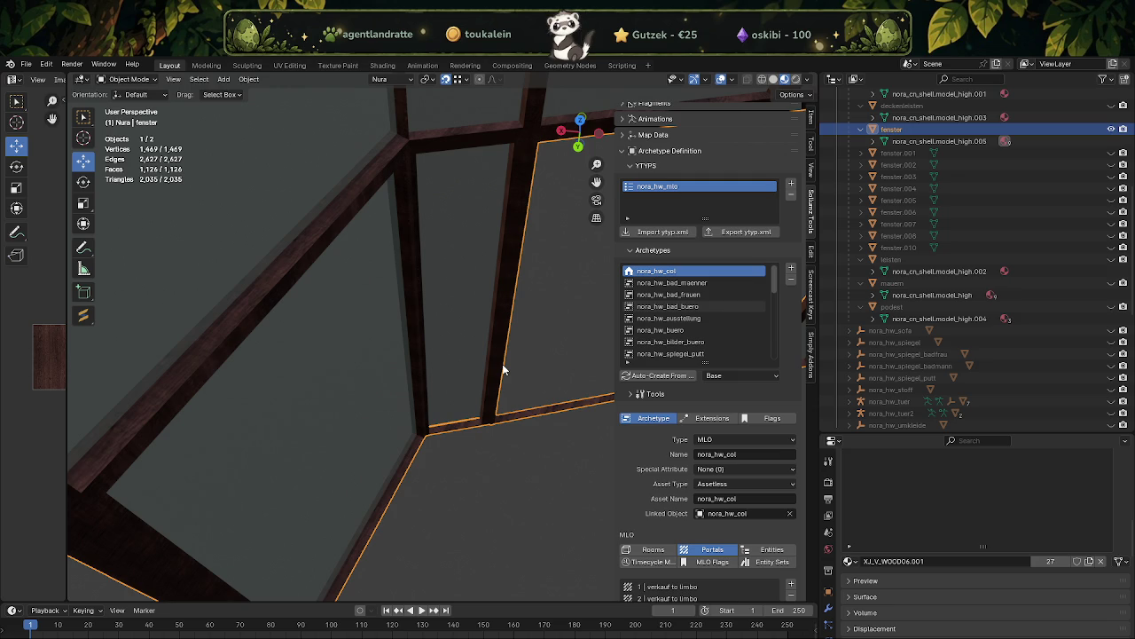
pyautogui.moveTo(497, 370); pyautogui.dragTo(499, 479)
# - In Edit Mode, select the window frame's bottom, side, post, left and top inner faces
pyautogui.press('Tab')
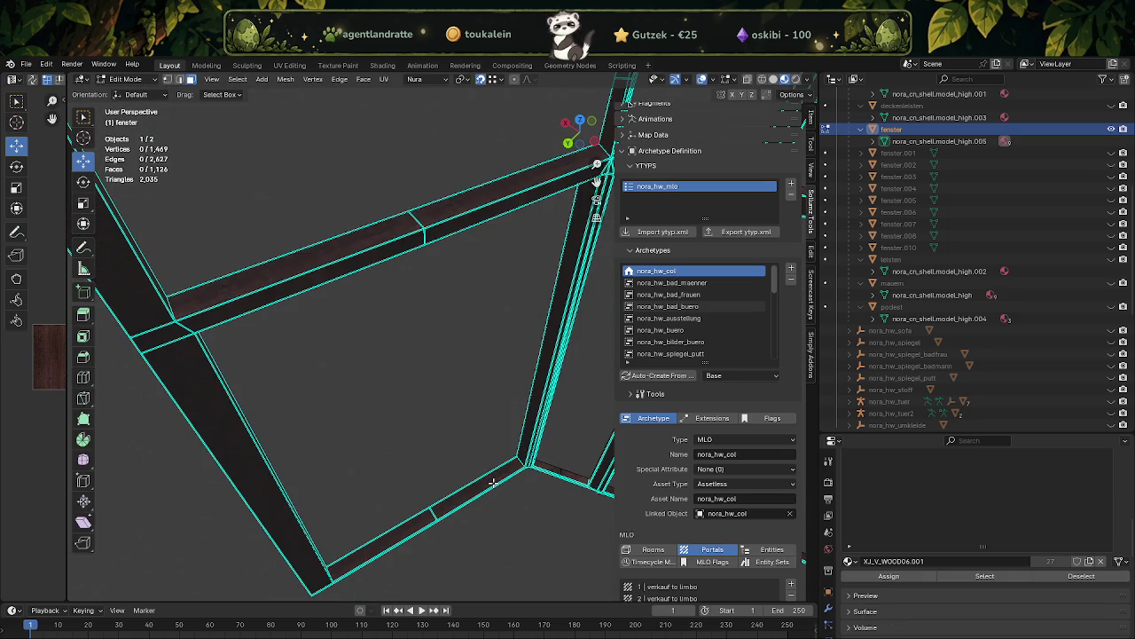
pyautogui.click(493, 482)
pyautogui.click(530, 408)
pyautogui.click(408, 526)
pyautogui.moveTo(408, 526); pyautogui.dragTo(413, 279)
pyautogui.click(324, 388)
pyautogui.click(413, 279)
pyautogui.click(506, 290)
pyautogui.moveTo(505, 290); pyautogui.dragTo(505, 363)
# - Subdivide the selected frame faces, then undo the subdivision
pyautogui.rightClick(508, 362)
pyautogui.click(511, 361)
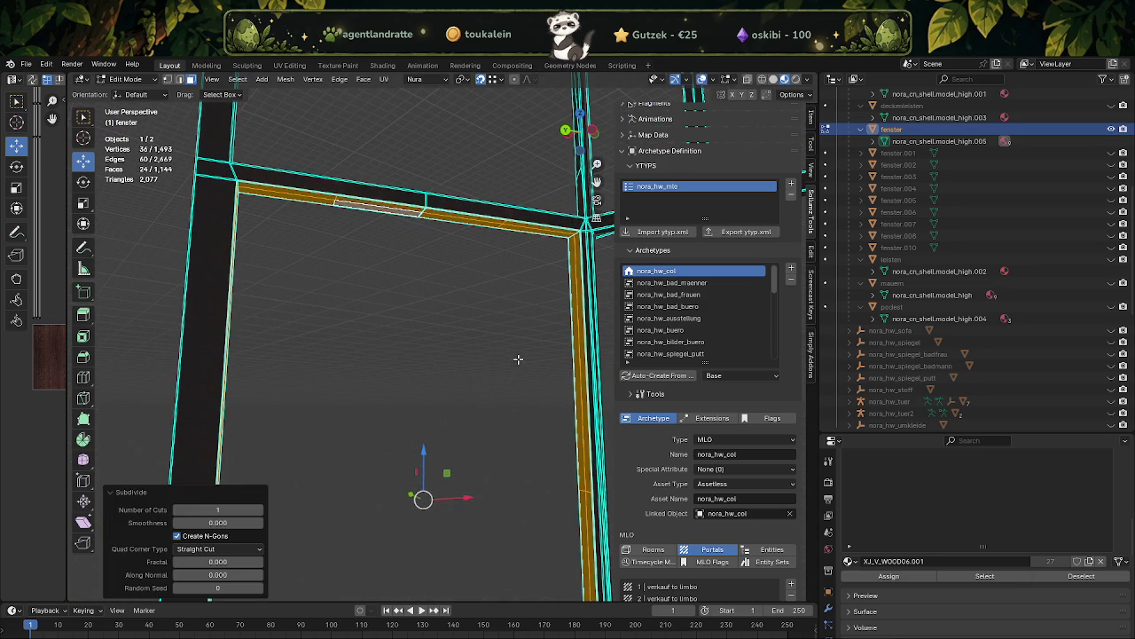
pyautogui.moveTo(372, 240); pyautogui.dragTo(363, 232)
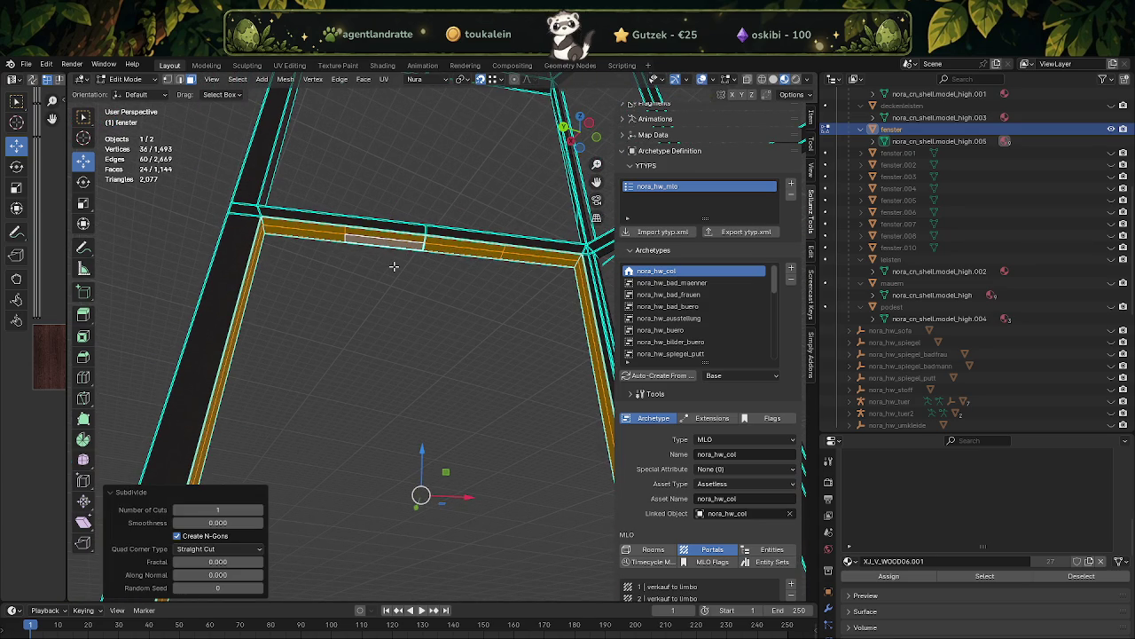
pyautogui.hotkey('ctrl', 'z')
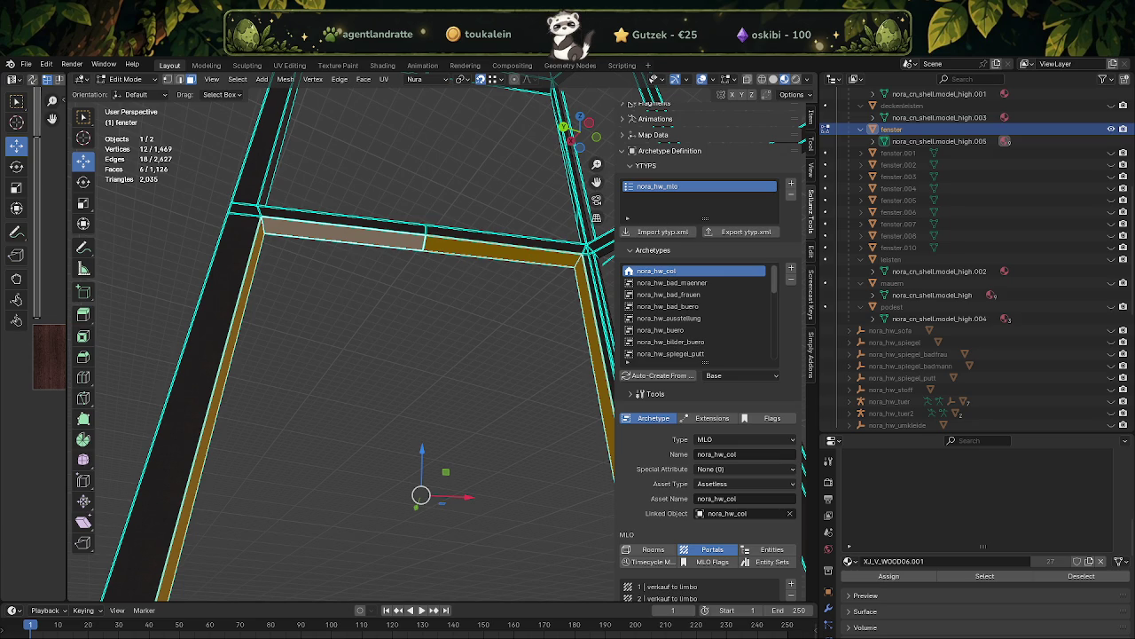
# - Add the top frame bar faces and box-select more frame faces
pyautogui.moveTo(428, 327); pyautogui.dragTo(393, 337)
pyautogui.click(415, 279)
pyautogui.click(421, 280)
pyautogui.moveTo(420, 281); pyautogui.dragTo(452, 418)
pyautogui.scroll(3)
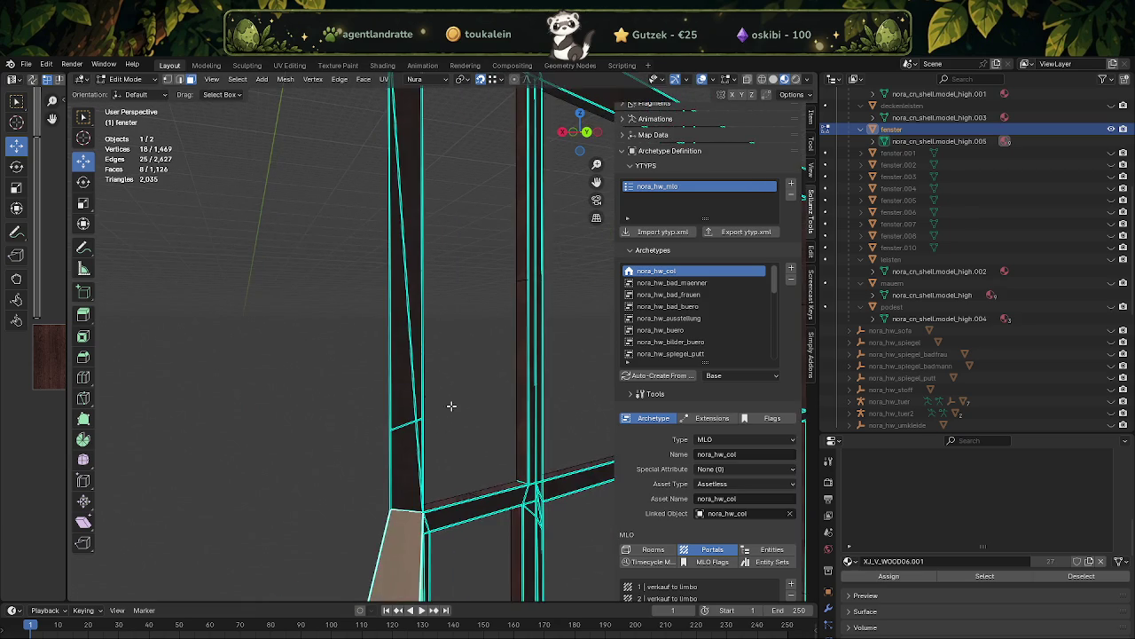
pyautogui.scroll(3)
pyautogui.moveTo(324, 411); pyautogui.dragTo(406, 487)
pyautogui.moveTo(406, 488); pyautogui.dragTo(275, 406)
# - Add the diagonal beam and vertical strip faces, then separate them into fenster.009
pyautogui.click(399, 286)
pyautogui.click(314, 417)
pyautogui.moveTo(349, 442); pyautogui.dragTo(426, 405)
pyautogui.hotkey('ctrl', 'f')
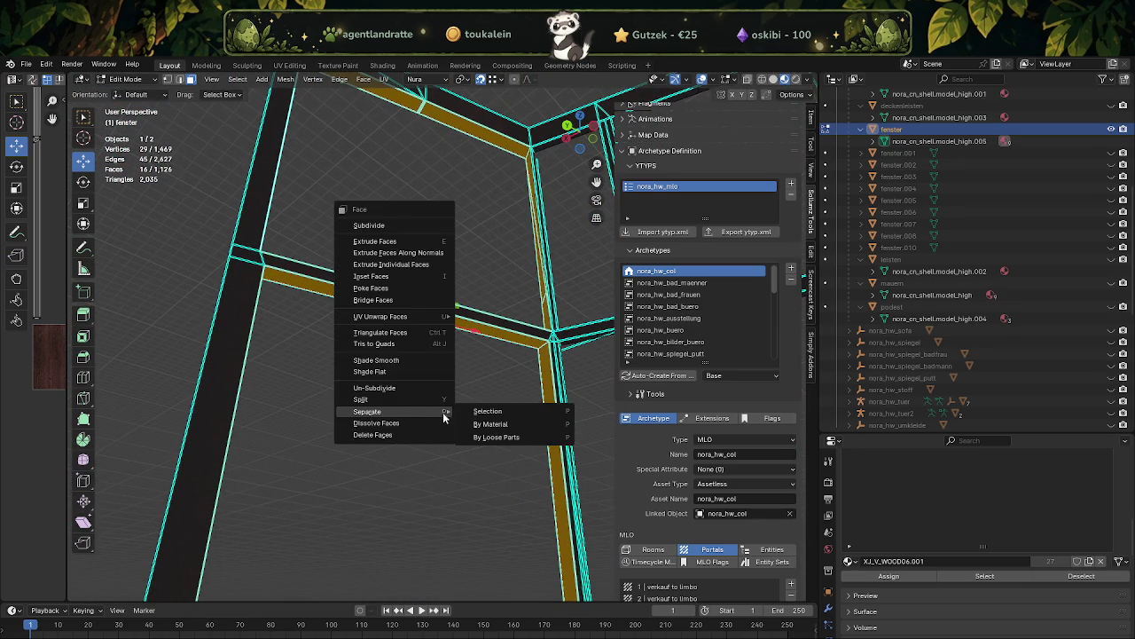
pyautogui.click(487, 411)
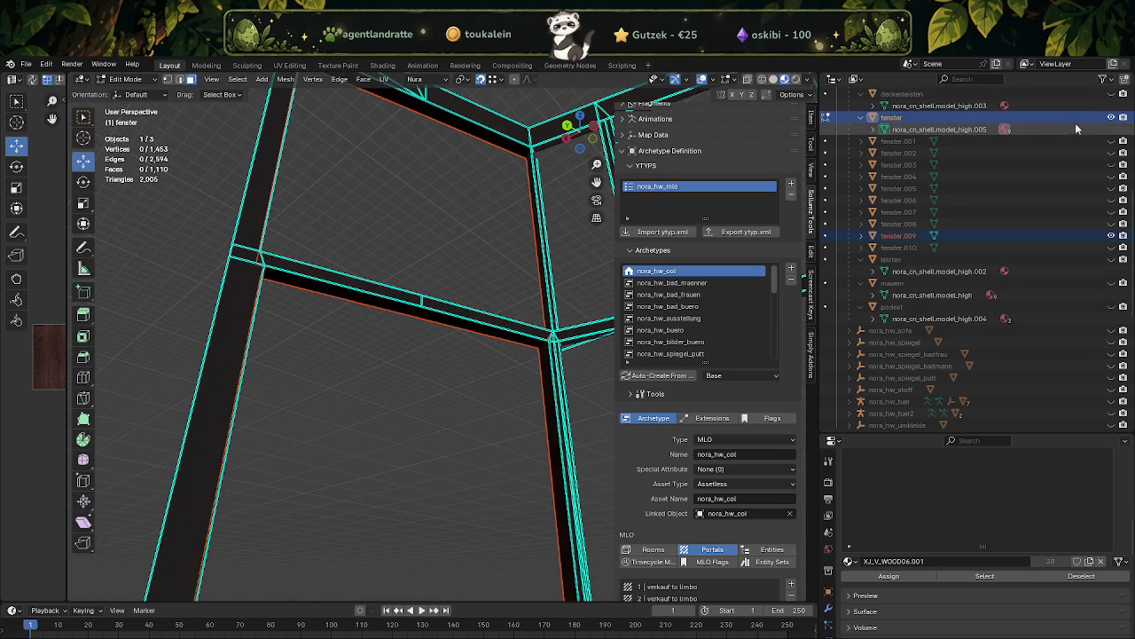
# - Hide the original fenster mesh and start editing the fenster.009 frame
pyautogui.click(1111, 117)
pyautogui.moveTo(441, 279); pyautogui.dragTo(412, 396)
pyautogui.press('Tab')
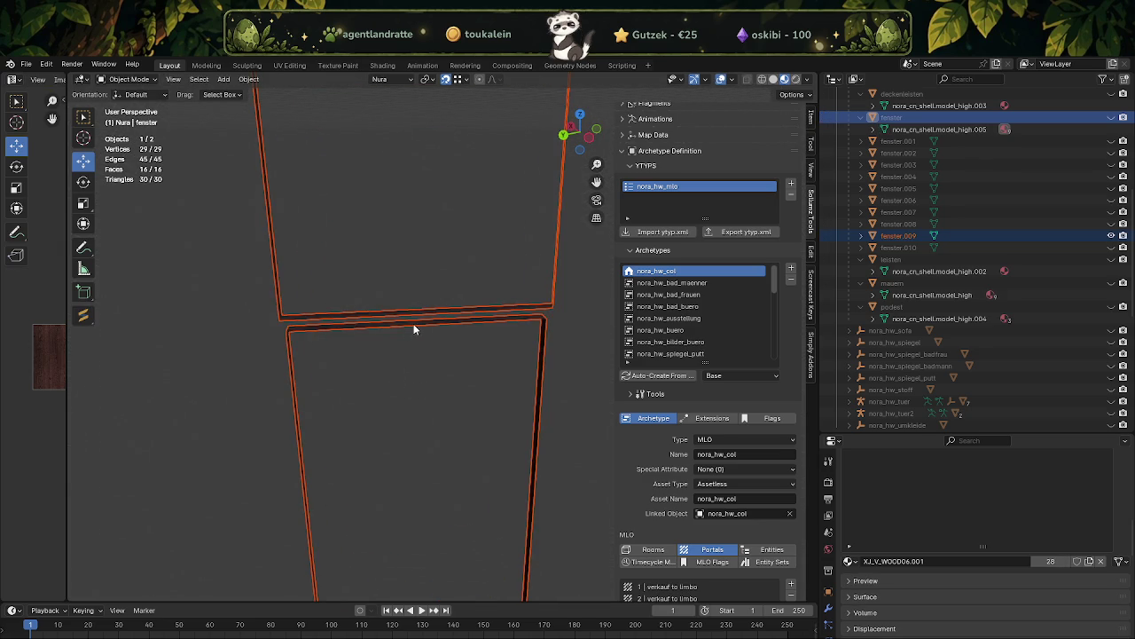
pyautogui.click(414, 329)
pyautogui.press('Tab')
# - Dissolve the faces along the frame's top edge and merge the side strip into one face
pyautogui.moveTo(456, 355); pyautogui.dragTo(390, 243)
pyautogui.moveTo(383, 264); pyautogui.dragTo(416, 298)
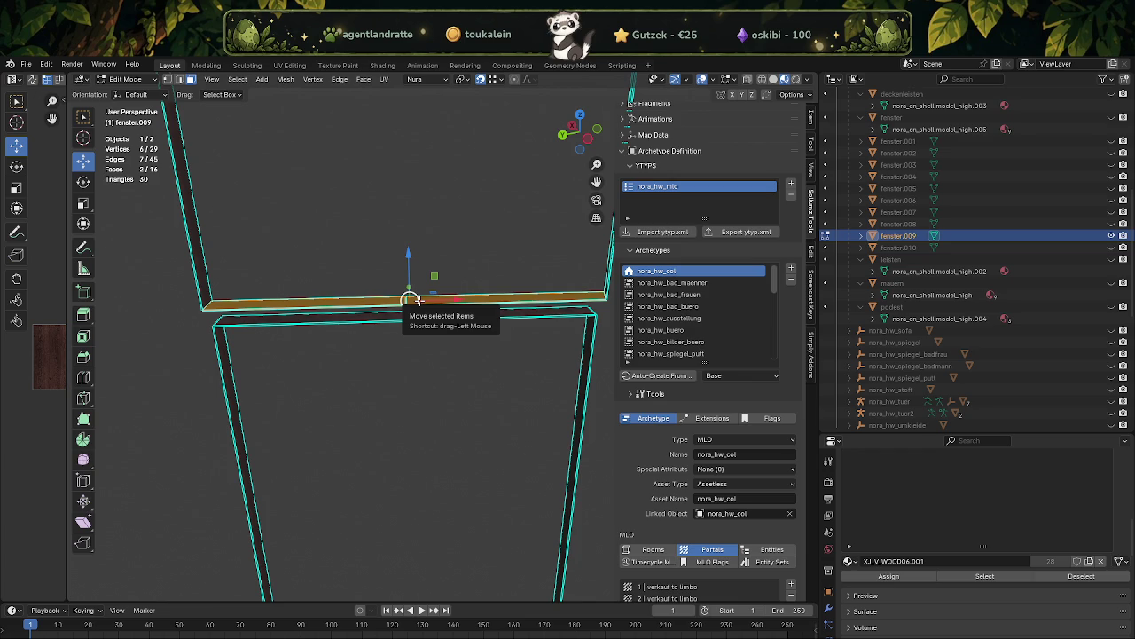
pyautogui.press('x')
pyautogui.click(416, 299)
pyautogui.moveTo(416, 299); pyautogui.dragTo(418, 293)
pyautogui.moveTo(418, 304); pyautogui.dragTo(479, 435)
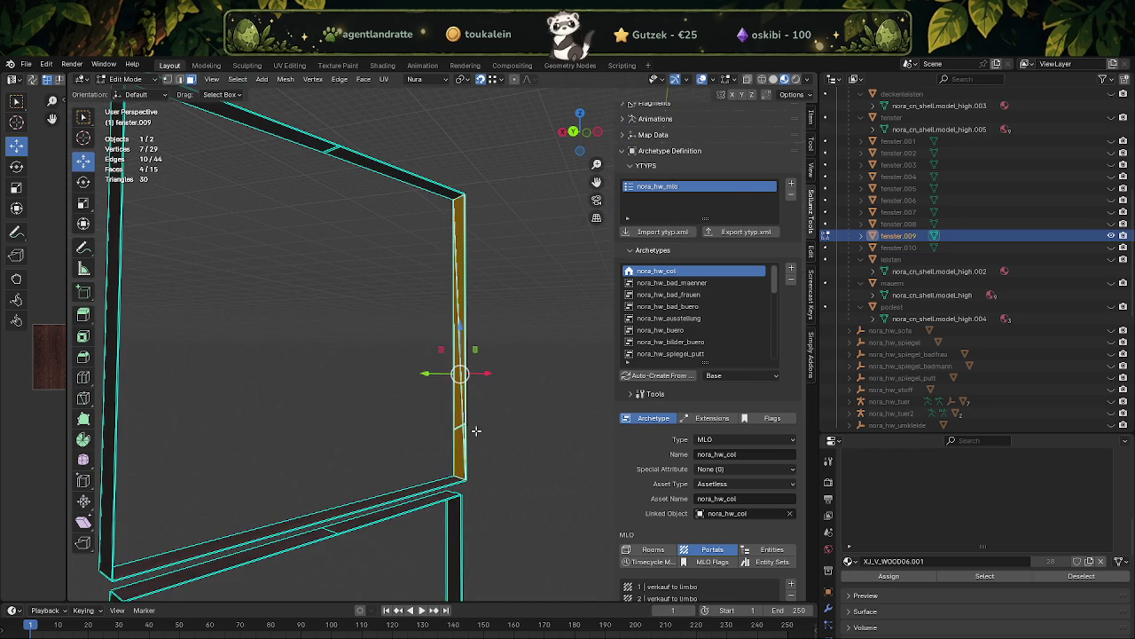
pyautogui.press('x')
pyautogui.click(406, 329)
# - Dissolve the extra edge on the frame's top bar
pyautogui.moveTo(406, 333); pyautogui.dragTo(353, 241)
pyautogui.moveTo(282, 170); pyautogui.dragTo(353, 211)
pyautogui.moveTo(353, 211); pyautogui.dragTo(280, 275)
pyautogui.moveTo(338, 247); pyautogui.dragTo(507, 363)
pyautogui.moveTo(451, 391); pyautogui.dragTo(402, 359)
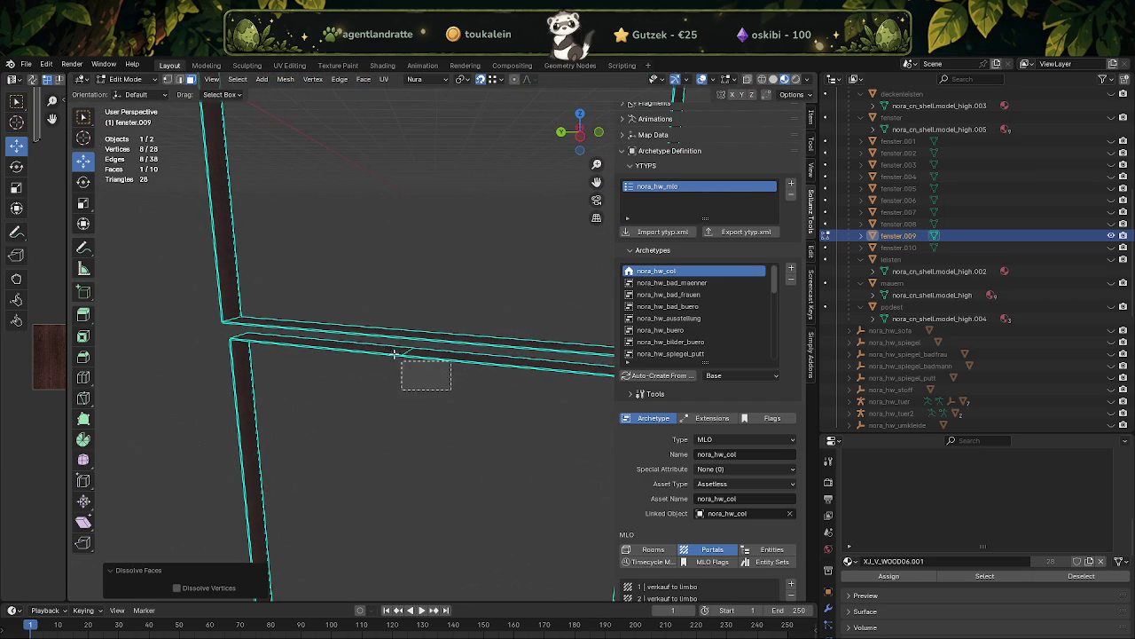
pyautogui.rightClick(399, 357)
pyautogui.click(395, 355)
# - Merge the bottom faces into one and dissolve two bottom-bar vertices
pyautogui.moveTo(405, 400); pyautogui.dragTo(375, 425)
pyautogui.moveTo(360, 433); pyautogui.dragTo(426, 516)
pyautogui.rightClick(422, 508)
pyautogui.click(365, 516)
pyautogui.scroll(3)
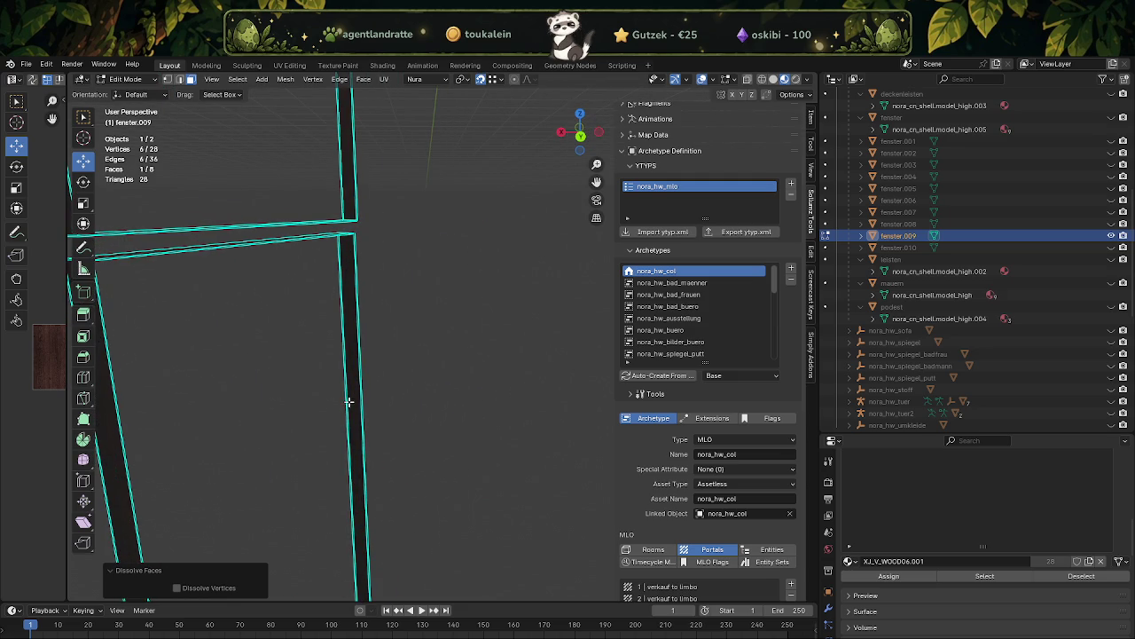
pyautogui.click(349, 402)
pyautogui.moveTo(351, 430); pyautogui.dragTo(355, 369)
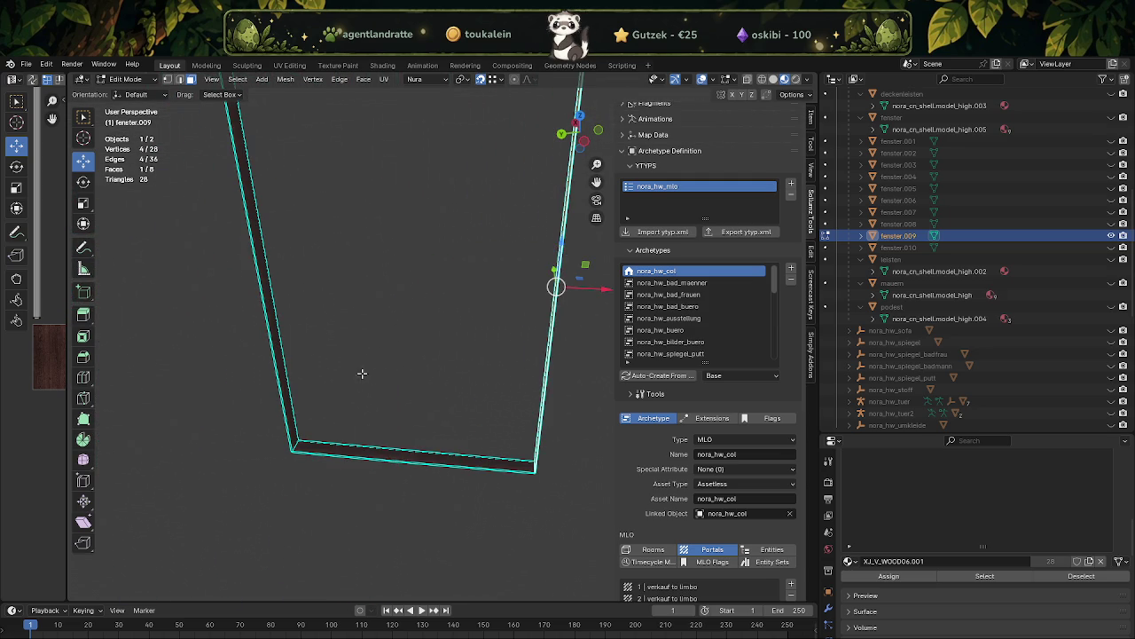
pyautogui.press('a')
pyautogui.moveTo(414, 436); pyautogui.dragTo(387, 469)
pyautogui.click(403, 495)
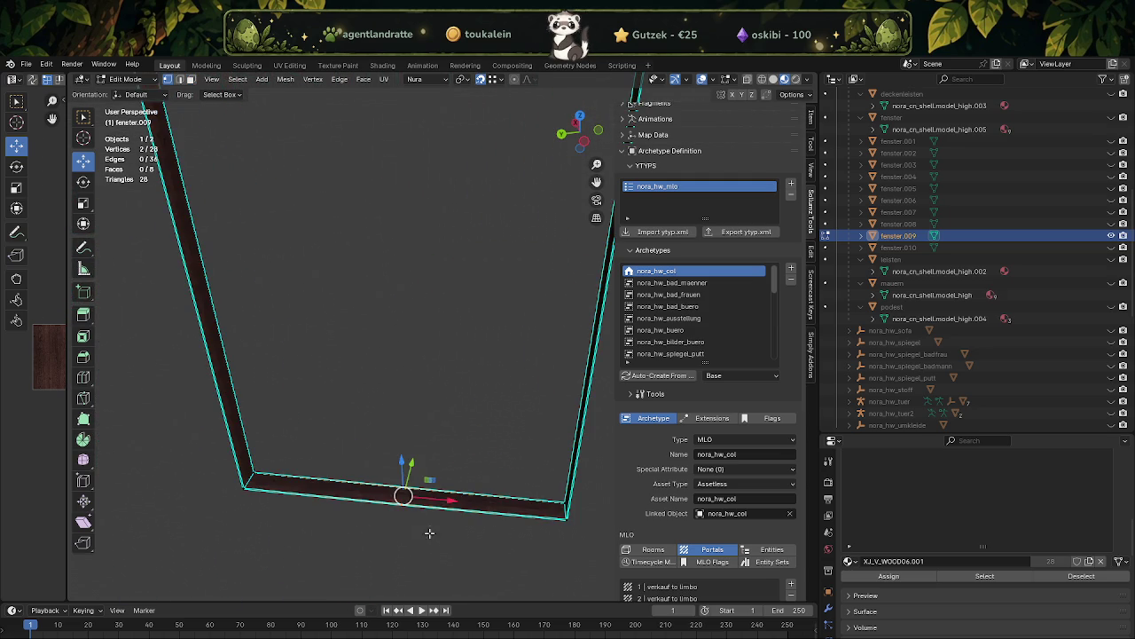
pyautogui.press('x')
pyautogui.click(448, 448)
# - Dissolve the remaining extra vertices on the bottom and top bars
pyautogui.moveTo(448, 443); pyautogui.dragTo(470, 399)
pyautogui.press('a')
pyautogui.moveTo(410, 402); pyautogui.dragTo(443, 440)
pyautogui.press('x')
pyautogui.click(450, 461)
pyautogui.moveTo(450, 464); pyautogui.dragTo(407, 212)
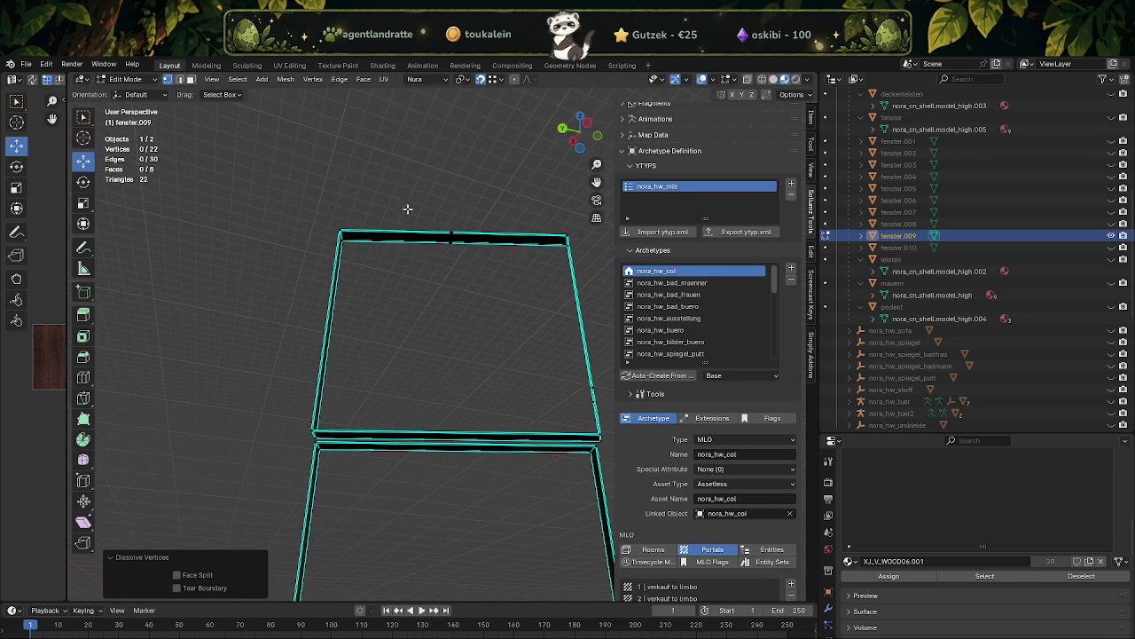
pyautogui.press('a')
pyautogui.moveTo(424, 202); pyautogui.dragTo(461, 256)
pyautogui.press('x')
pyautogui.click(461, 256)
# - Dissolve the two corner vertices, leaving the frame at 16 vertices and 8 faces
pyautogui.moveTo(462, 256); pyautogui.dragTo(512, 332)
pyautogui.scroll(3)
pyautogui.moveTo(503, 330); pyautogui.dragTo(556, 391)
pyautogui.rightClick(551, 391)
pyautogui.click(494, 398)
pyautogui.moveTo(494, 398); pyautogui.dragTo(449, 401)
pyautogui.press('a')
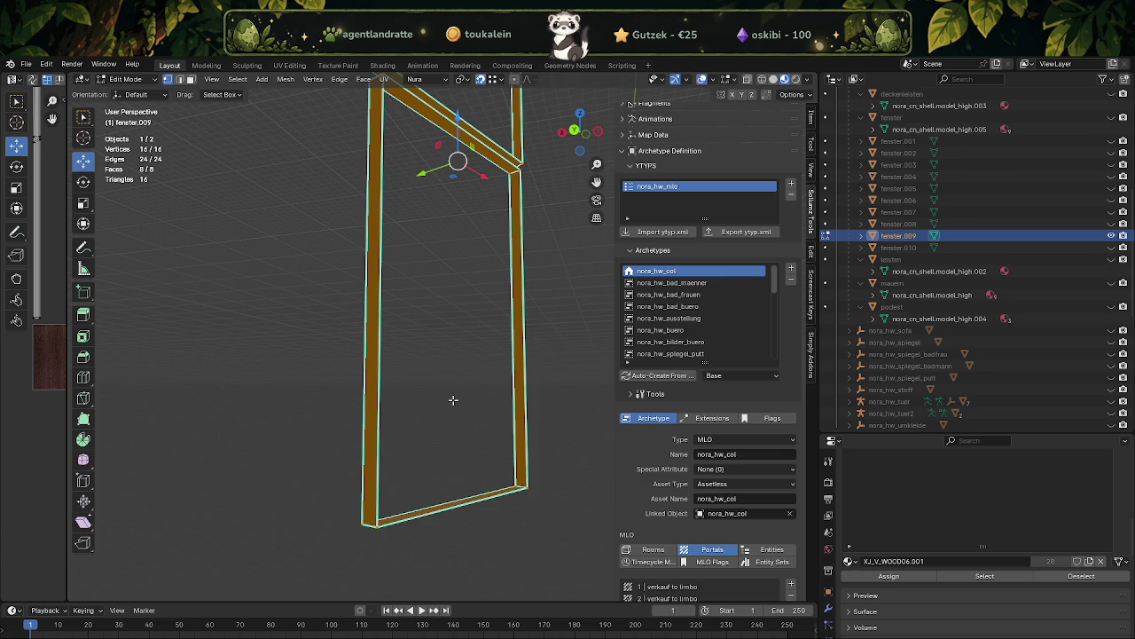
# - Subdivide the fenster.009 frame once, giving 48 vertices and 32 faces
pyautogui.moveTo(482, 413); pyautogui.dragTo(430, 376)
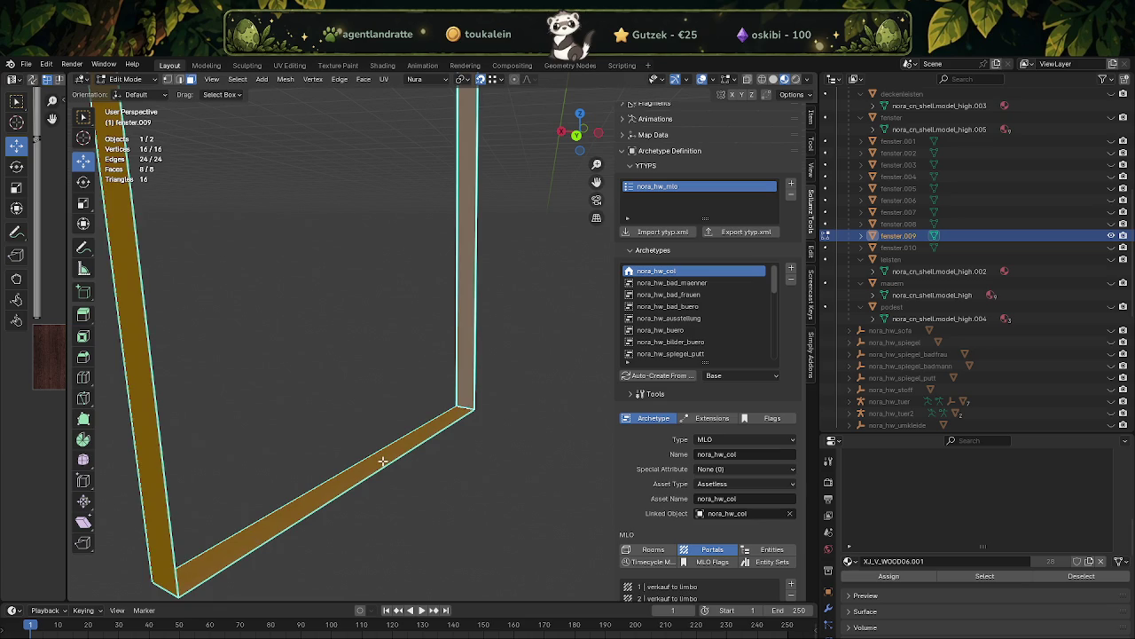
pyautogui.click(386, 455)
pyautogui.scroll(-3)
pyautogui.moveTo(419, 341); pyautogui.dragTo(465, 390)
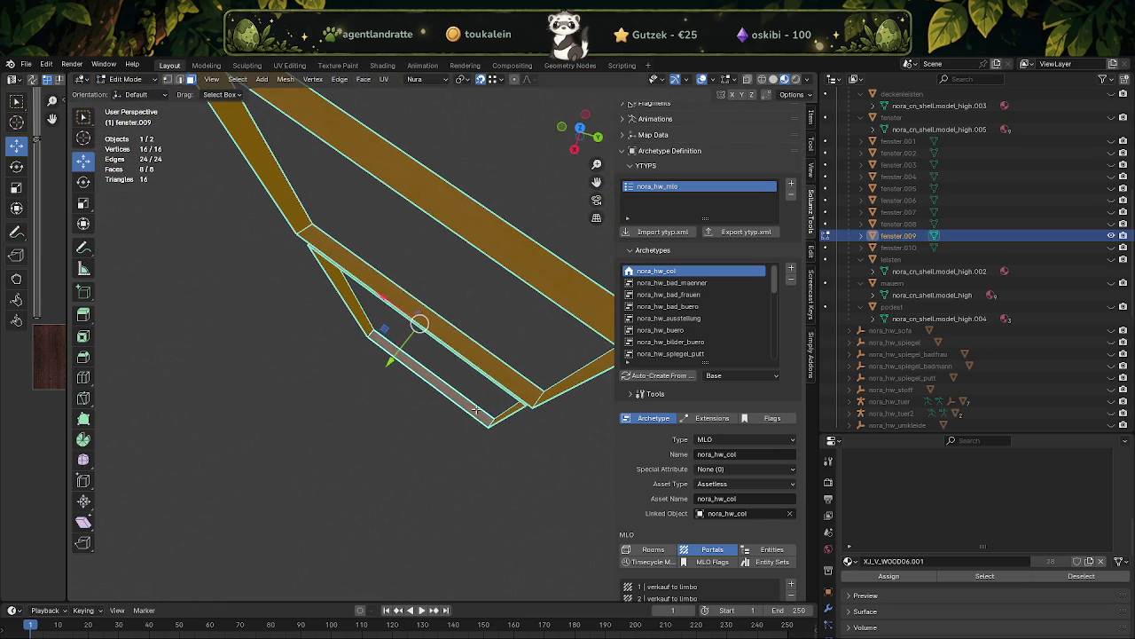
pyautogui.rightClick(466, 391)
pyautogui.click(466, 391)
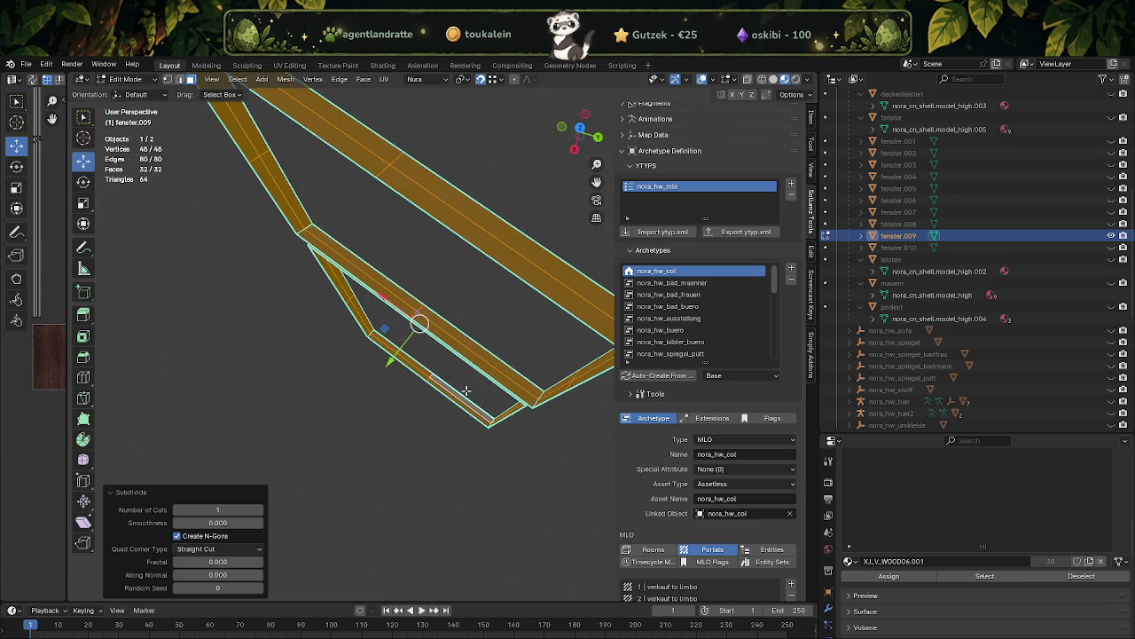
# - Select the top front strip, then add the lower and right vertical strips
pyautogui.moveTo(463, 388); pyautogui.dragTo(475, 309)
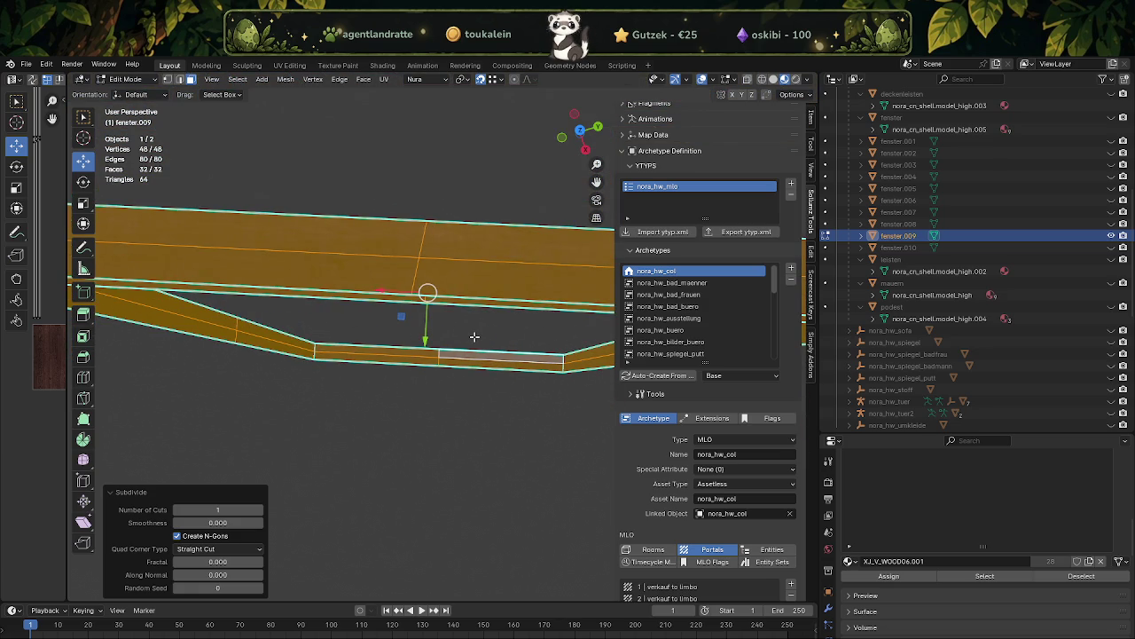
pyautogui.moveTo(481, 321); pyautogui.dragTo(431, 306)
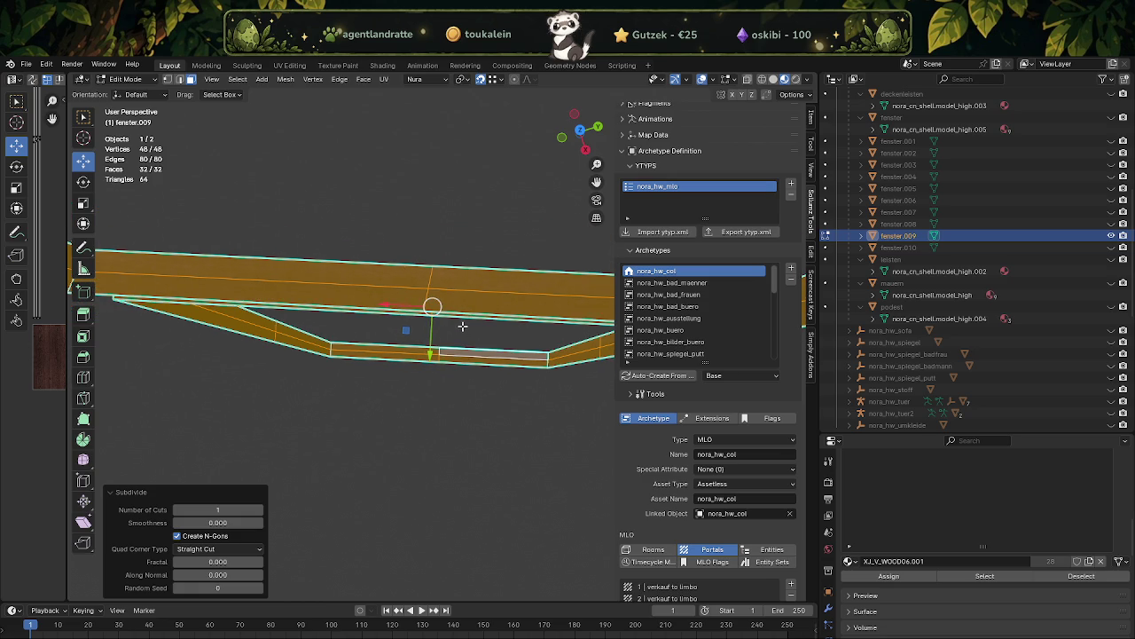
pyautogui.moveTo(468, 342); pyautogui.dragTo(395, 296)
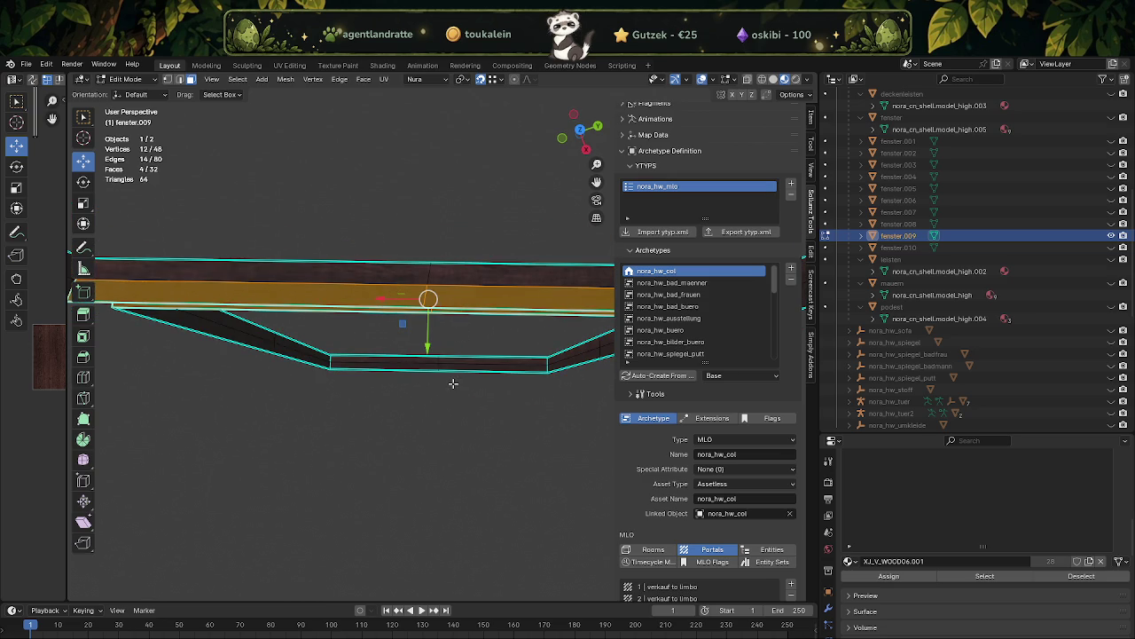
pyautogui.click(434, 365)
pyautogui.moveTo(434, 373); pyautogui.dragTo(419, 338)
pyautogui.click(470, 330)
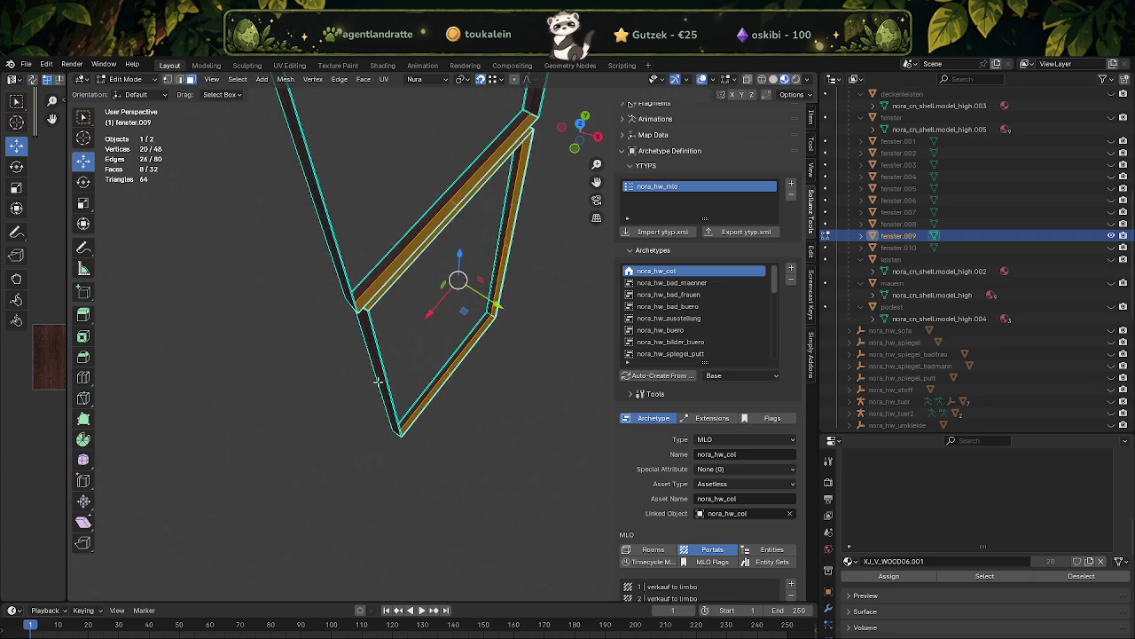
pyautogui.scroll(3)
# - Add the two left strips and the right strip, gathering 16 faces
pyautogui.click(368, 494)
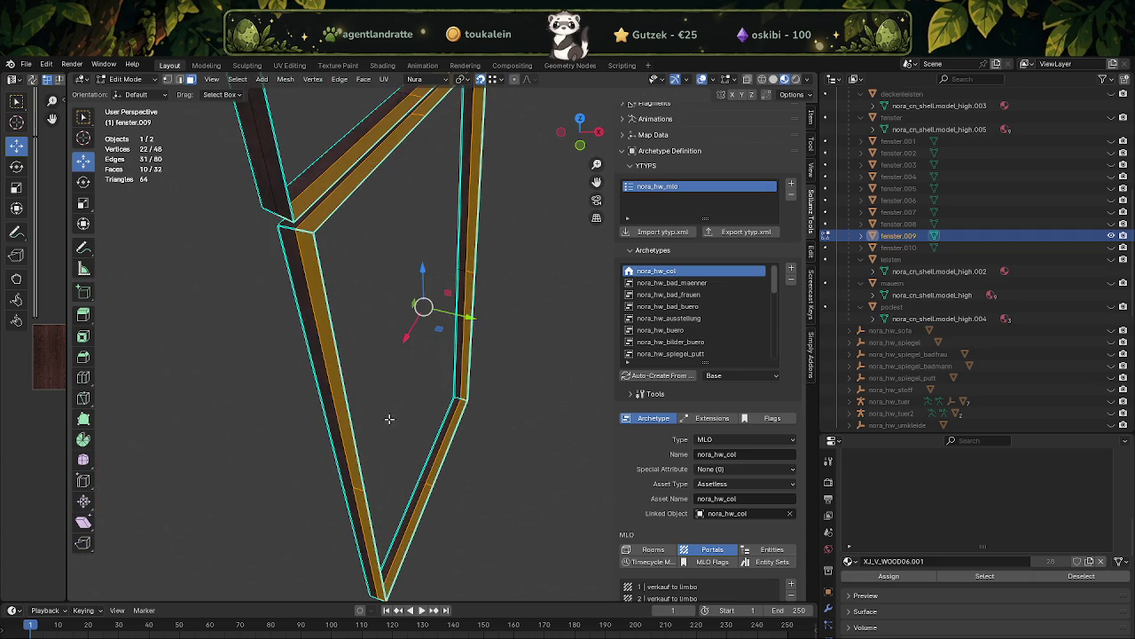
pyautogui.moveTo(400, 360); pyautogui.dragTo(463, 486)
pyautogui.moveTo(396, 269); pyautogui.dragTo(451, 323)
pyautogui.click(406, 292)
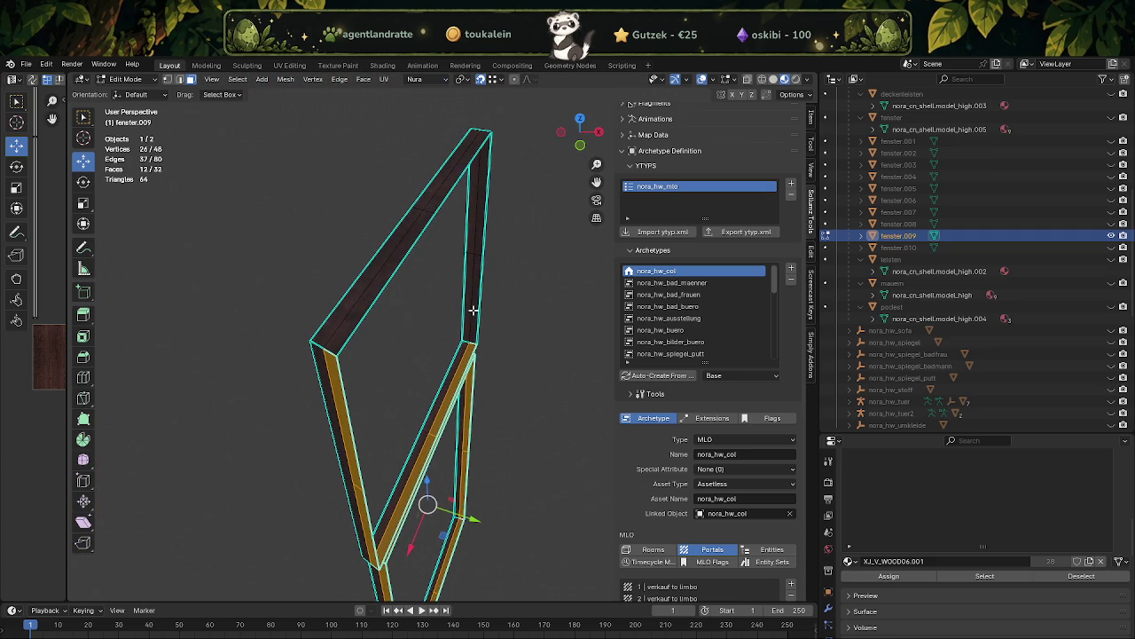
pyautogui.moveTo(513, 272); pyautogui.dragTo(480, 244)
pyautogui.moveTo(479, 245); pyautogui.dragTo(431, 271)
pyautogui.moveTo(439, 228); pyautogui.dragTo(464, 258)
# - Add the middle bar and separate the selected faces into the new object fenster.011
pyautogui.click(431, 388)
pyautogui.hotkey('ctrl', 'f')
pyautogui.moveTo(416, 273)
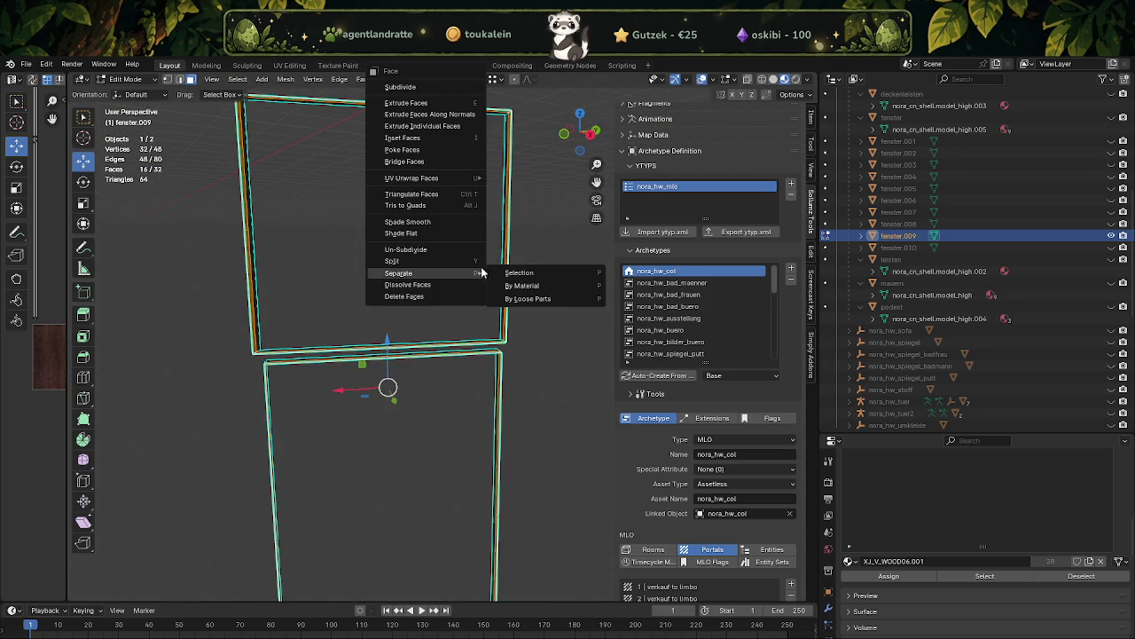
pyautogui.click(507, 273)
pyautogui.press('Tab')
# - Select fenster.011, hide fenster.009, and make the fenster collection visible again
pyautogui.moveTo(400, 293); pyautogui.dragTo(428, 293)
pyautogui.click(435, 282)
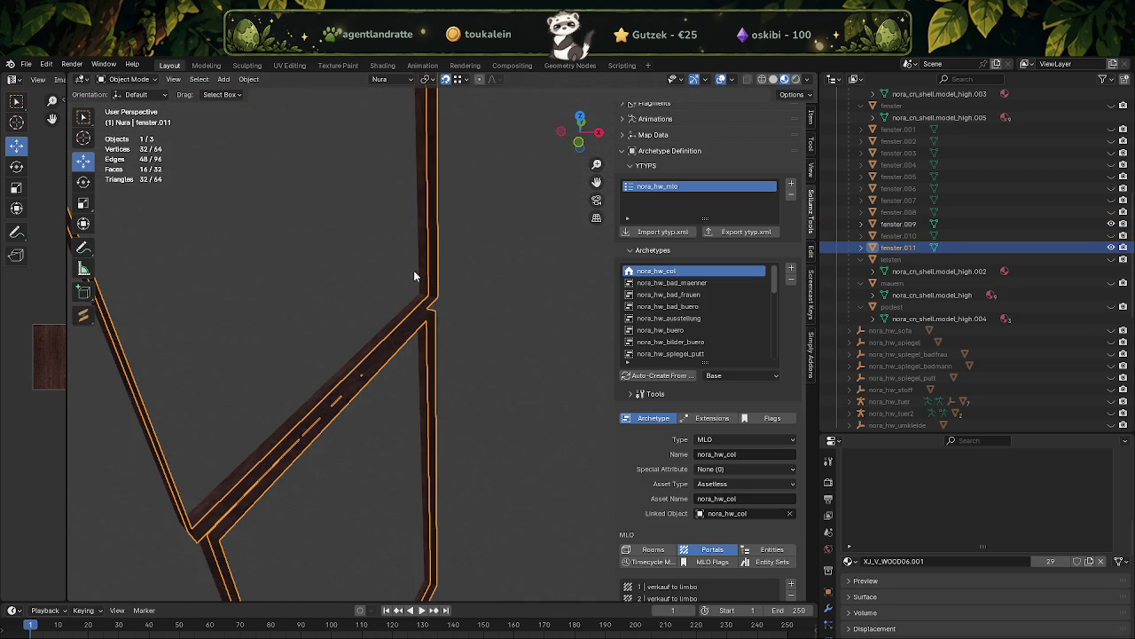
pyautogui.click(975, 224)
pyautogui.click(1111, 223)
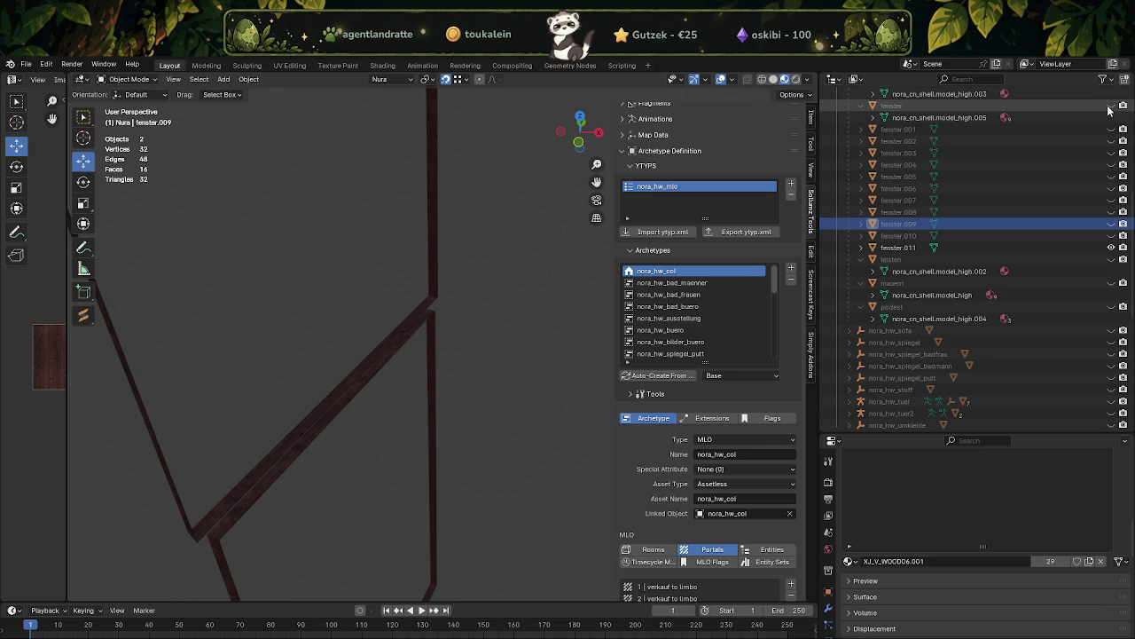
pyautogui.click(1112, 106)
pyautogui.moveTo(436, 322); pyautogui.dragTo(429, 398)
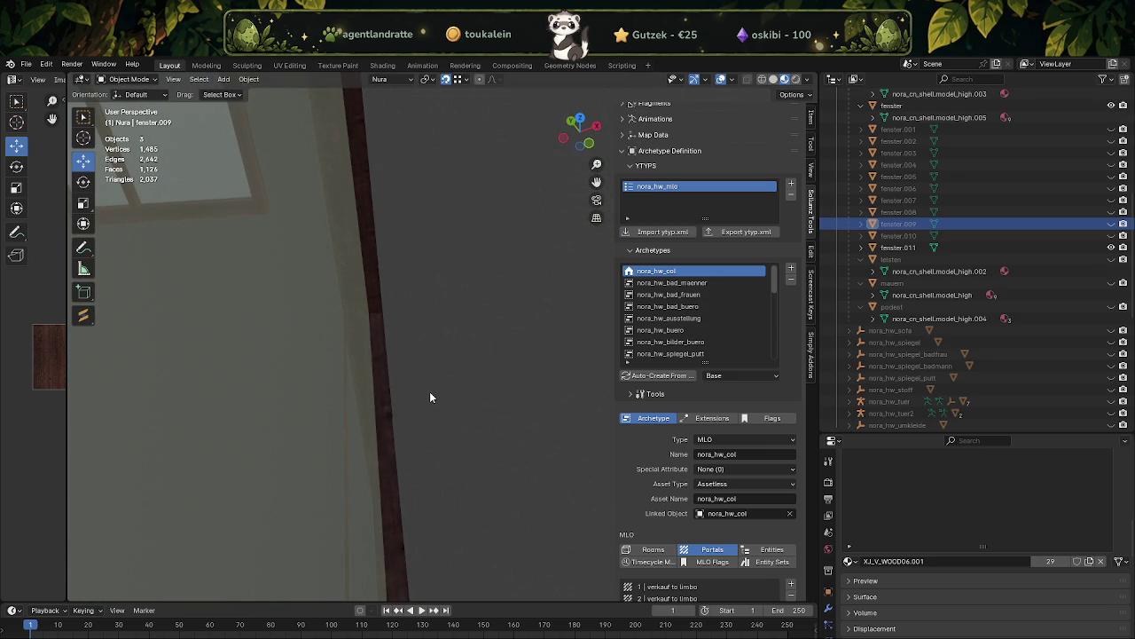